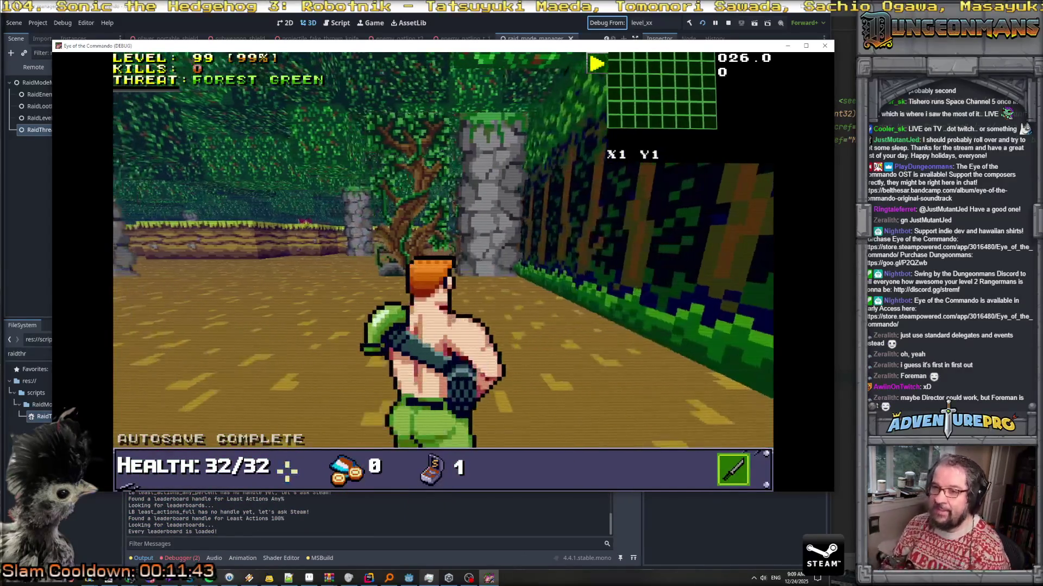
Walk the commando briefly through the forest level, then stop the running game with F8
key("s")
key("d")
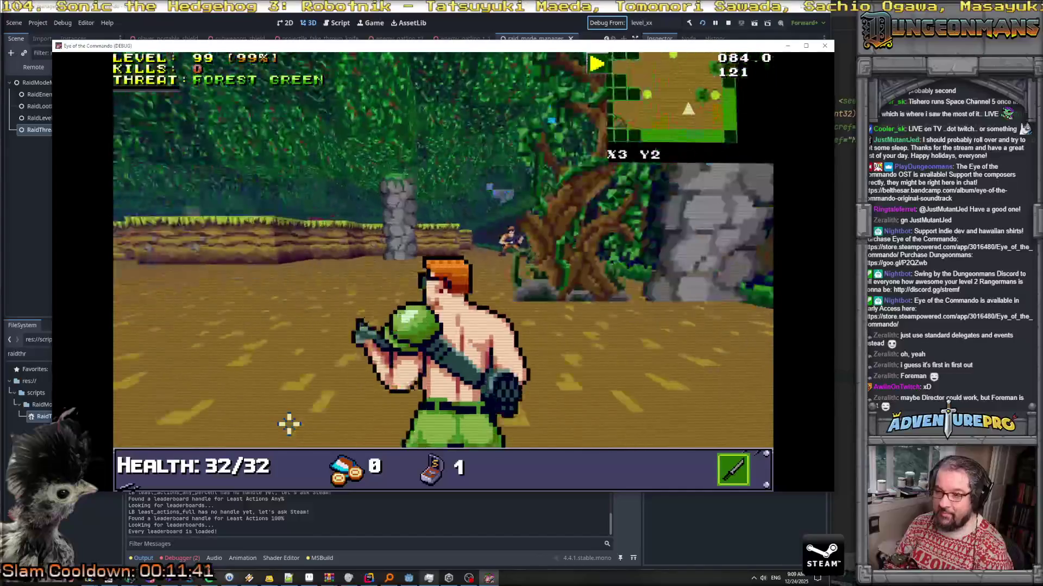
key("F8")
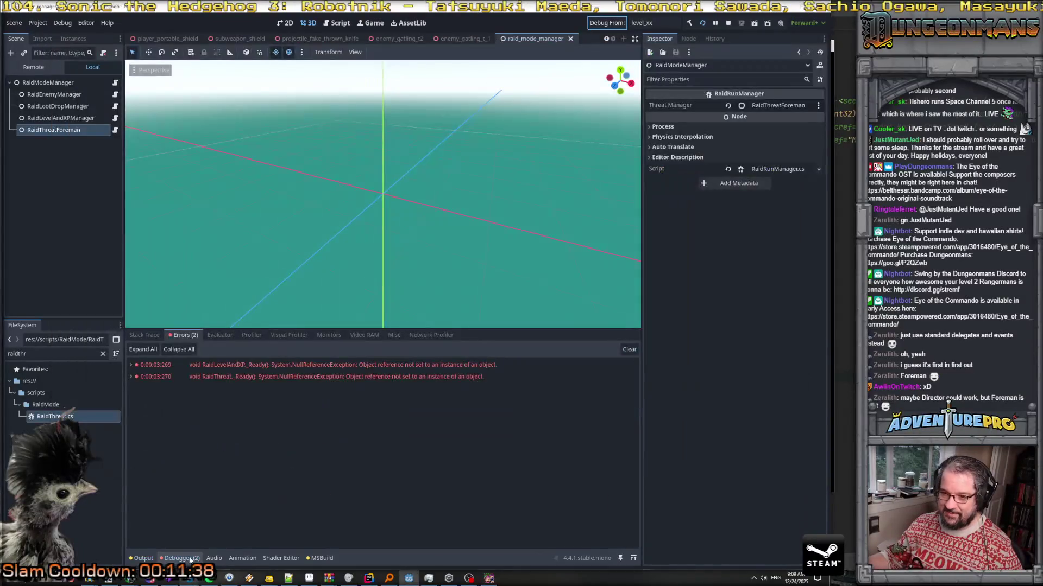
Expand the _Ready errors and open the RaidThreat and RaidLevelAndXP stack-trace lines in Rider
left_click(131, 378)
double_click(131, 365)
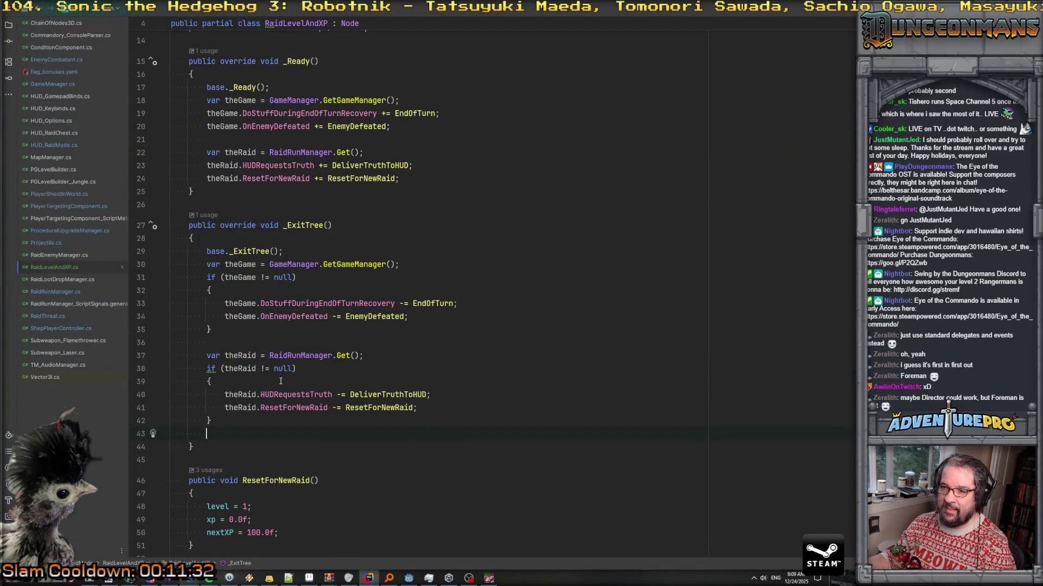
key("alt+Tab")
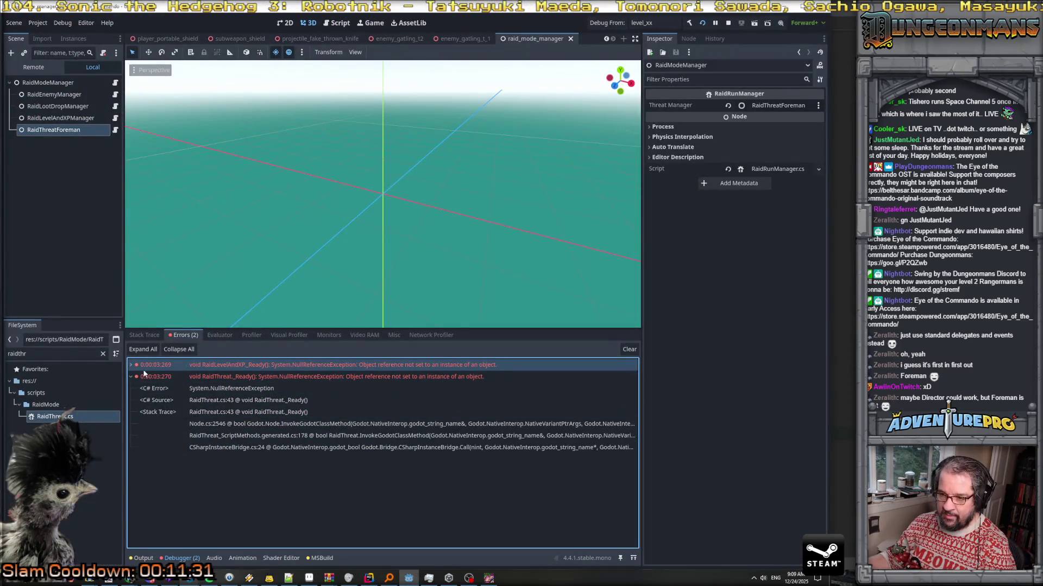
double_click(133, 366)
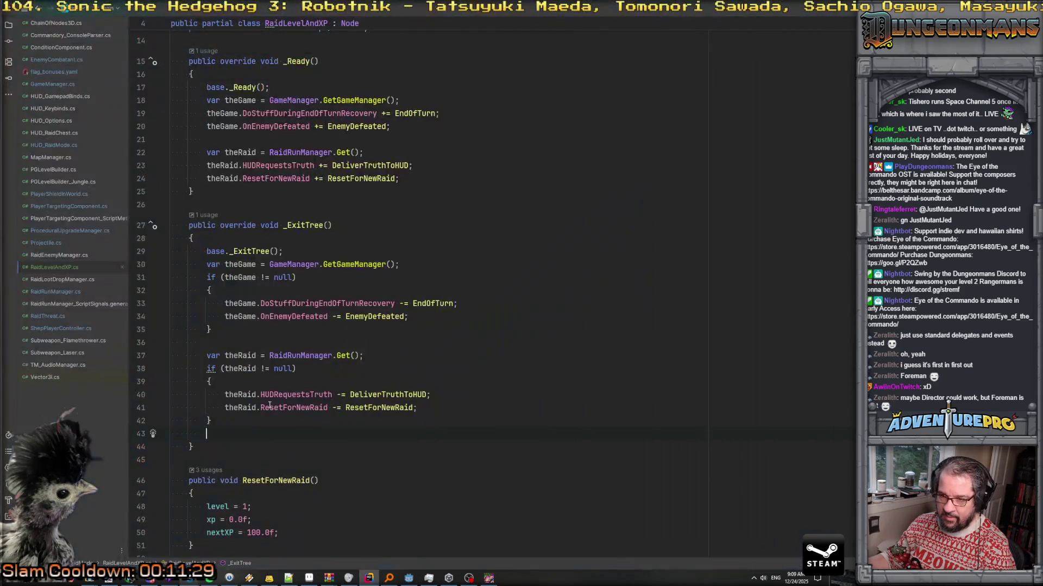
key("alt+Tab")
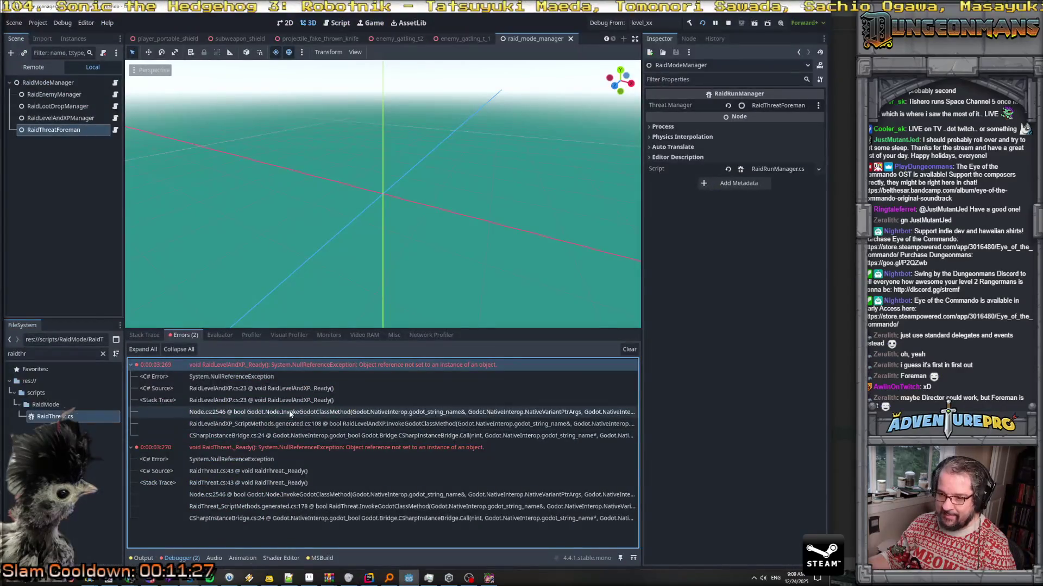
double_click(289, 402)
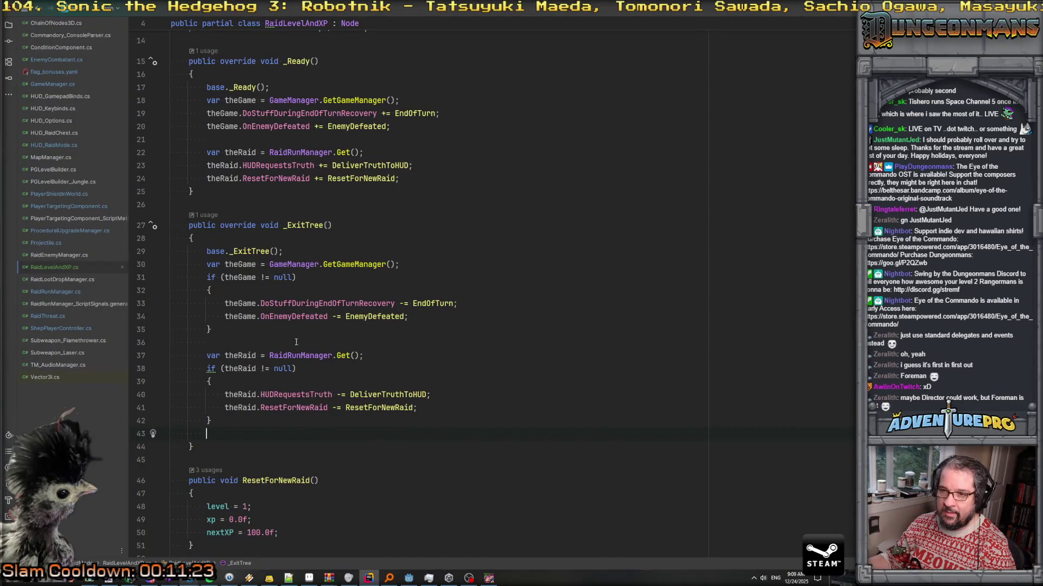
left_click(319, 152)
scroll(324, 163, "up", 4)
scroll(326, 206, "down", 2)
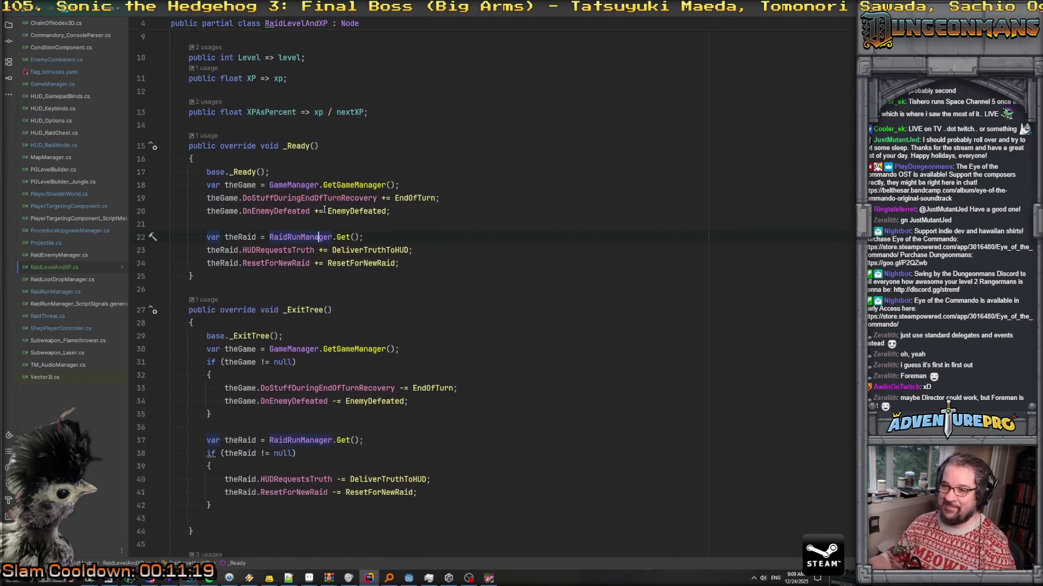
left_click(219, 227)
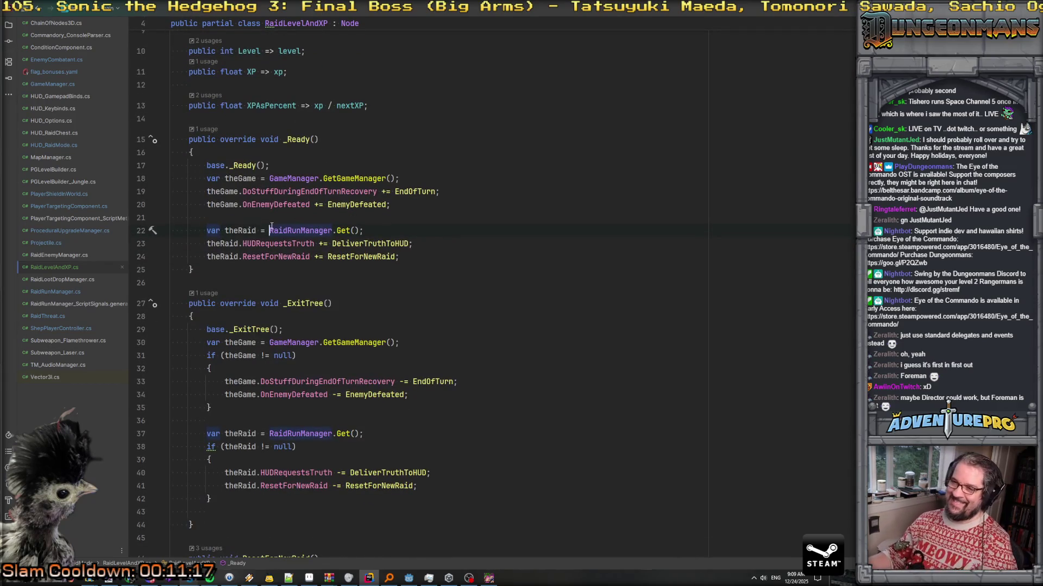
left_click(345, 230)
left_click(344, 230, "ctrl")
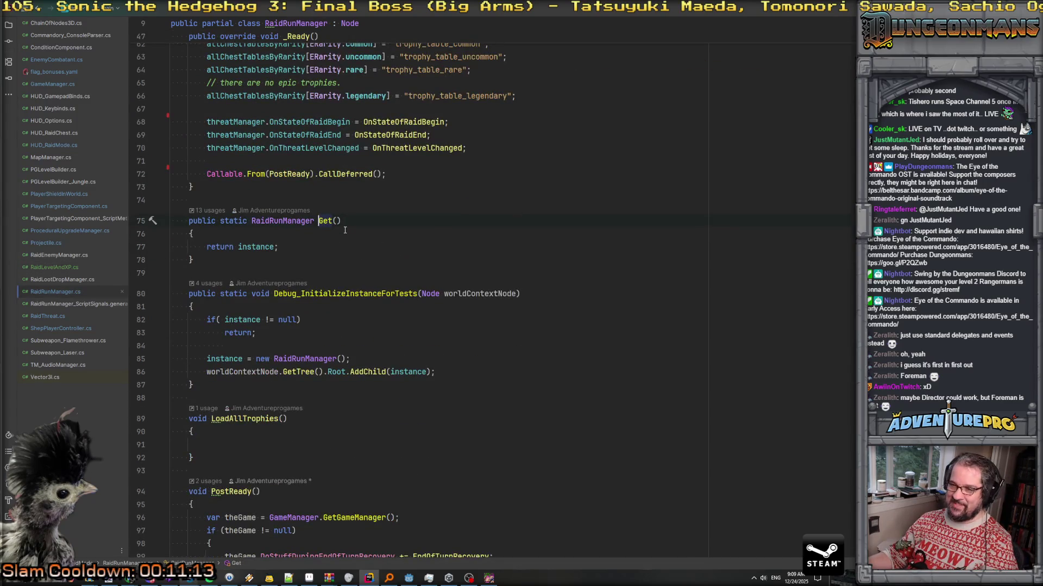
scroll(305, 251, "up", 10)
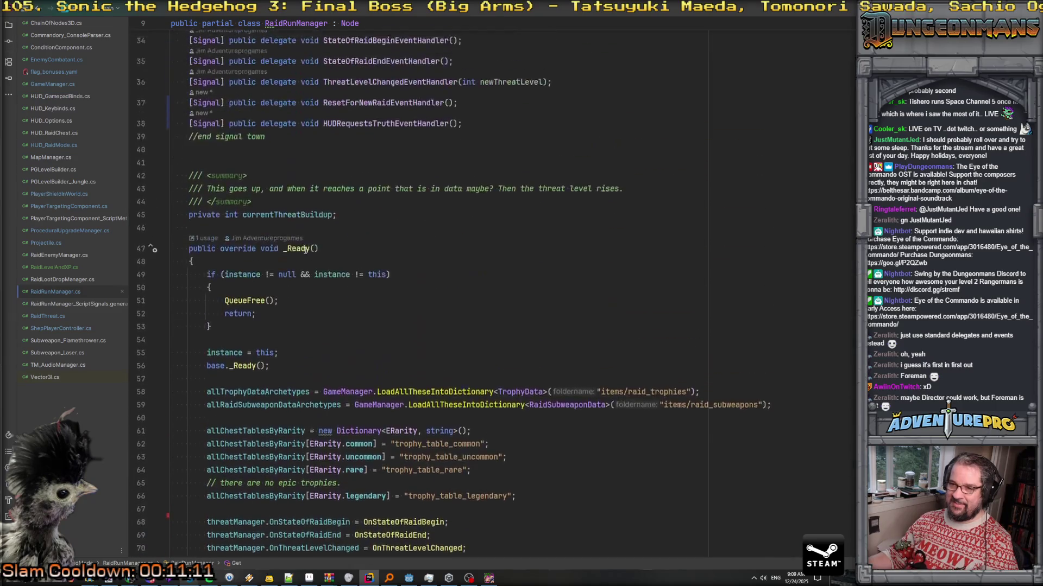
scroll(306, 250, "down", 3)
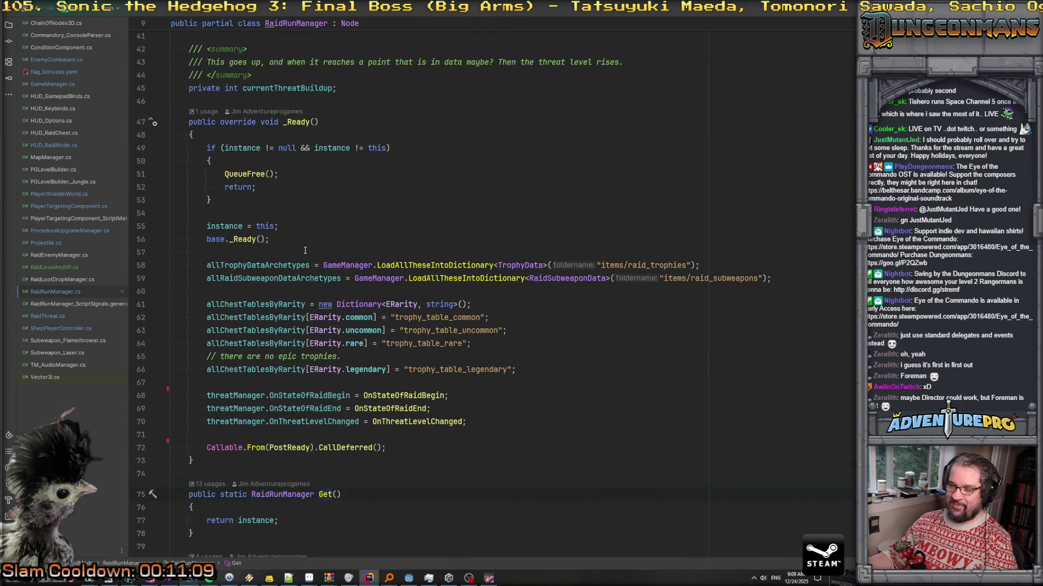
scroll(210, 161, "up", 3)
scroll(300, 93, "down", 5)
left_click_drag(197, 69, 444, 356)
left_click(444, 356)
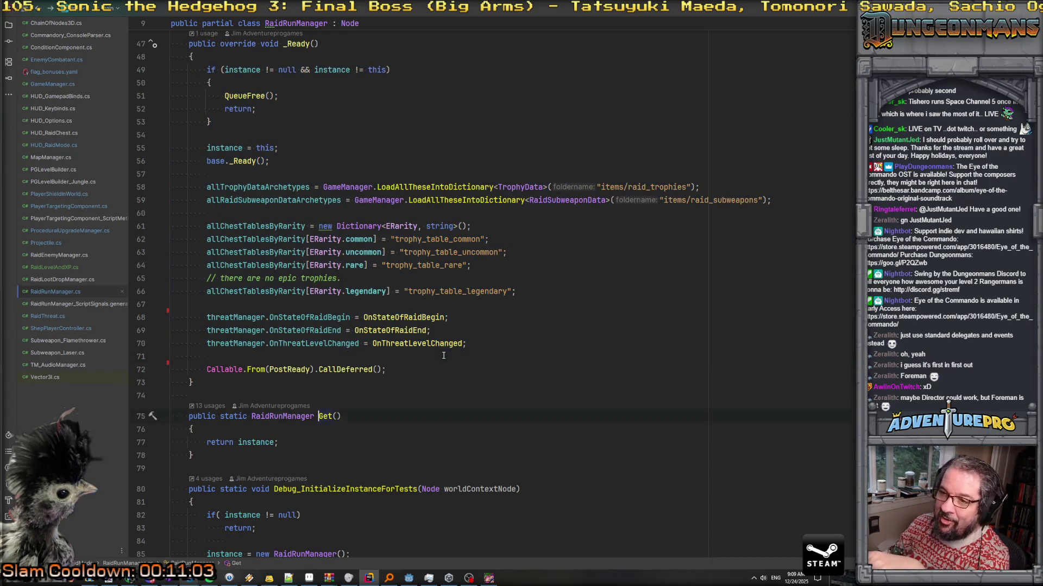
key("ctrl+minus")
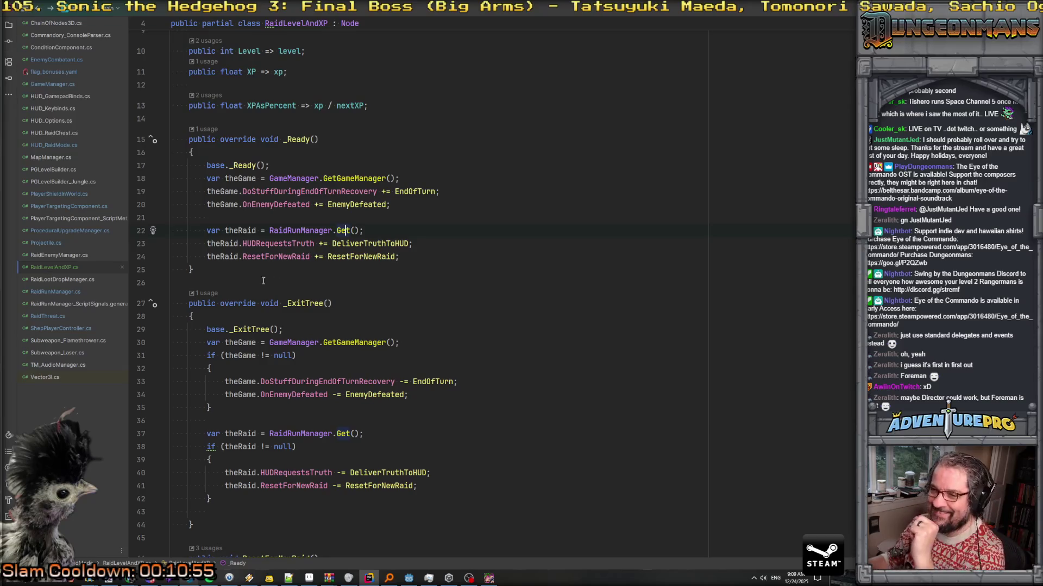
Declare an empty void PostReady() method below RaidLevelAndXP's _Ready
left_click(246, 270)
key("Return")
key("Return")
type("PostReas")
key("BackSpace")
type("dy()")
key("BackSpace")
key("BackSpace")
key("BackSpace")
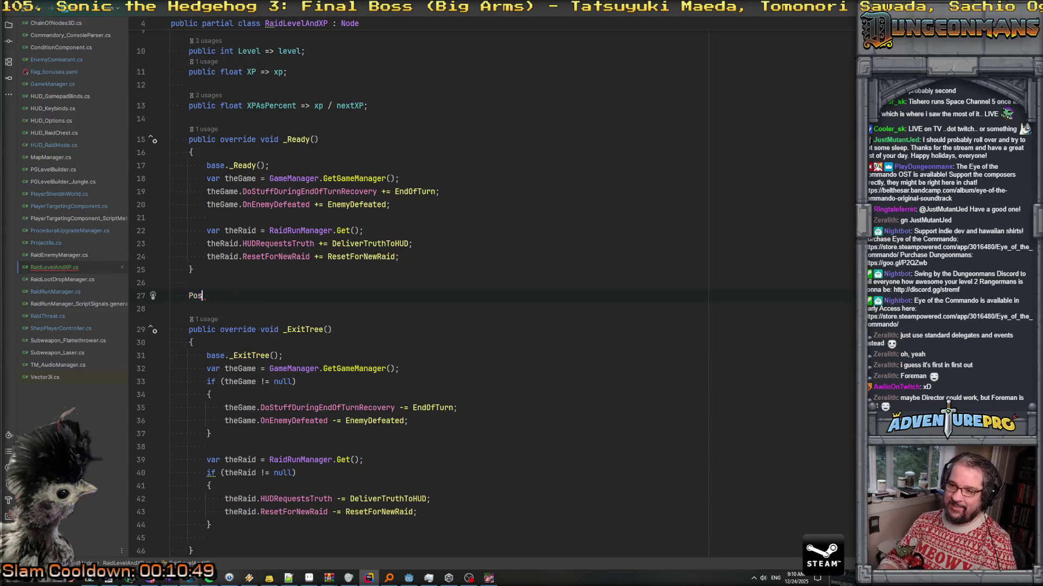
type("oid PostRead")
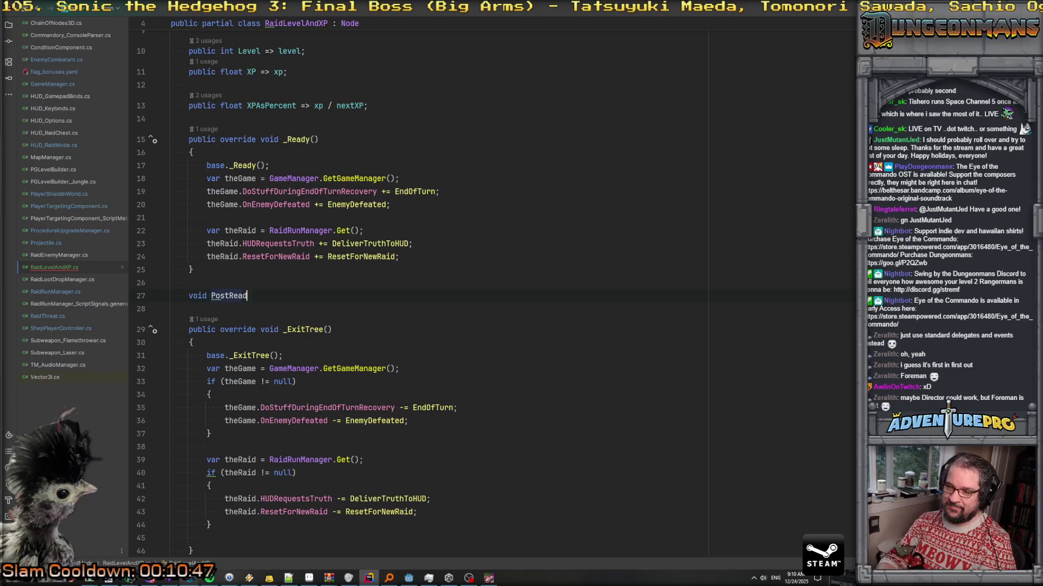
type("y()")
key("Return")
type("{")
key("Return")
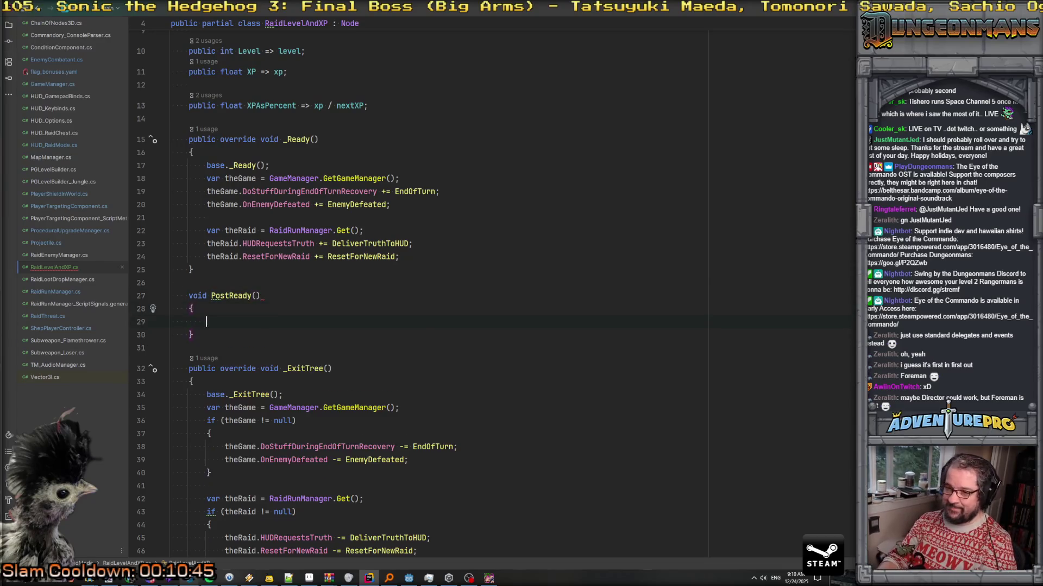
Move the event subscriptions from _Ready into PostReady and call PostReady deferred from _Ready
left_click_drag(399, 249, 141, 180)
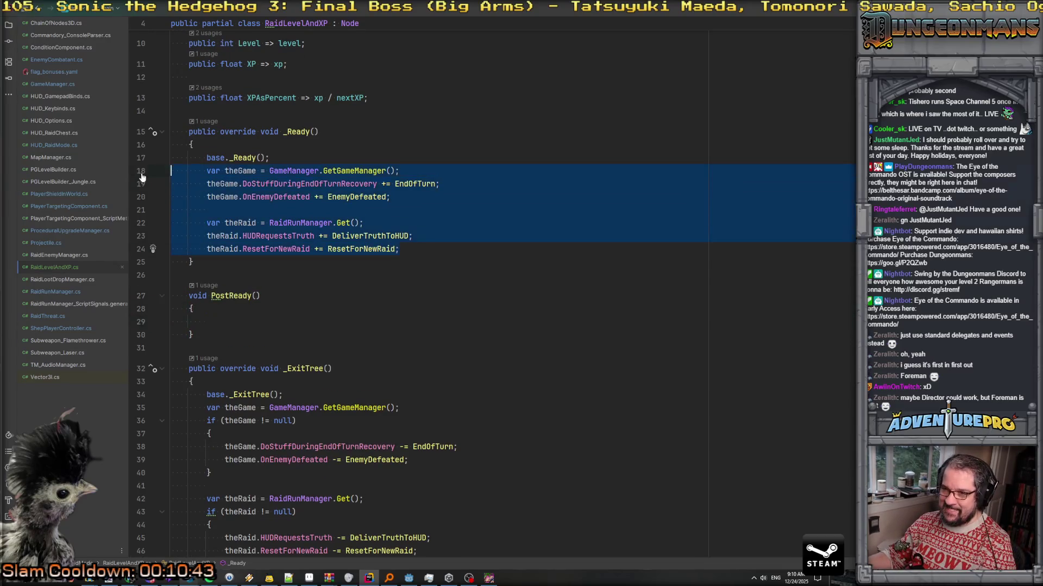
key("ctrl+x")
key("Down")
key("Down")
key("Down")
key("ctrl+v")
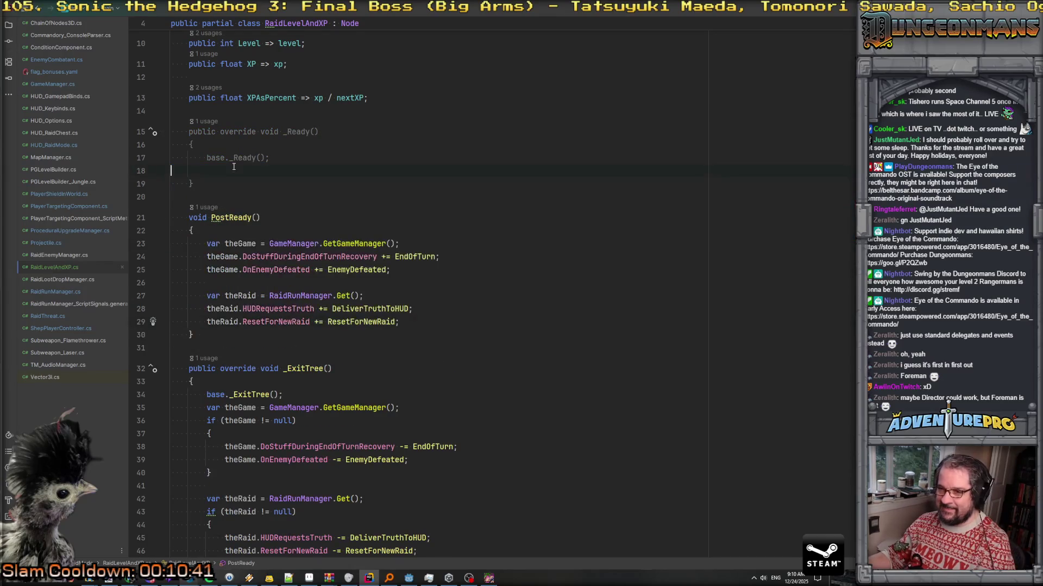
key("Tab")
type("Call")
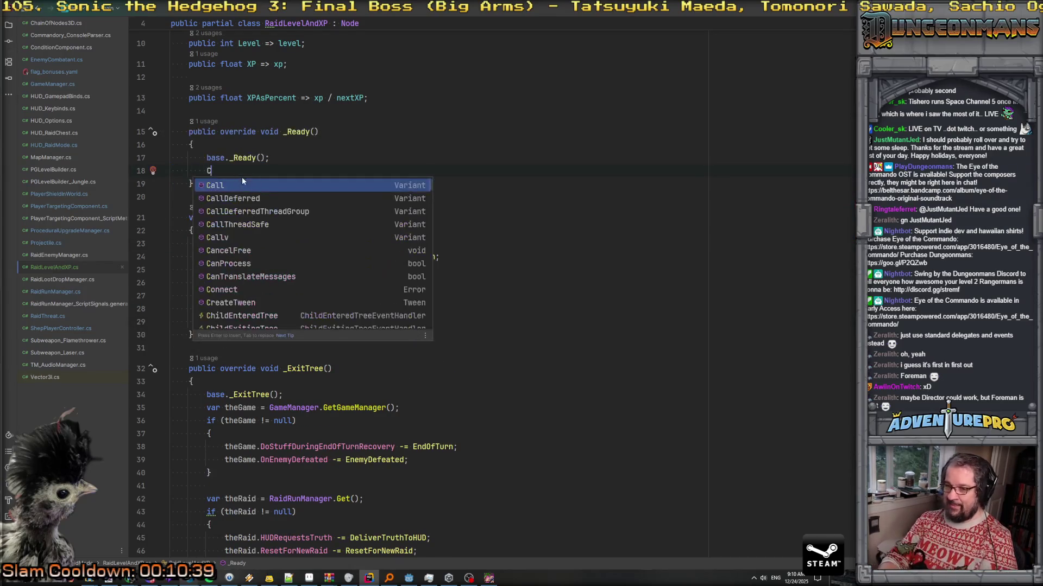
key("shift+Right")
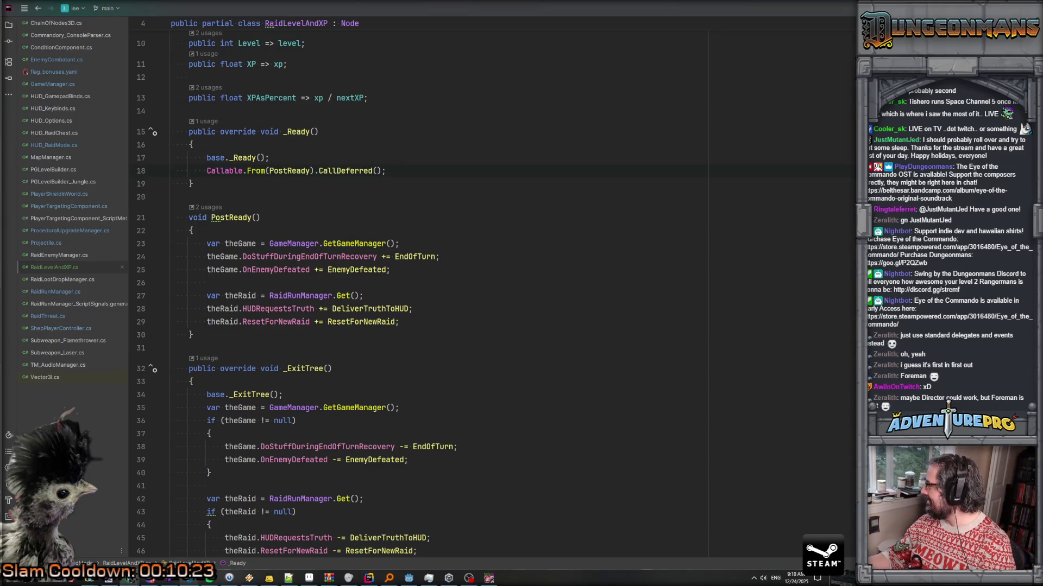
key("alt+Tab")
left_click(804, 292)
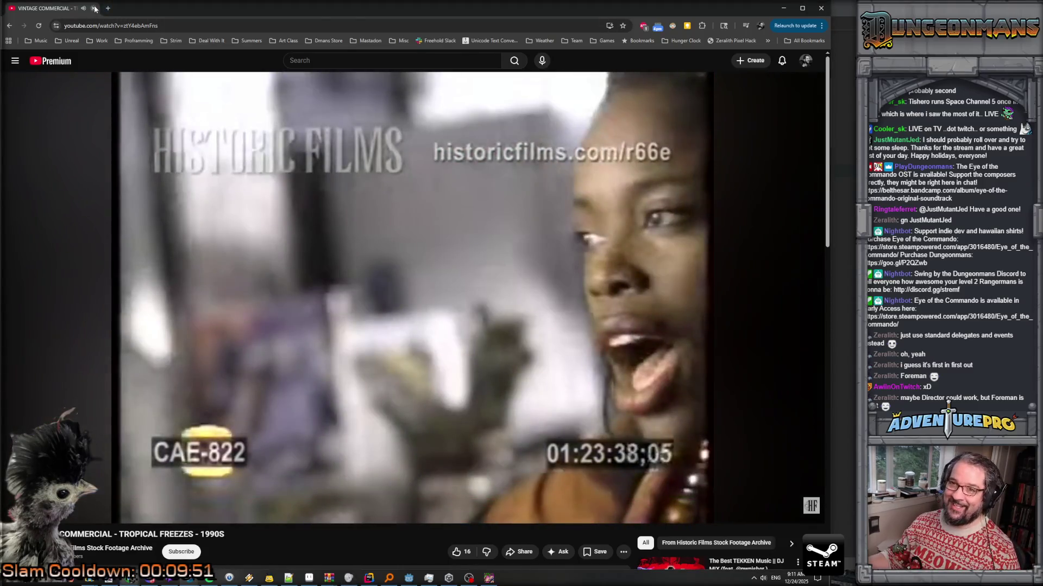
key("alt+Tab")
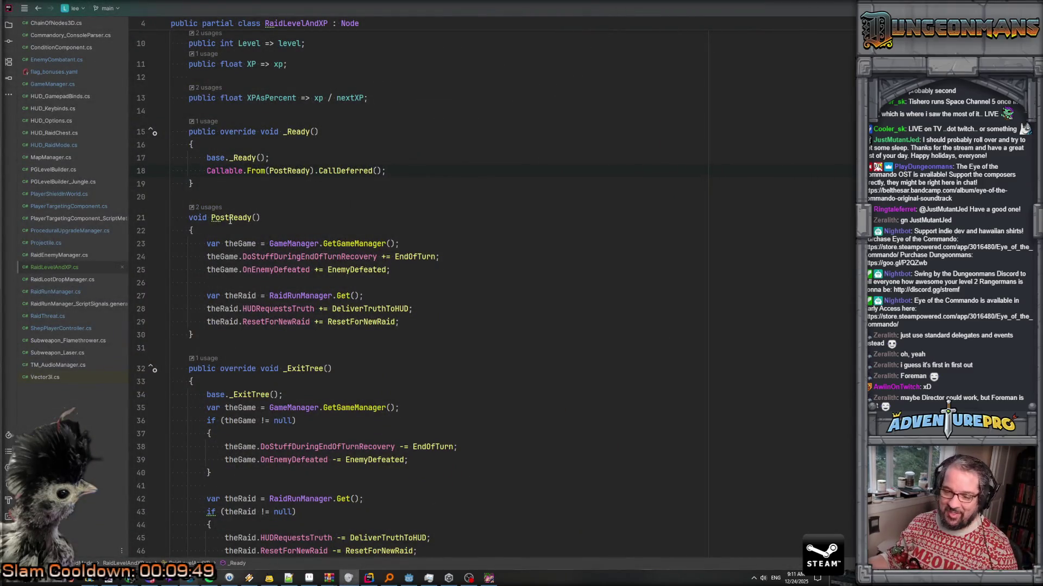
left_click(231, 219)
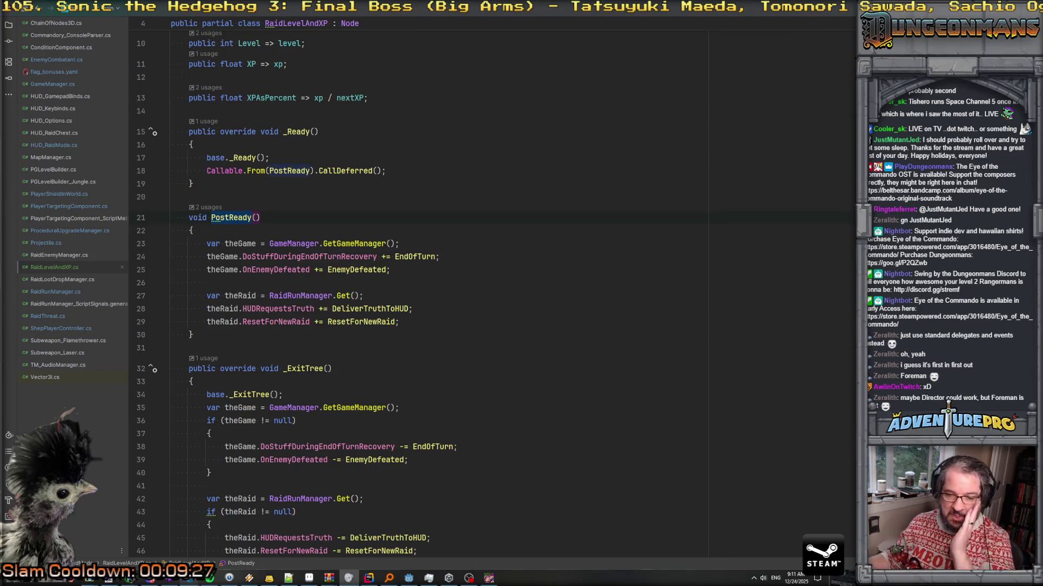
Open RaidThreat.cs at its _Ready method via the Godot error's source link
left_click(563, 269)
scroll(494, 301, "down", 3)
scroll(493, 301, "up", 5)
left_click(419, 252)
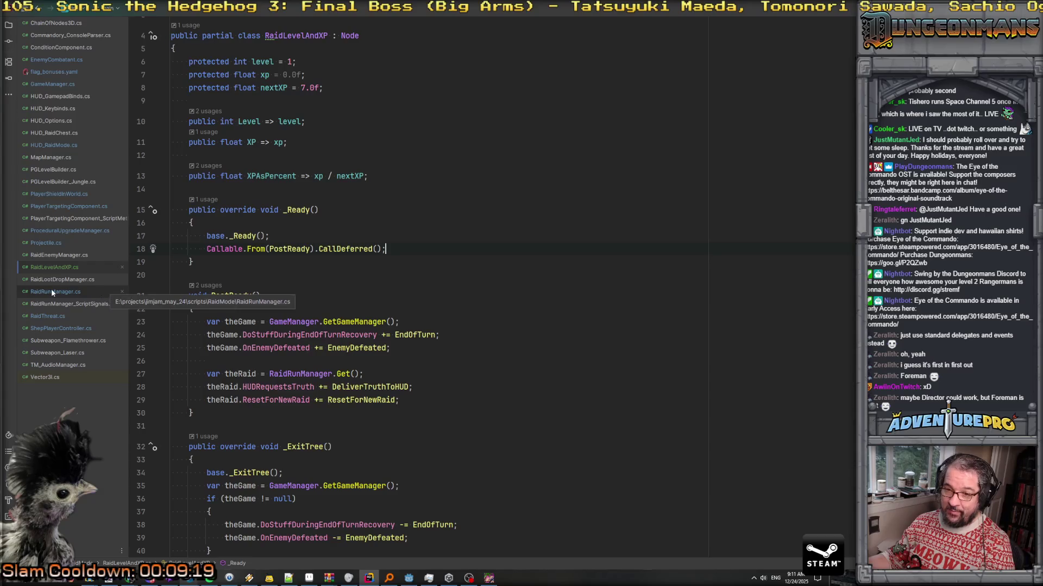
left_click(50, 314)
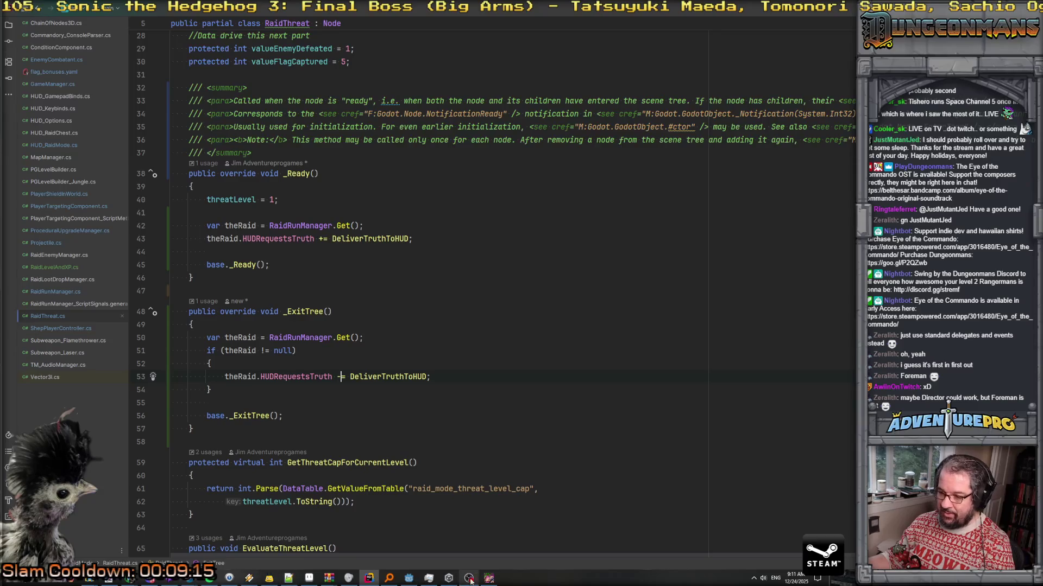
left_click(408, 577)
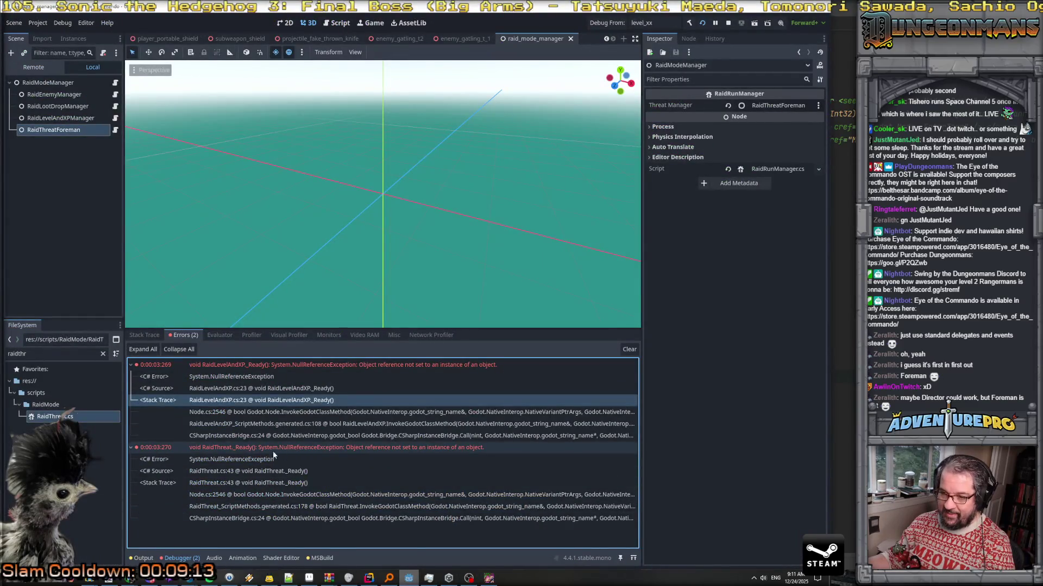
double_click(232, 453)
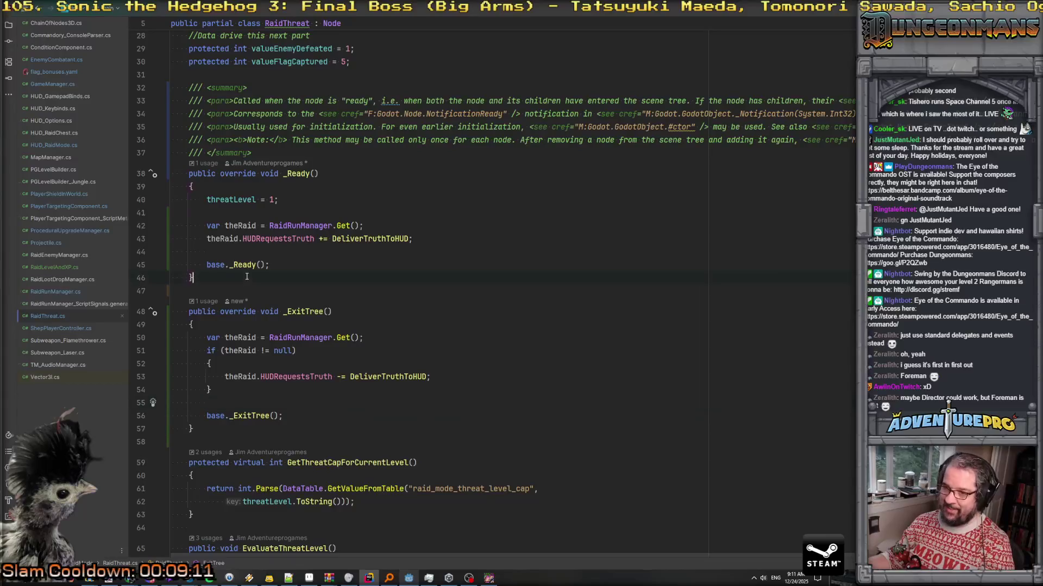
Add an empty void PostReady() method below RaidThreat's _Ready, then open RaidRunManager.cs
key("Return")
key("Return")
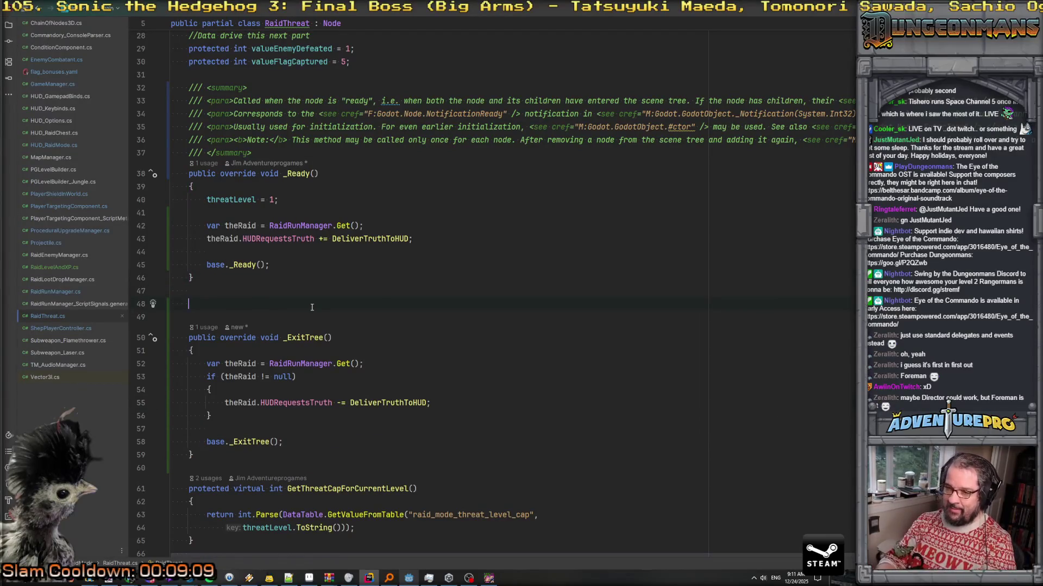
type("P")
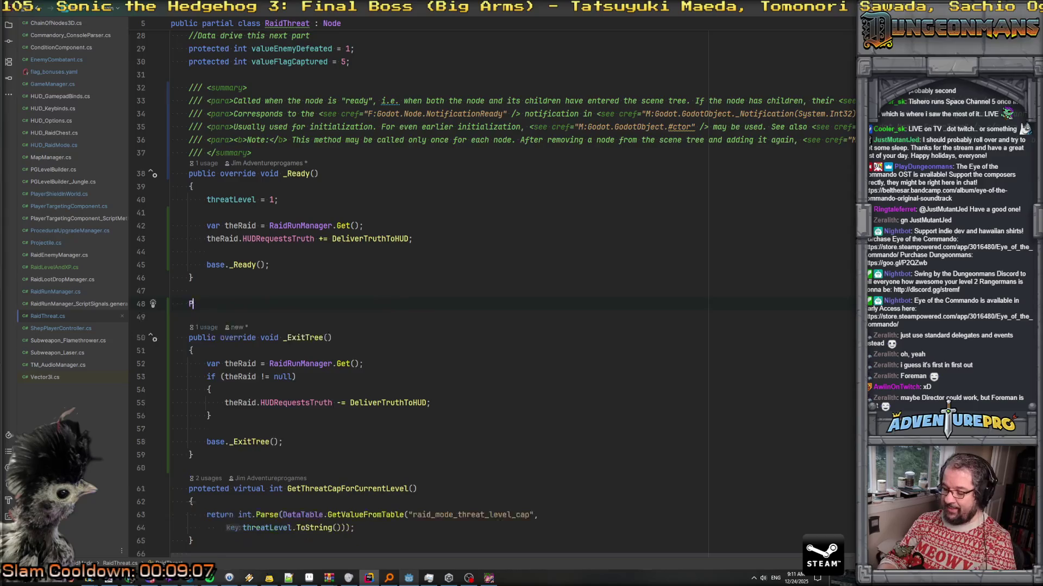
type("ostRead")
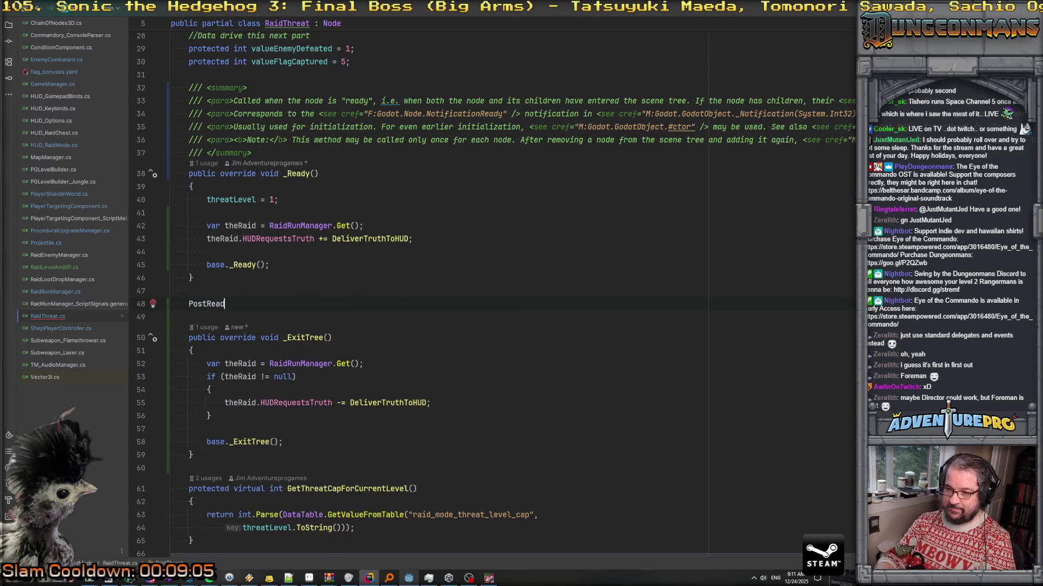
key("BackSpace")
key("BackSpace")
key("BackSpace")
type("vo")
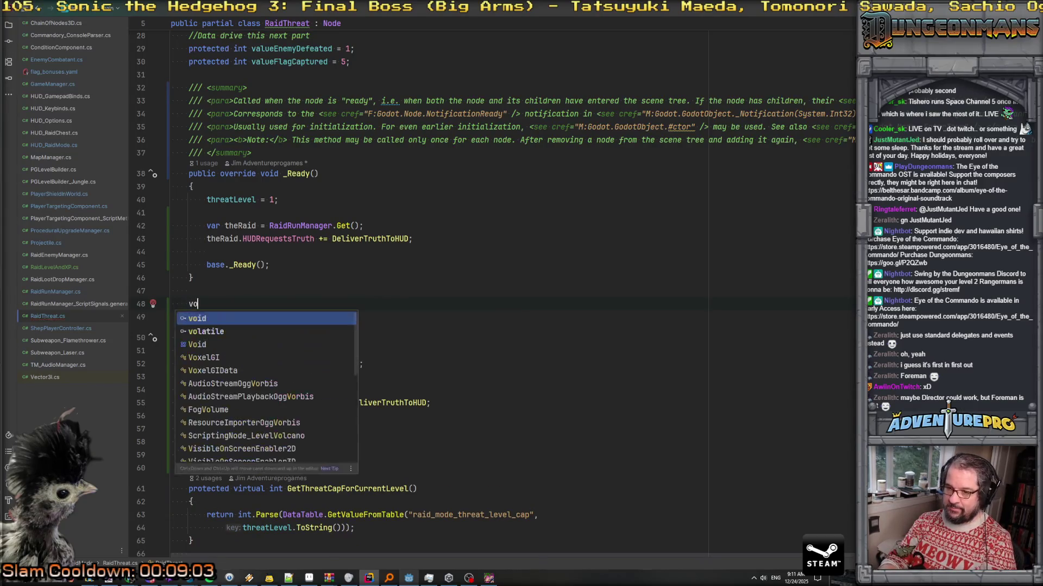
type("id PostReady()")
key("Return")
type("{")
key("Return")
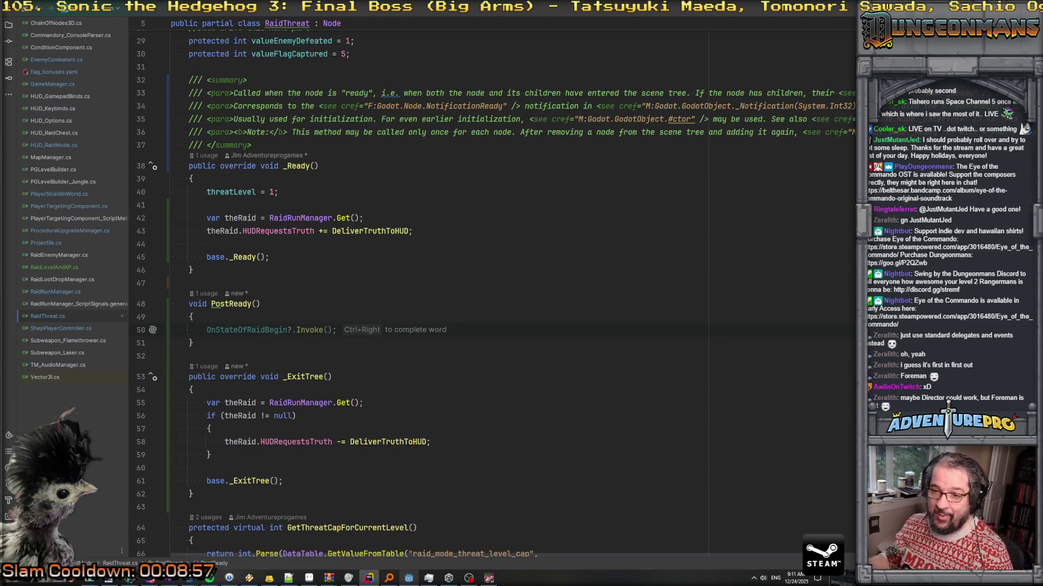
left_click(61, 289)
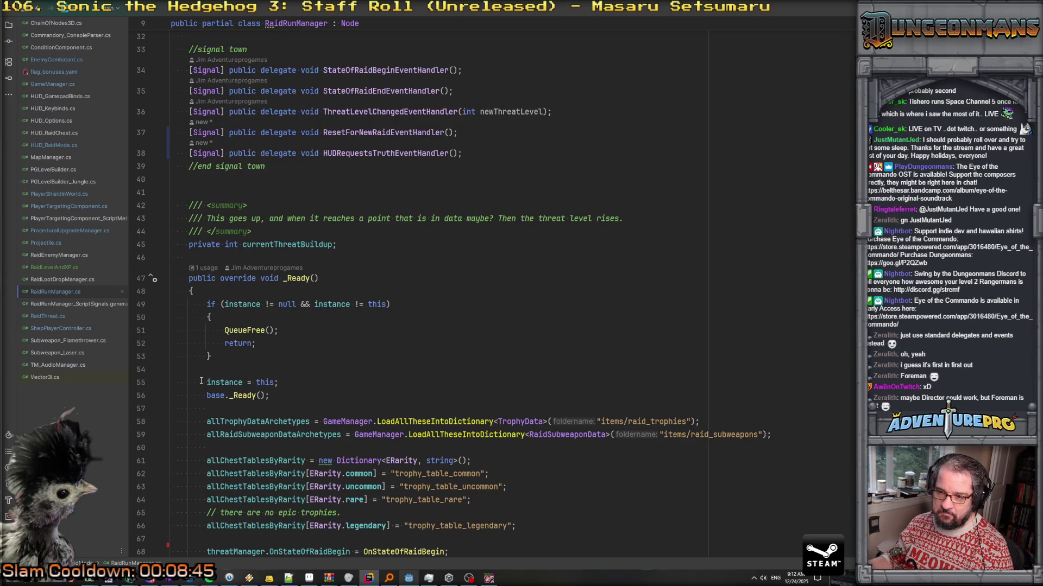
Add an empty public RaidRunManager() constructor below the currentThreatBuildup field
left_click(368, 250)
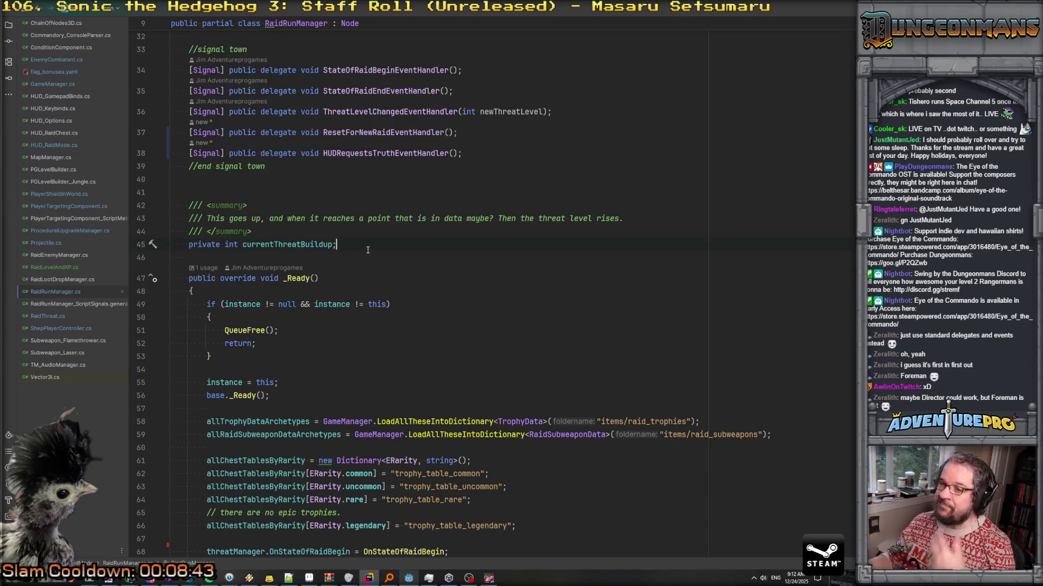
key("Return")
key("Return")
type("p")
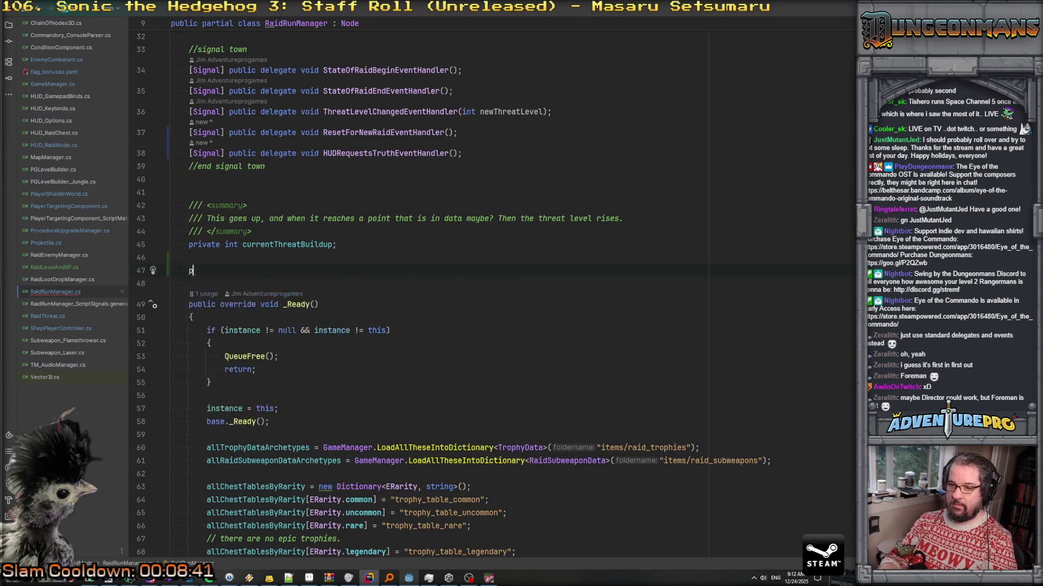
type("ublic RaidRun")
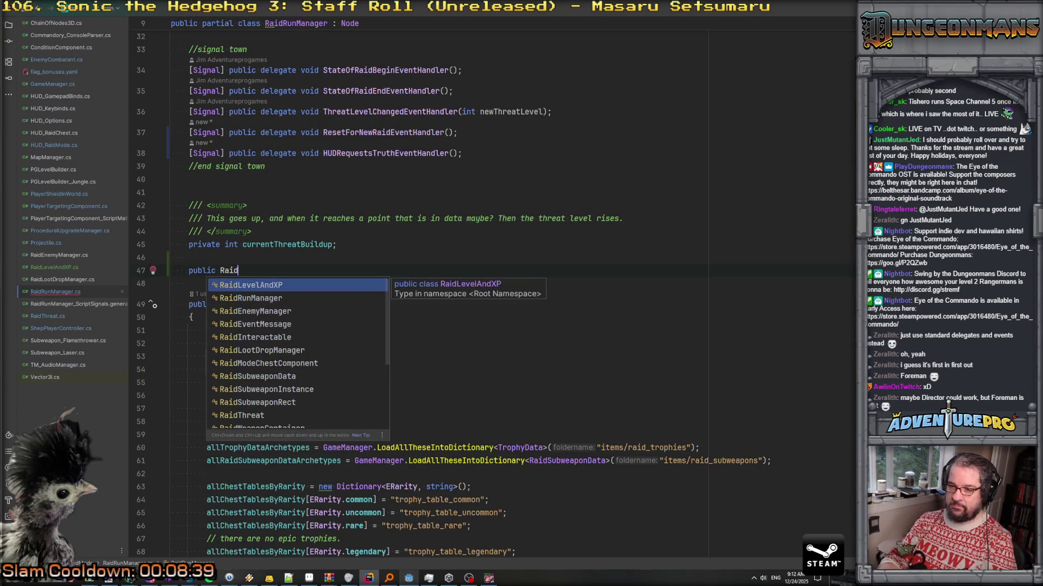
key("Return")
type("()(")
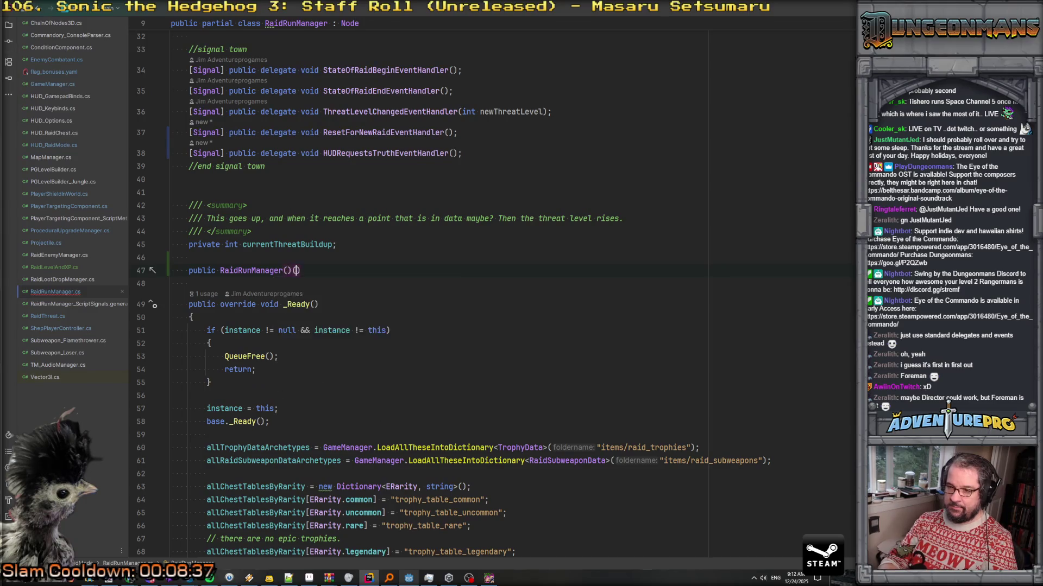
type("{")
key("Return")
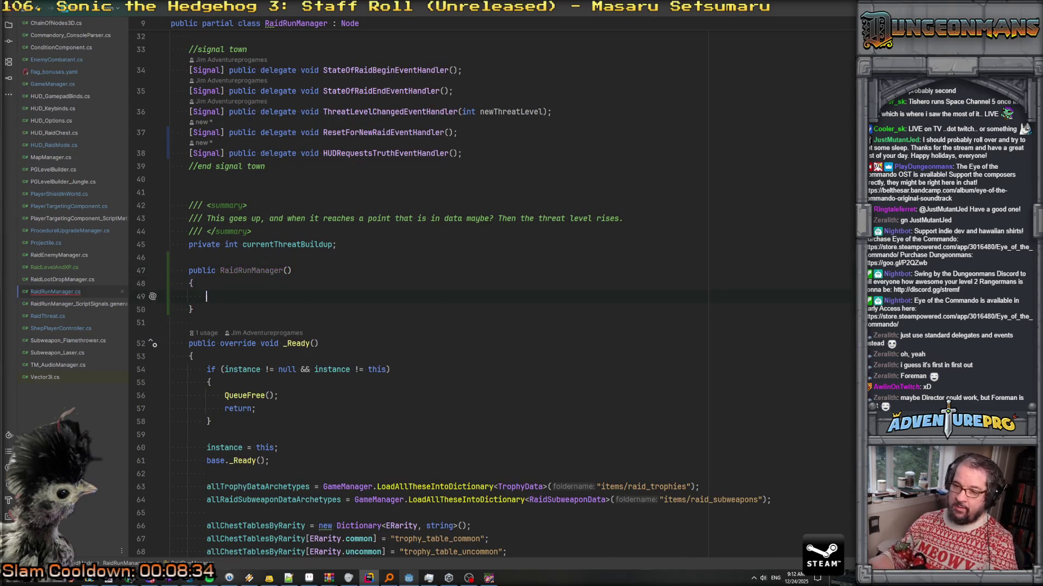
Move the singleton instance check with its QueueFree call from _Ready into the constructor
scroll(380, 272, "down", 3)
left_click_drag(278, 369, 207, 291)
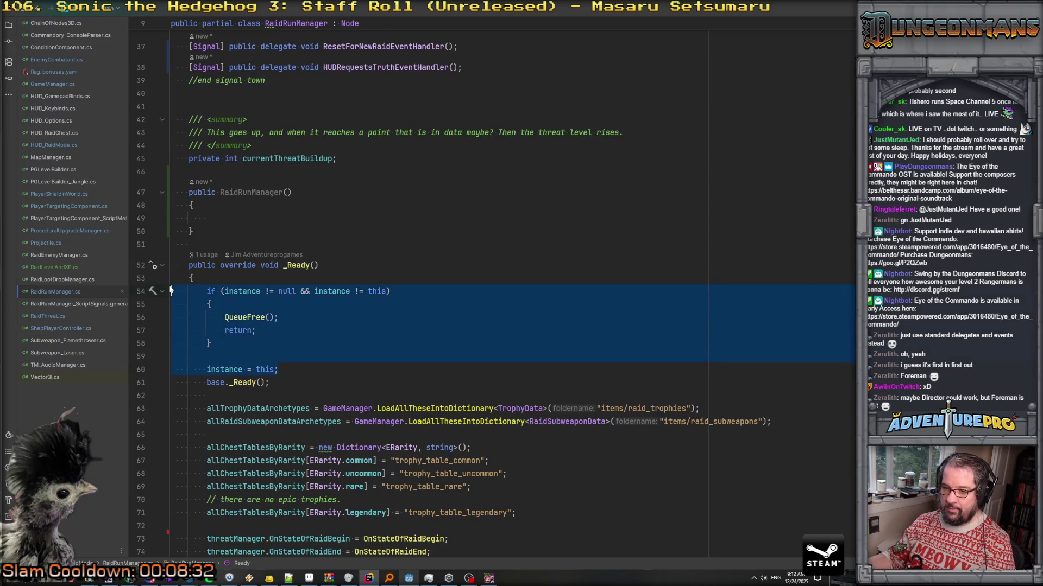
key("ctrl+x")
left_click(206, 218)
key("ctrl+v")
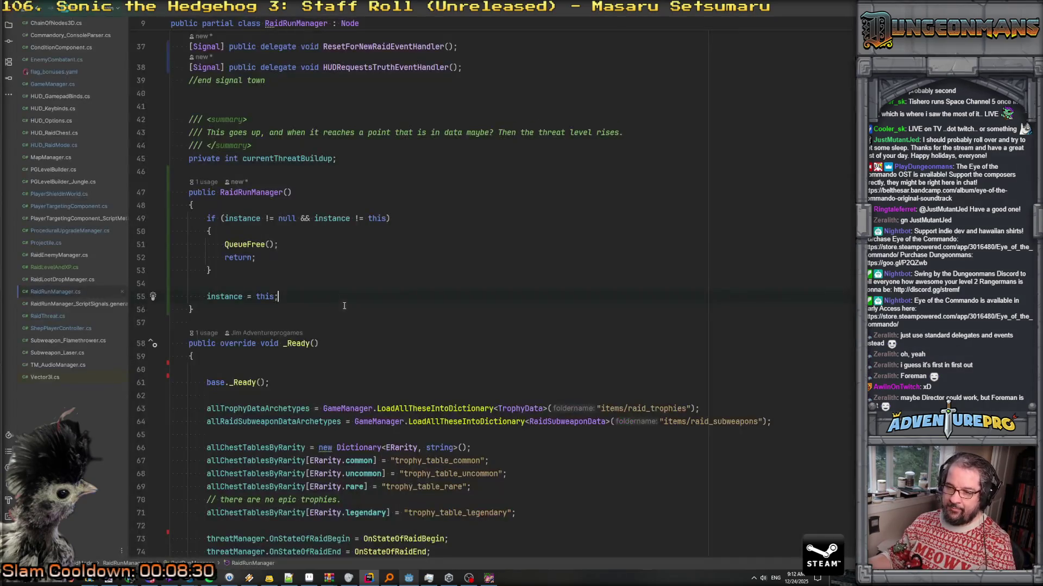
key("Delete")
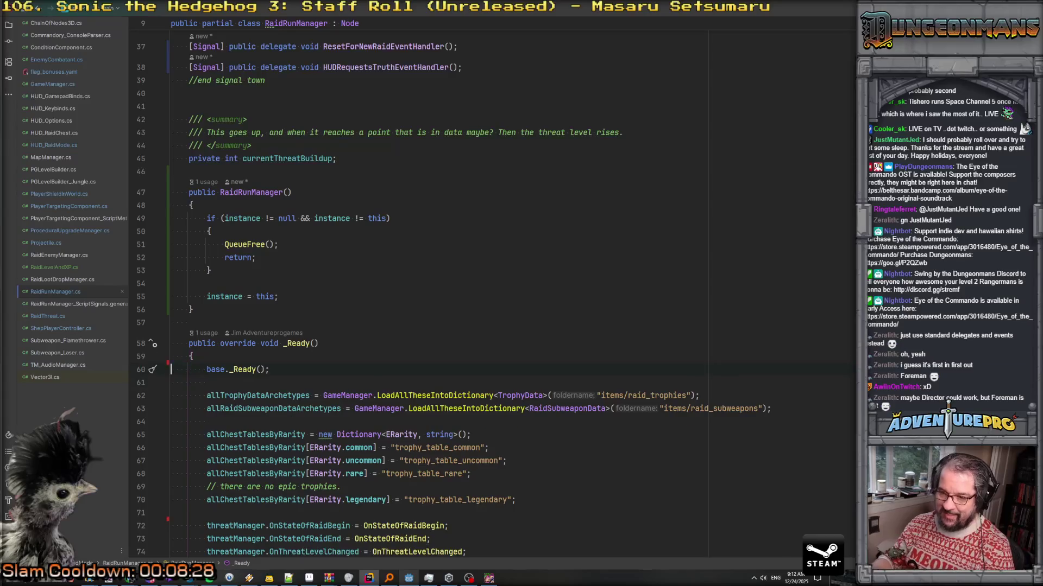
left_click(312, 278)
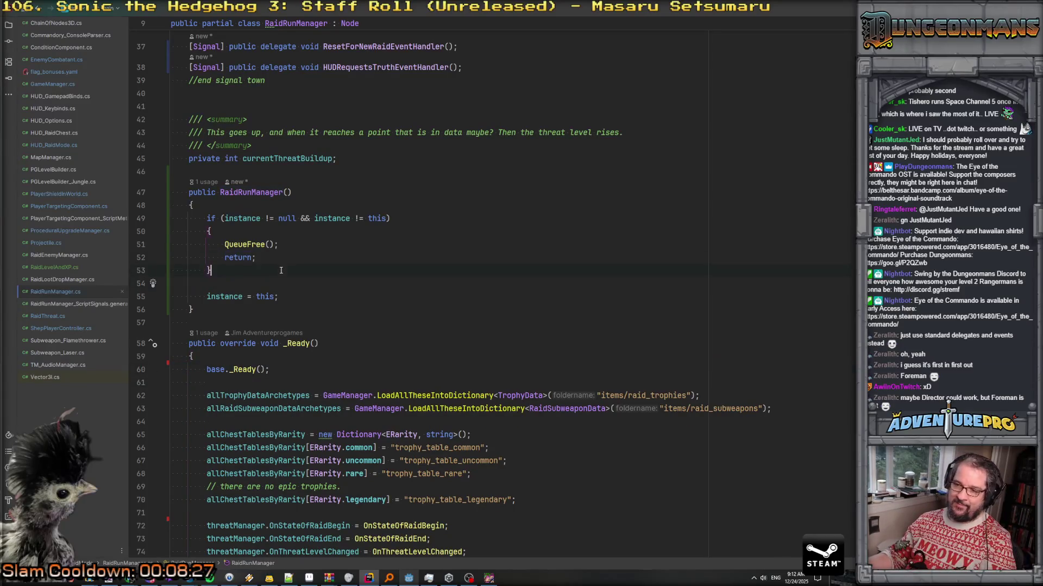
left_click(251, 245)
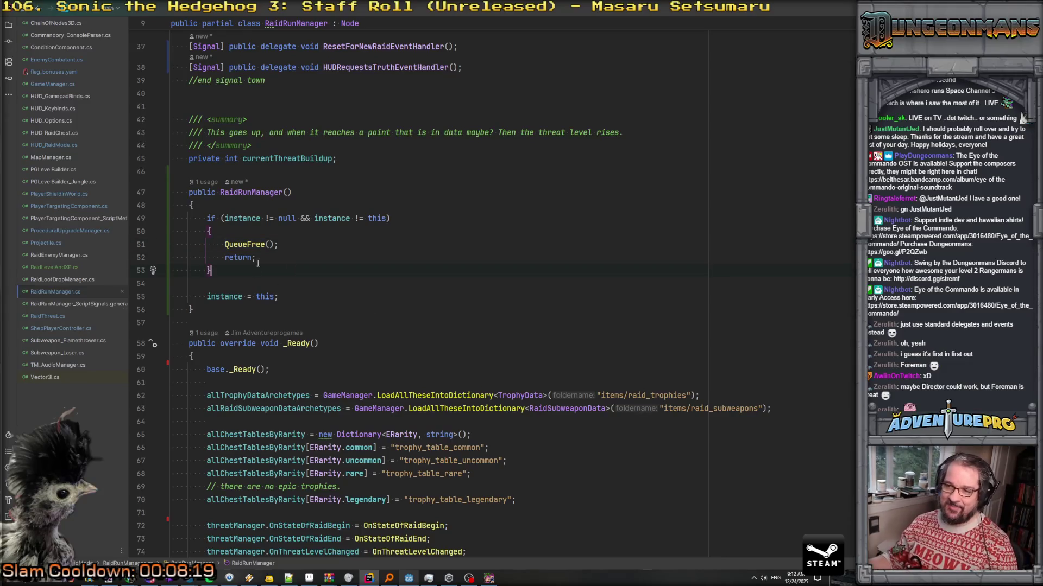
Delete the empty PostReady method from RaidThreat.cs
left_click(53, 317)
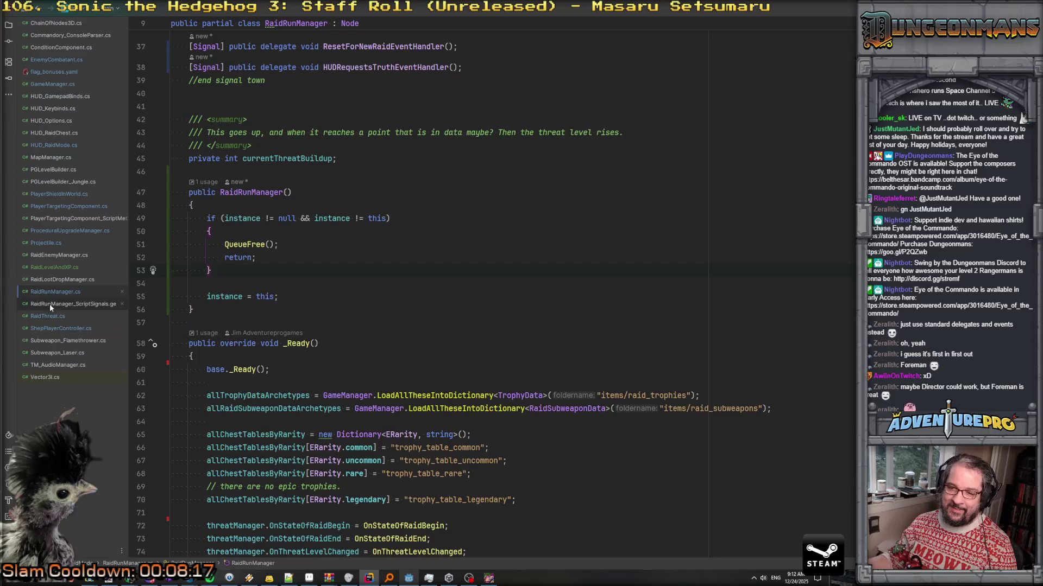
triple_click(191, 323)
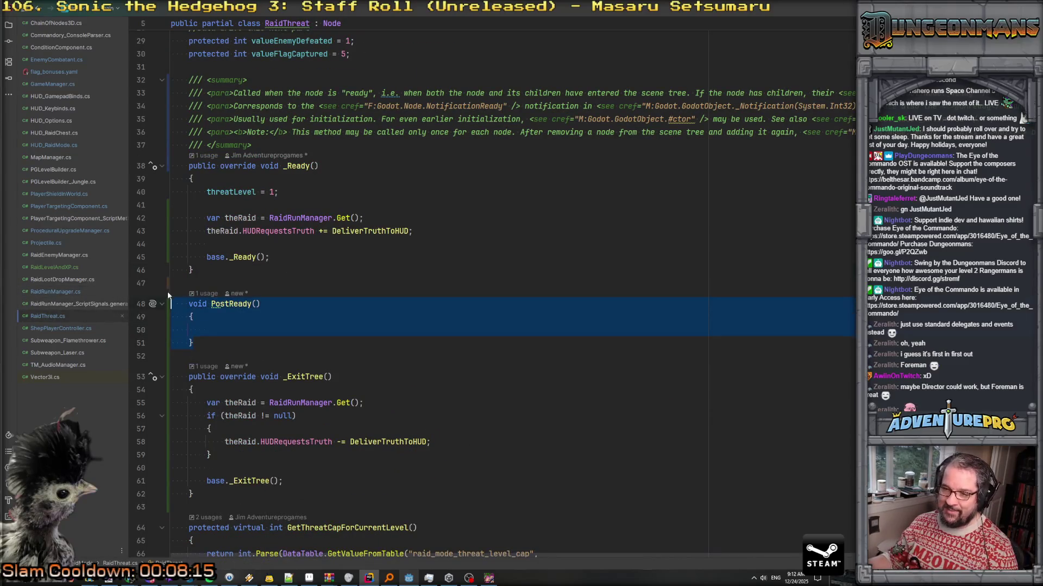
key("BackSpace")
key("BackSpace")
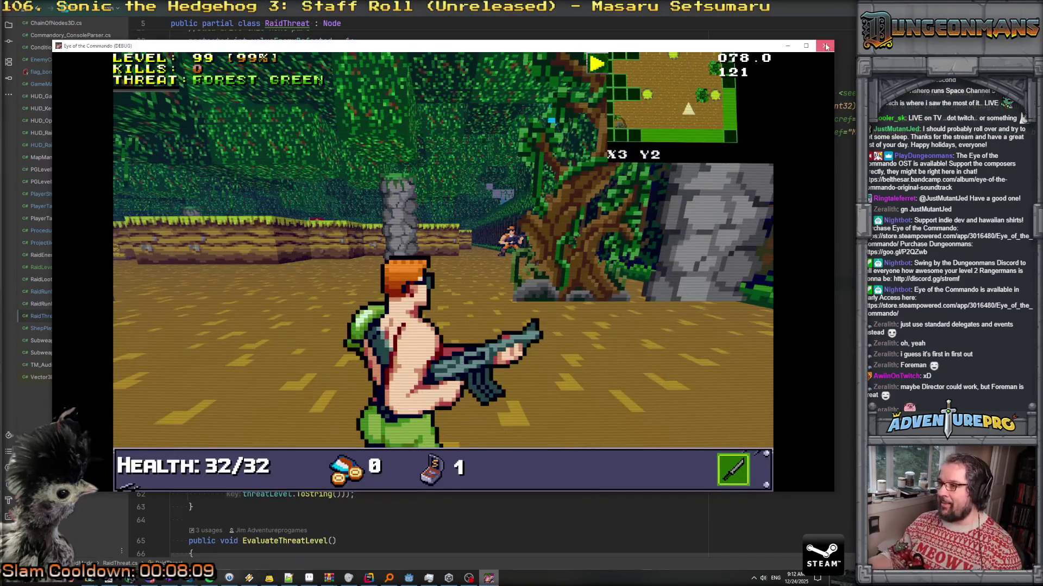
Close the game window, then rebuild the .NET project and relaunch the game with F5 from Godot
left_click(825, 47)
left_click(410, 580)
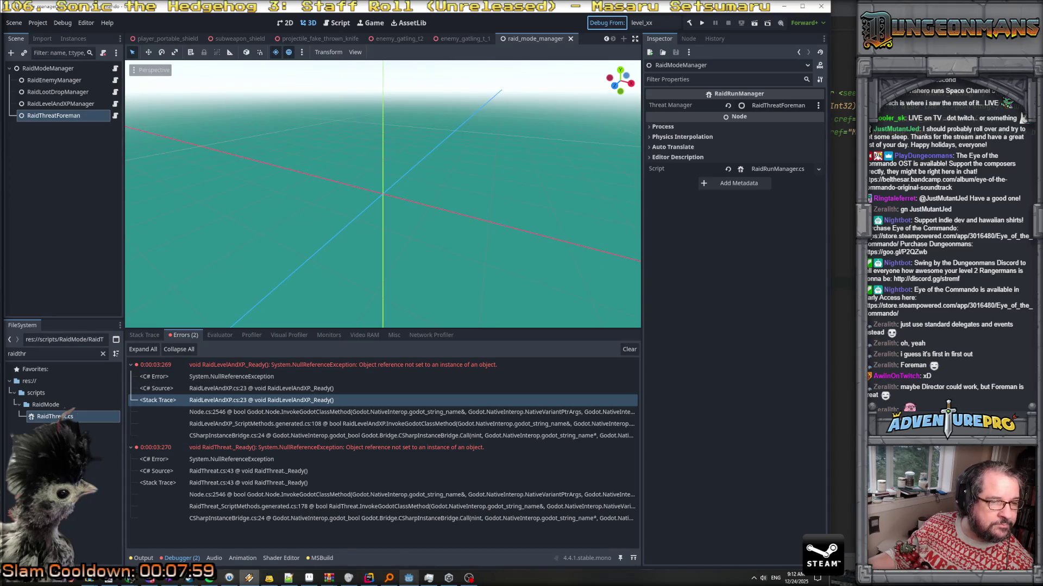
key("F5")
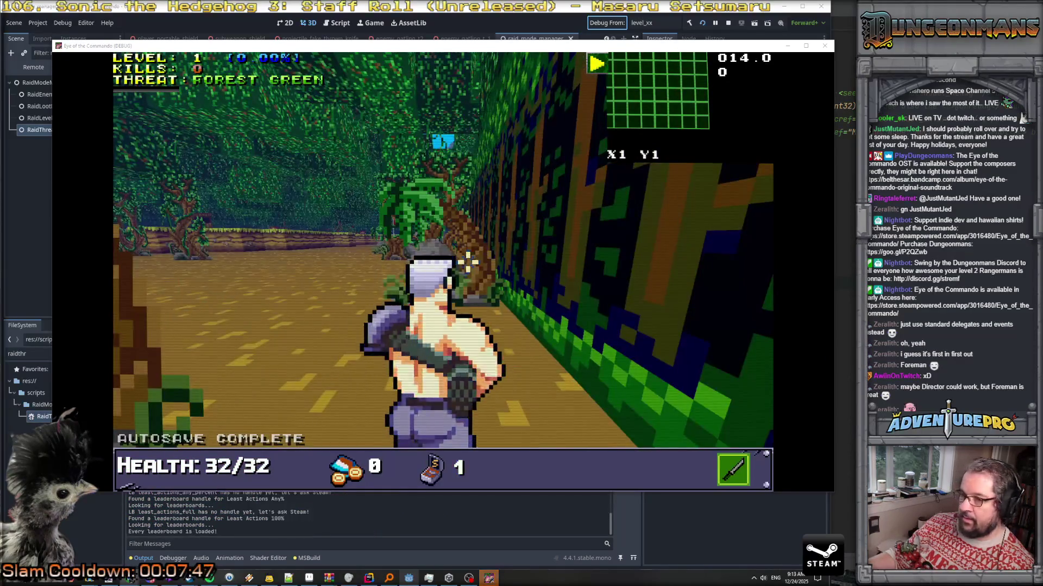
Teleport the commando to X3 Y3 with the console command 'TP 3 3'
key("Left")
key("Left")
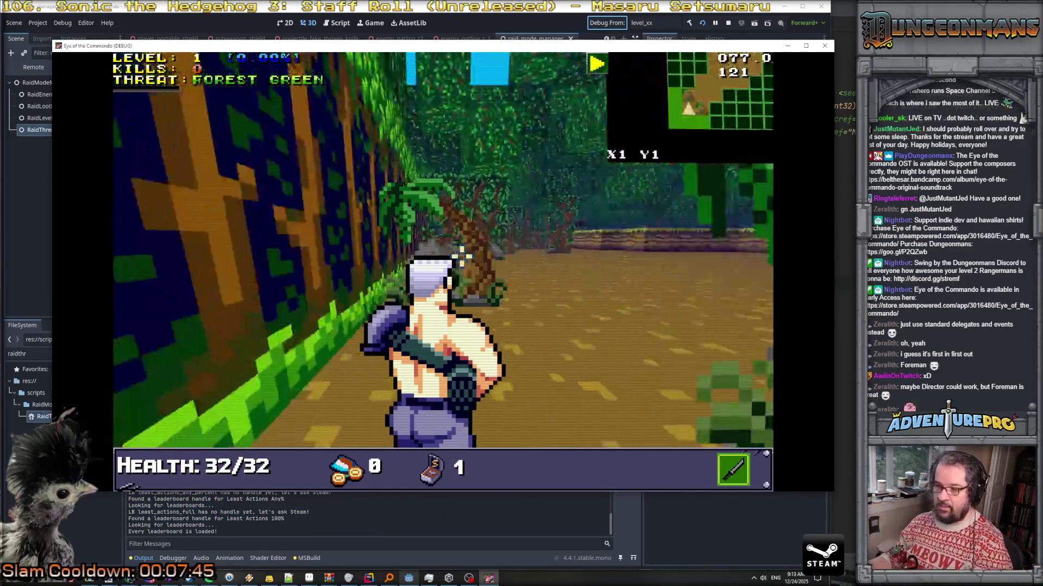
key("Right")
key("Right")
key("grave")
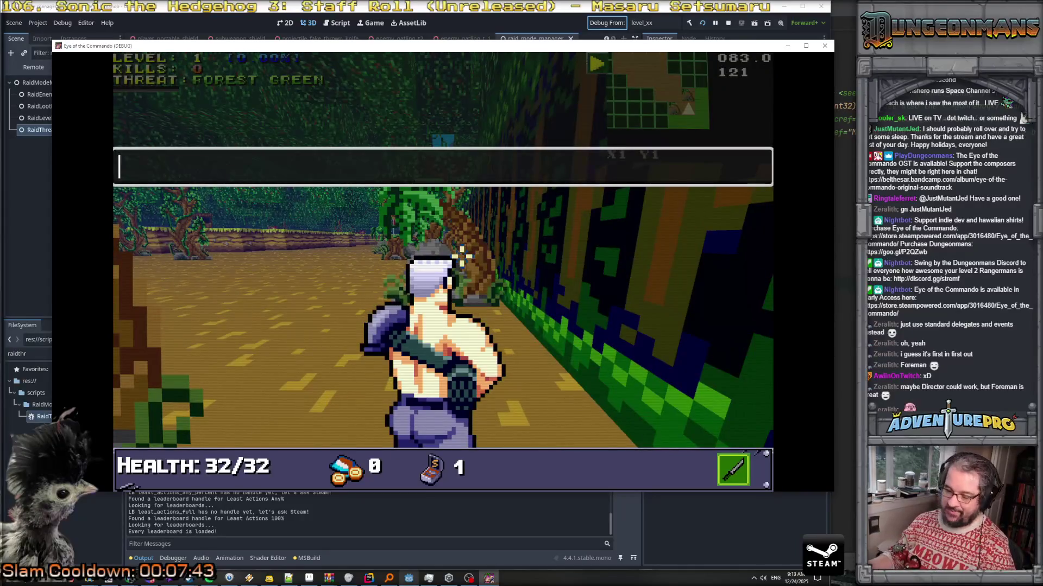
type("TP 3 3")
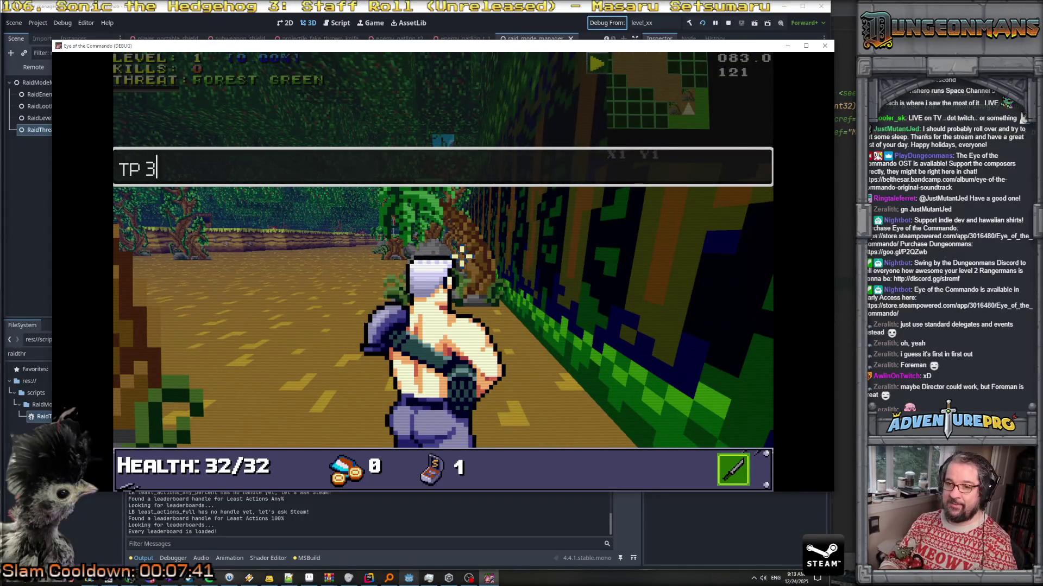
key("Return")
Shoot the first Nitro Mooks and capture the flag
key("Left")
key("Up")
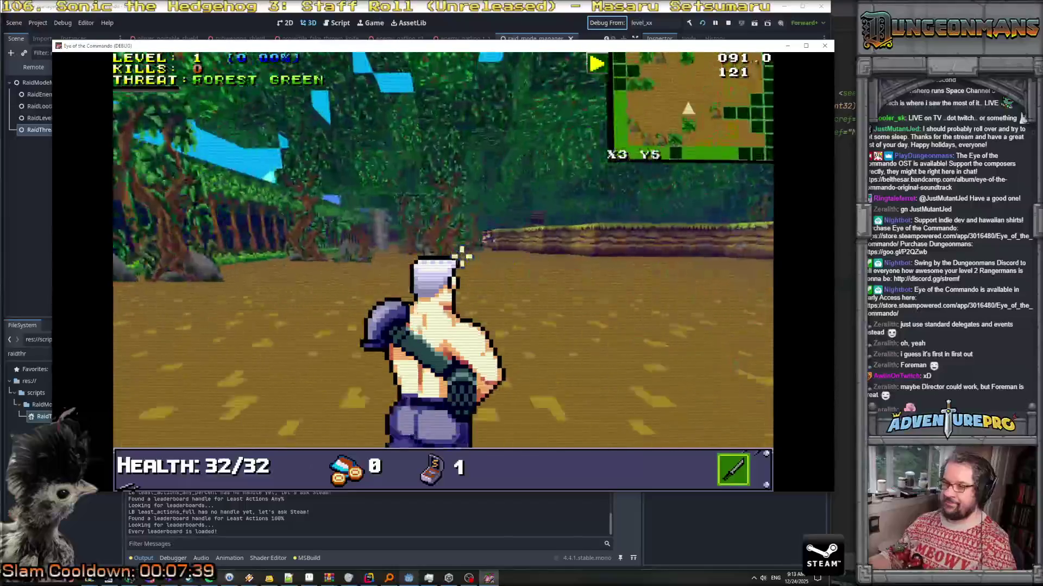
key("Up")
key("space")
key("space")
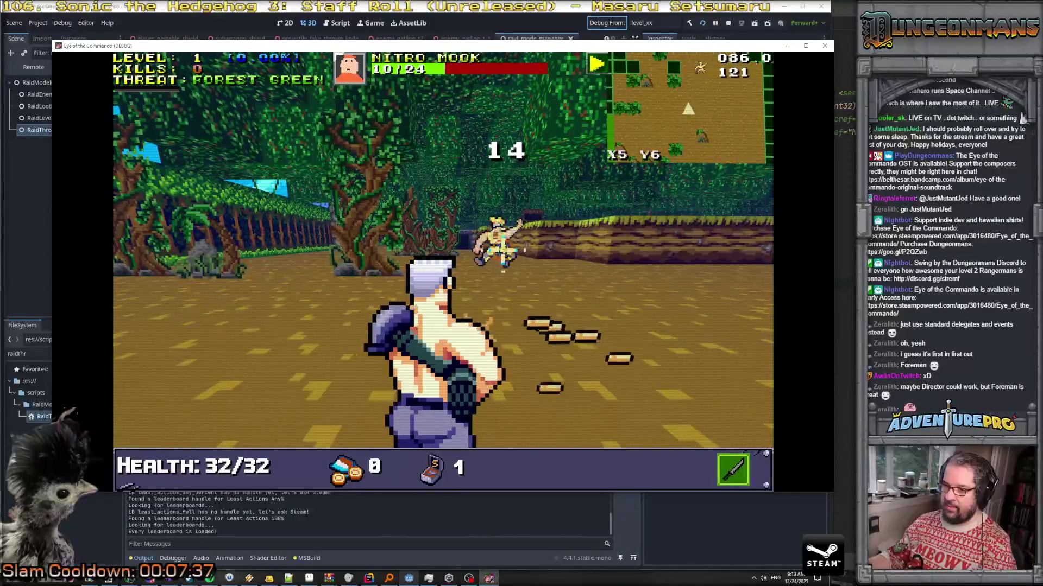
key("Left")
key("Up")
key("Right")
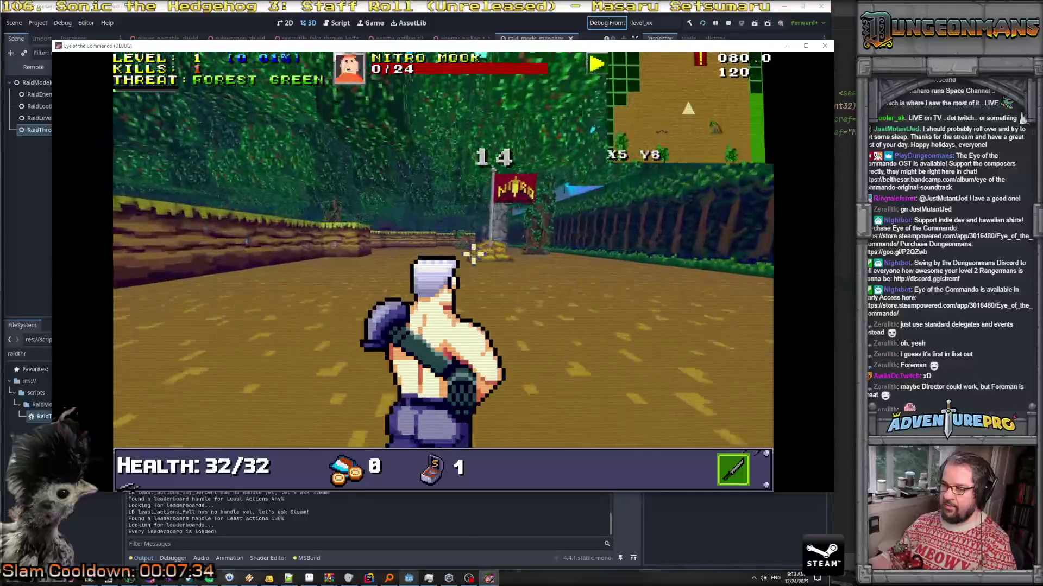
key("Left")
key("Up")
key("Right")
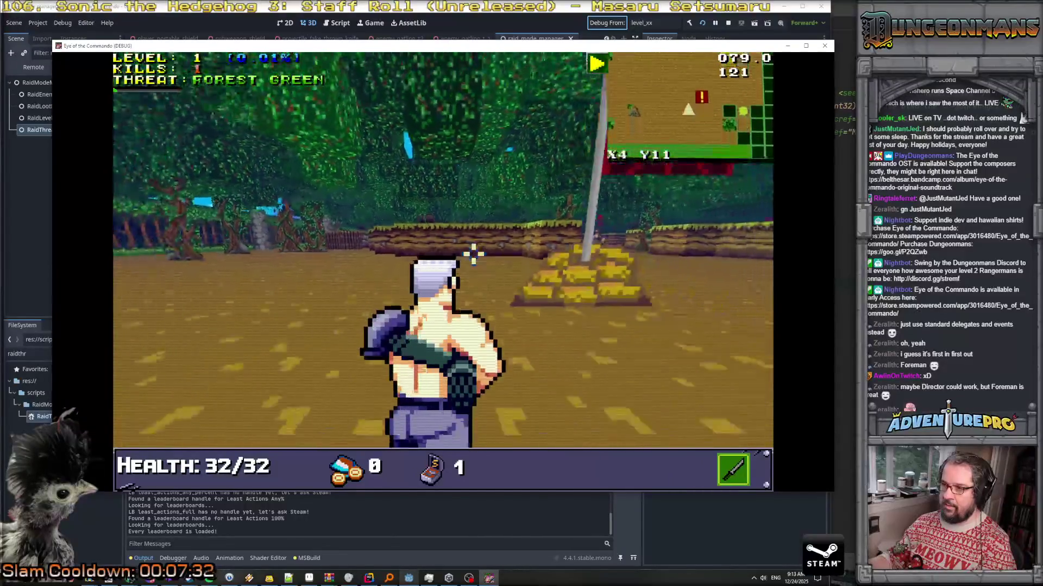
key("Left")
key("space")
key("space")
key("space")
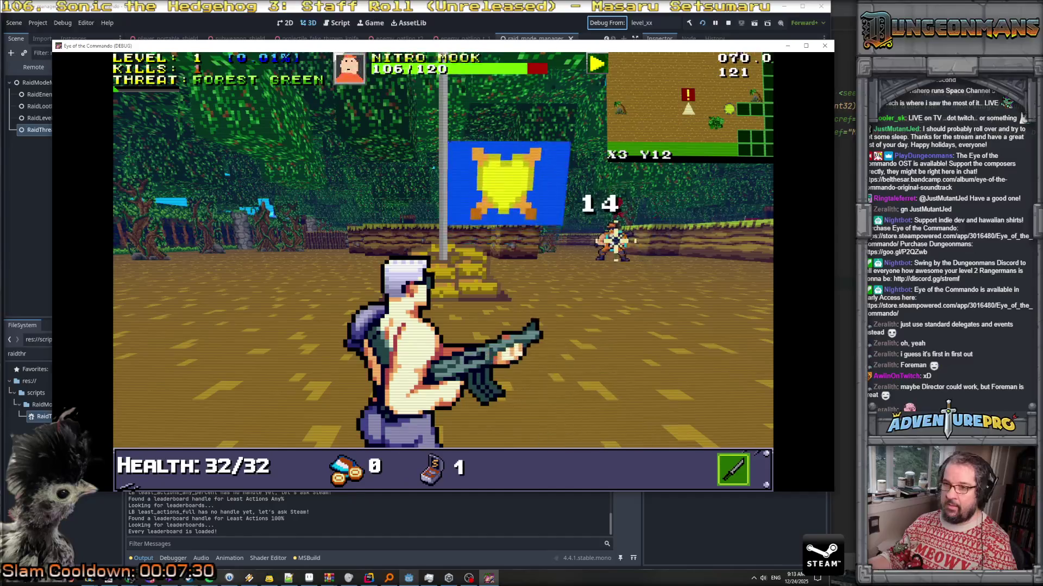
key("space")
key("space")
key("space")
key("Left")
key("Up")
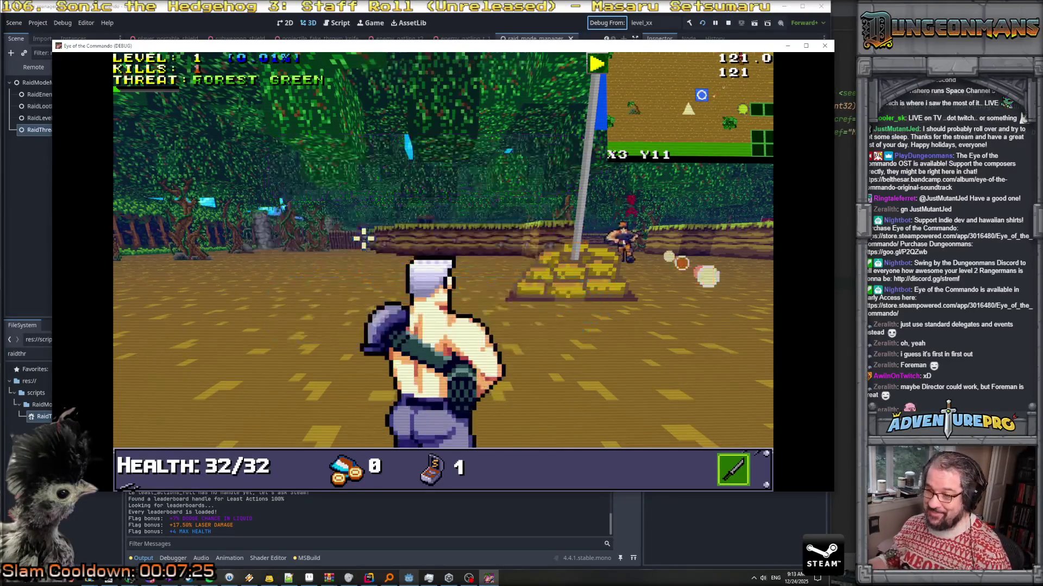
Turn toward and shoot down the next two Nitro Mooks
key("Left")
key("Up")
key("Left")
key("space")
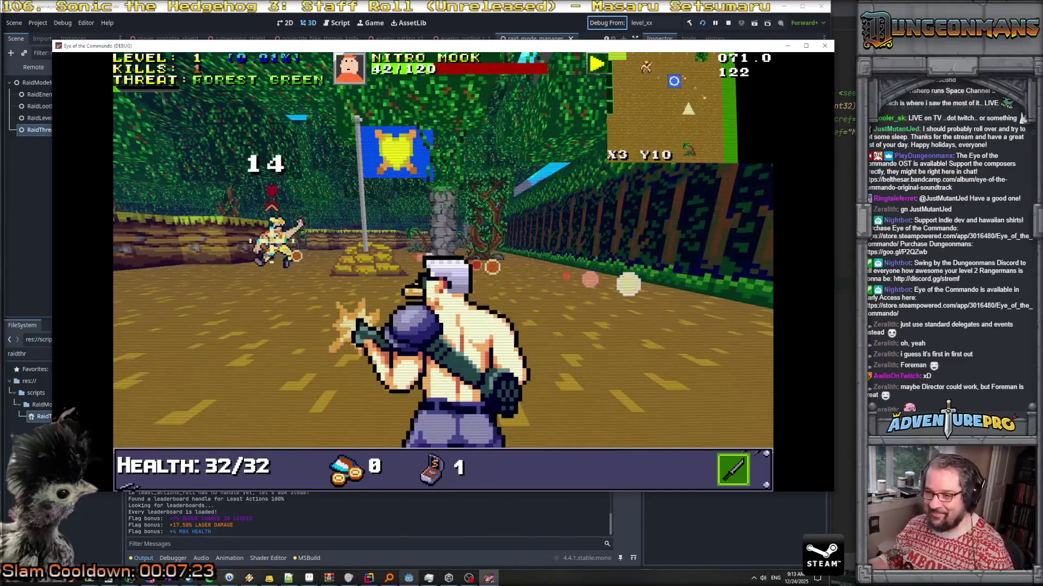
key("Down")
key("space")
key("Right")
key("Down")
key("Right")
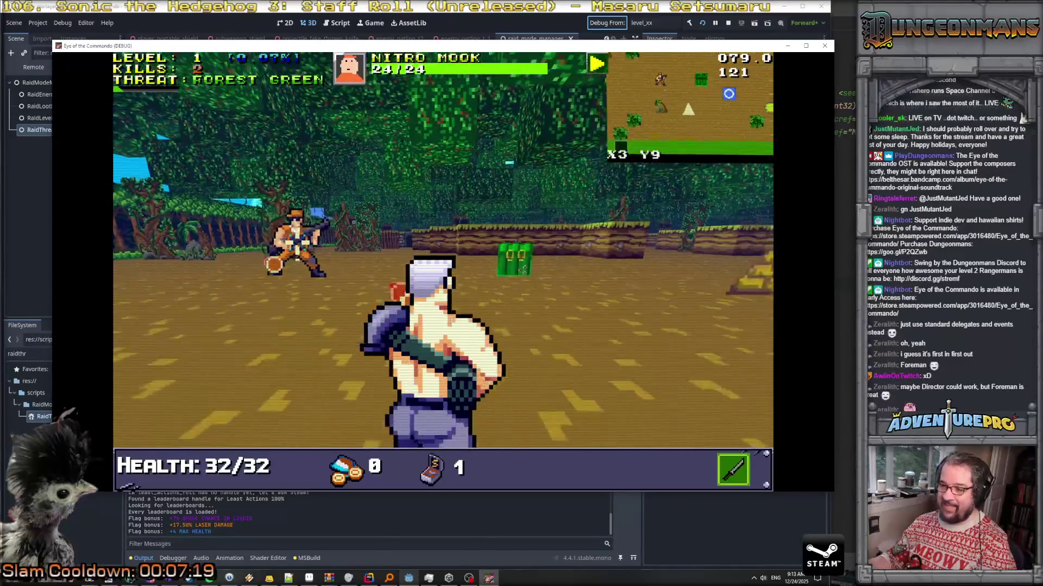
key("Left")
key("space")
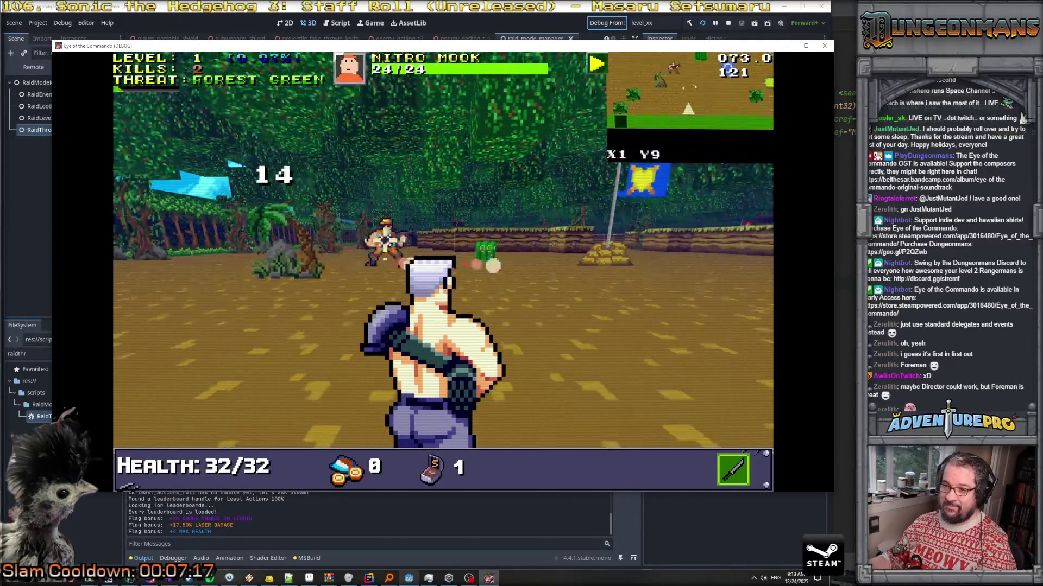
key("space")
key("Up")
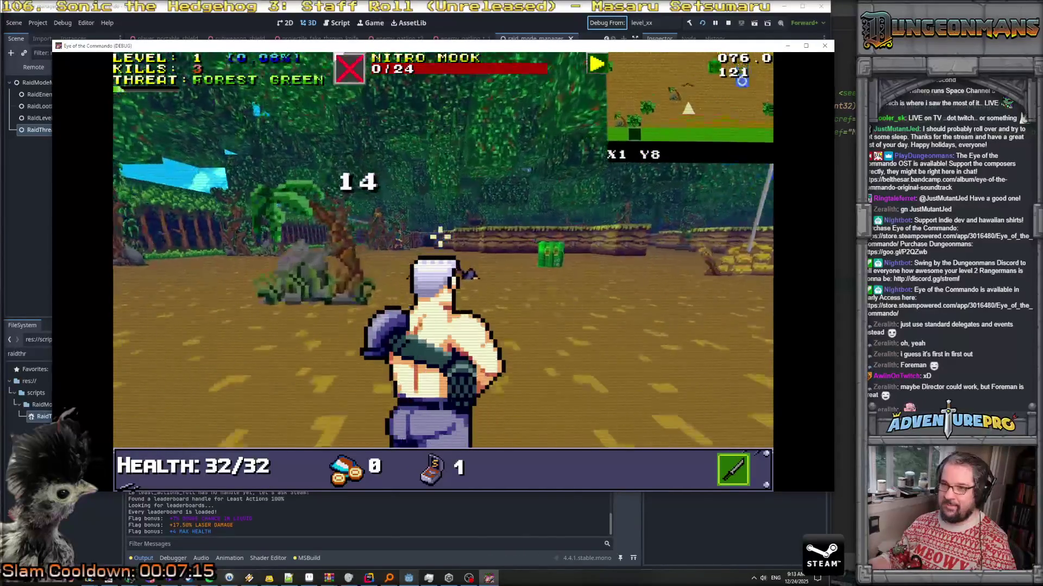
Advance through the jungle, firing at another Nitro Mook, toward the green crate
key("Up")
key("Left")
key("space")
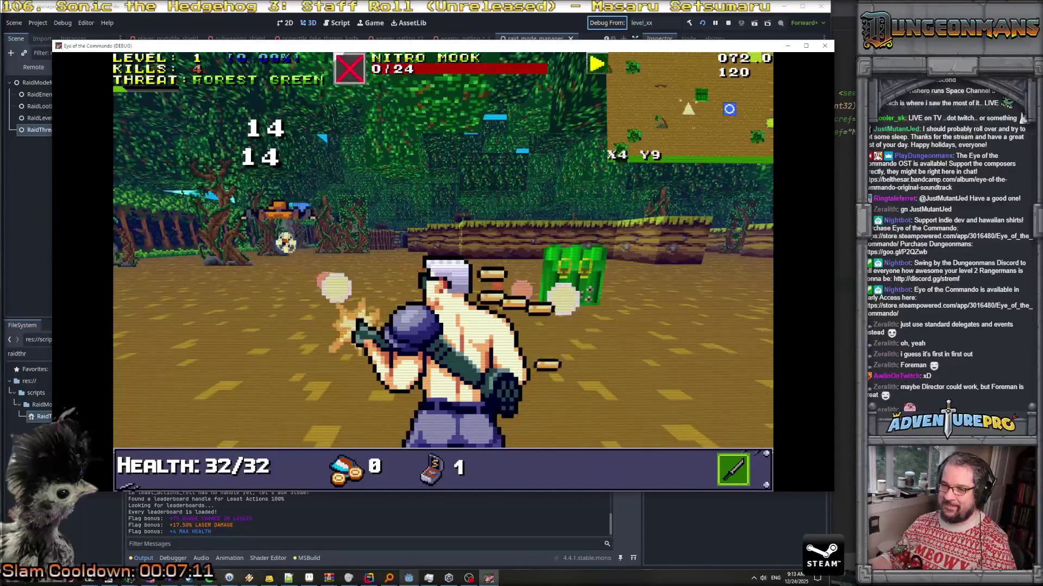
key("Right")
key("Up")
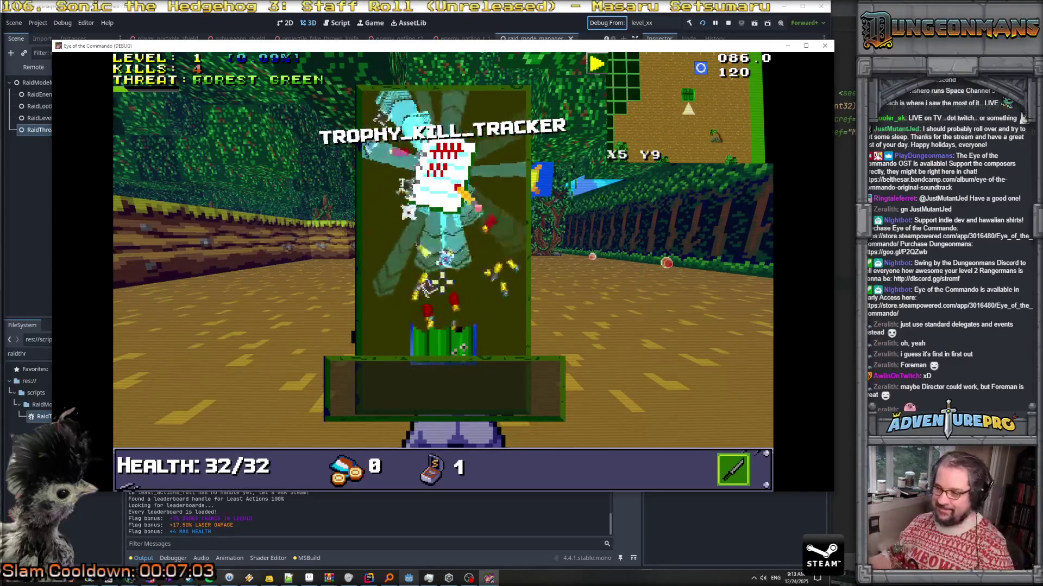
Dismiss the trophy popup and kill the remaining Nitro Mooks to reach 5 kills, then return to Rider
key("w")
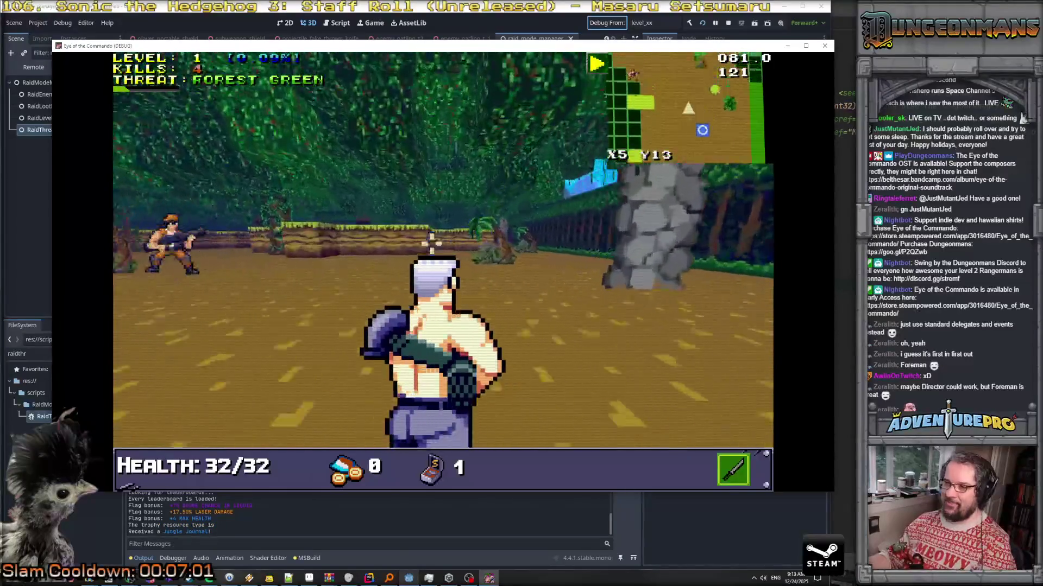
left_click(380, 239)
left_click(283, 239)
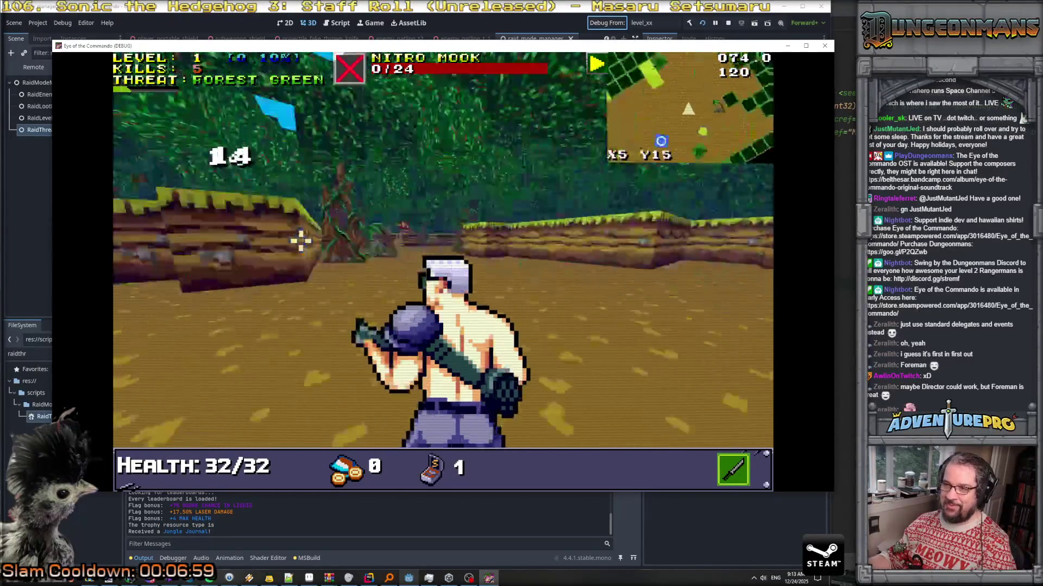
key("w")
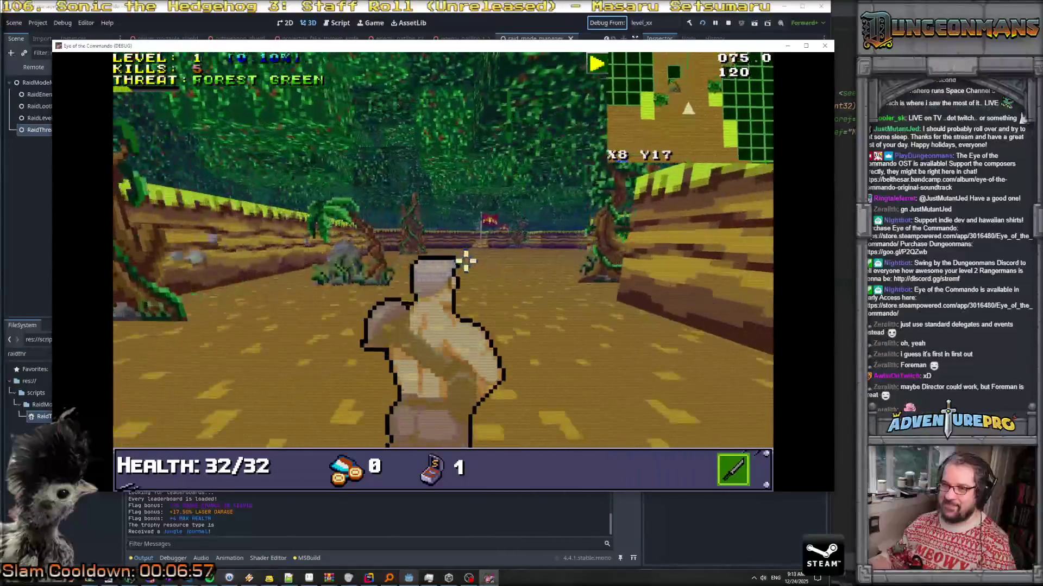
key("w")
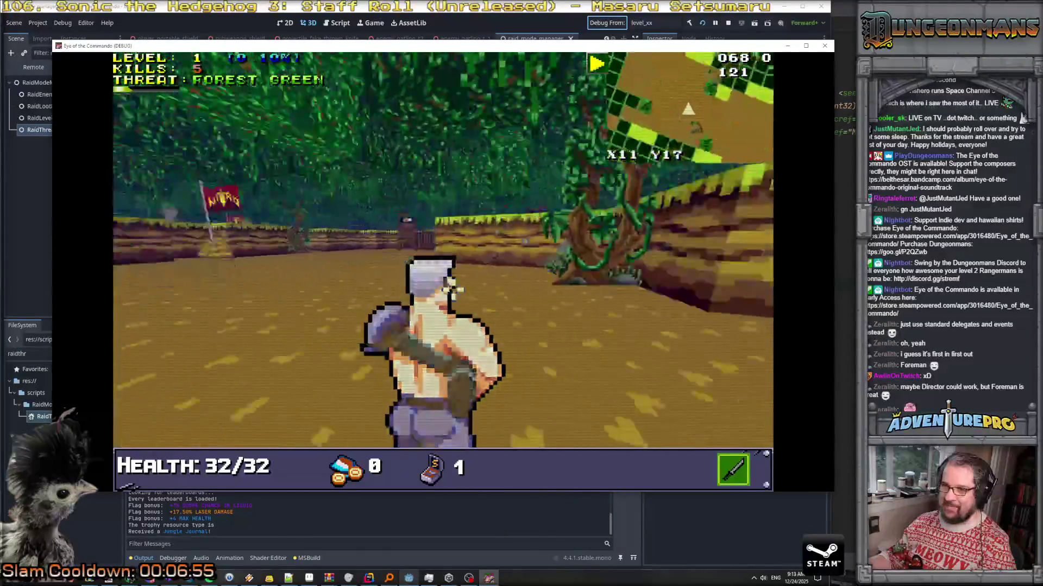
left_click(321, 233)
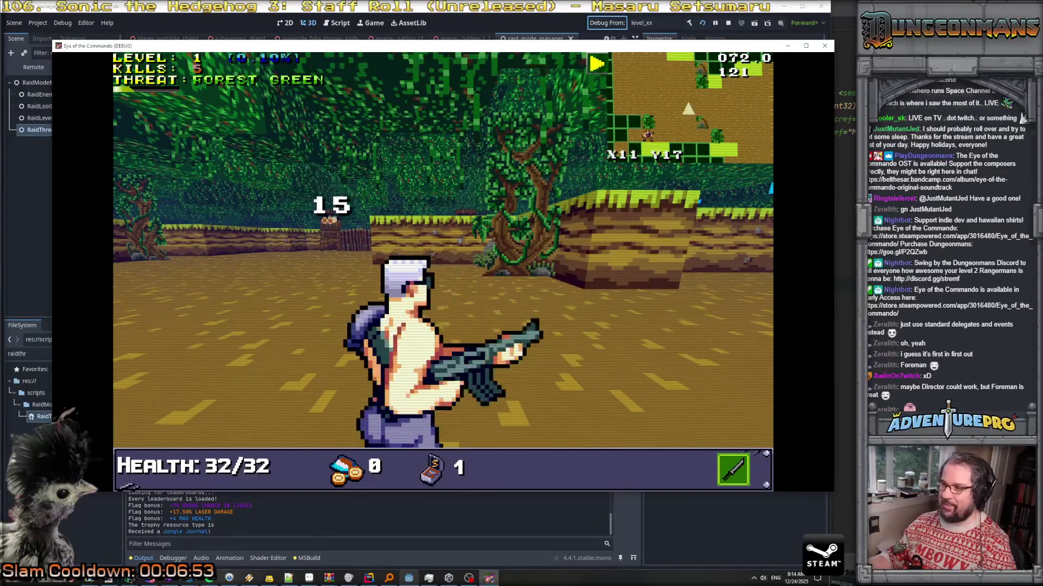
key("alt+Tab")
scroll(470, 330, "down", 15)
Check SetThreatLevel's definition in HUD_RaidMode.cs, then return to DeliverTruthToHUD in RaidThreat.cs
scroll(470, 330, "down", 20)
scroll(469, 330, "down", 1)
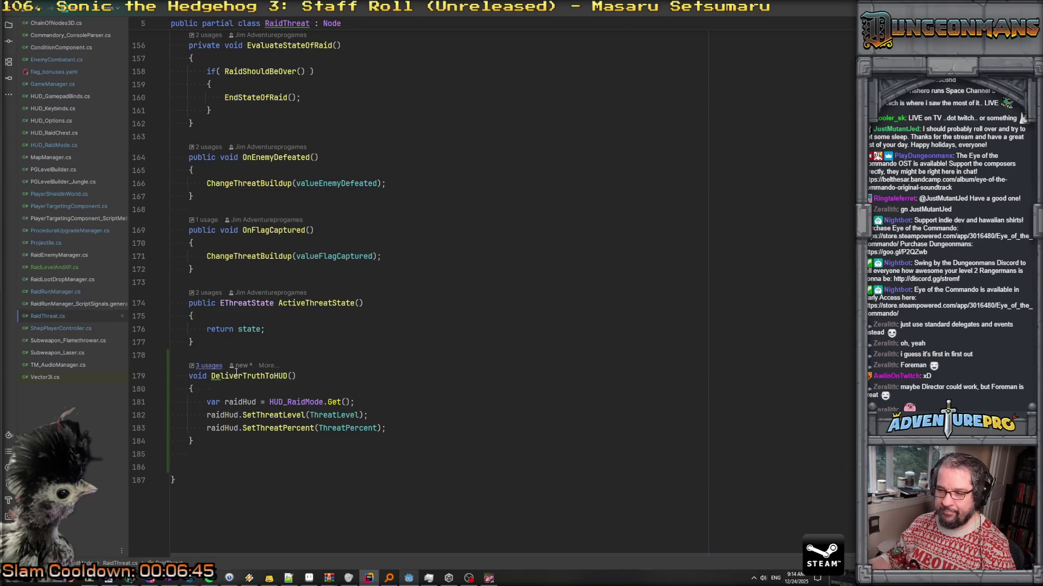
left_click(264, 415)
left_click(264, 415, "ctrl")
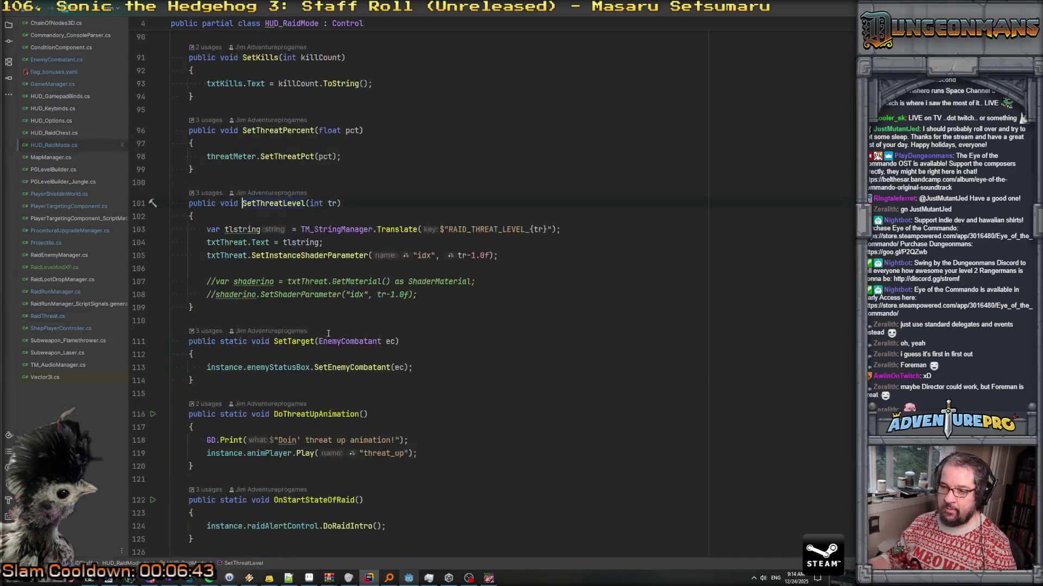
key("ctrl+alt+Left")
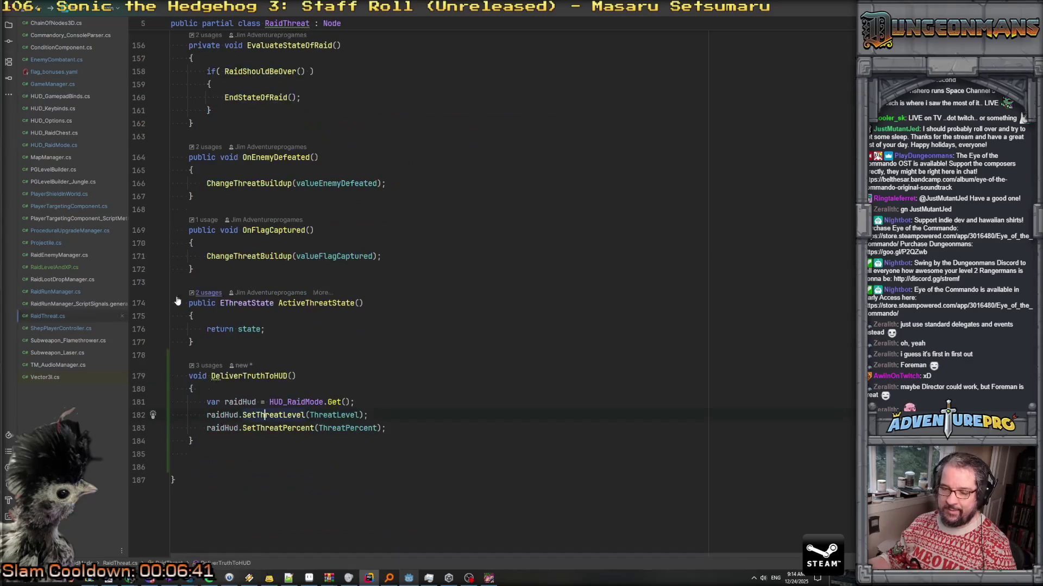
Open RaidLevelAndXP.cs and inspect the nextXP reset value of 100.0f
left_click(53, 266)
scroll(378, 378, "down", 5)
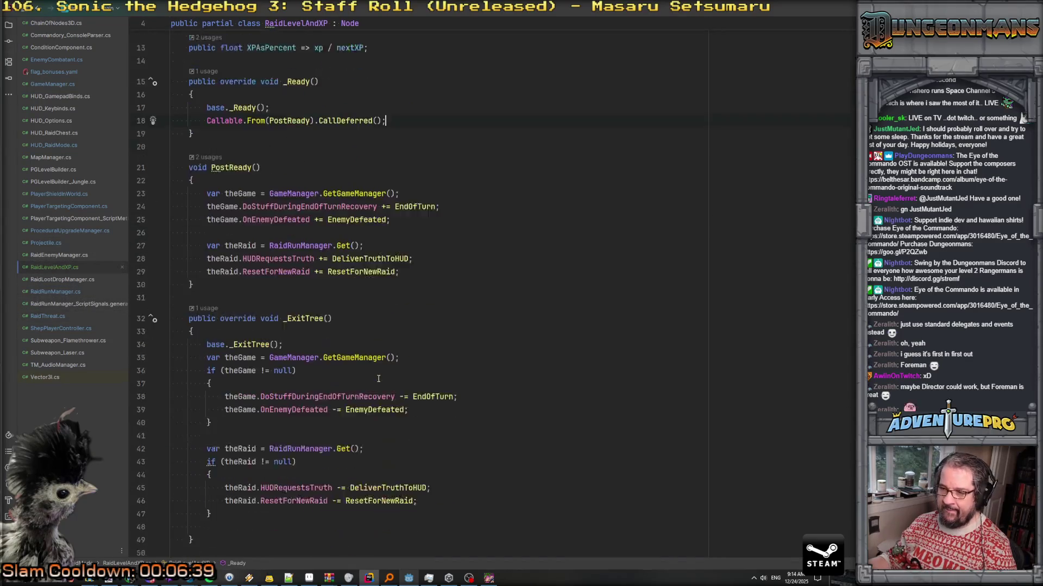
scroll(378, 379, "down", 3)
left_click(269, 363)
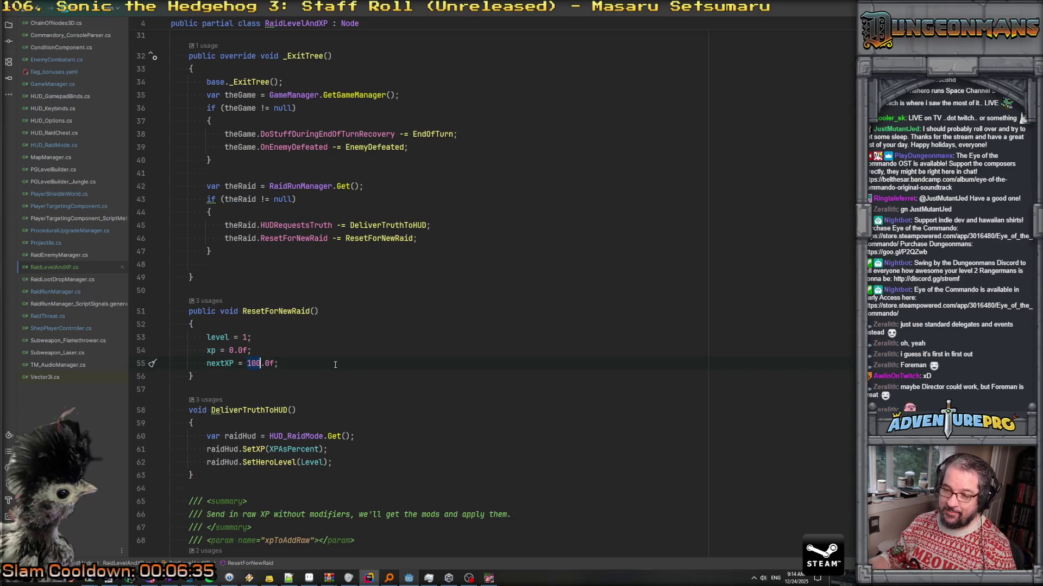
scroll(345, 363, "down", 4)
scroll(346, 362, "up", 10)
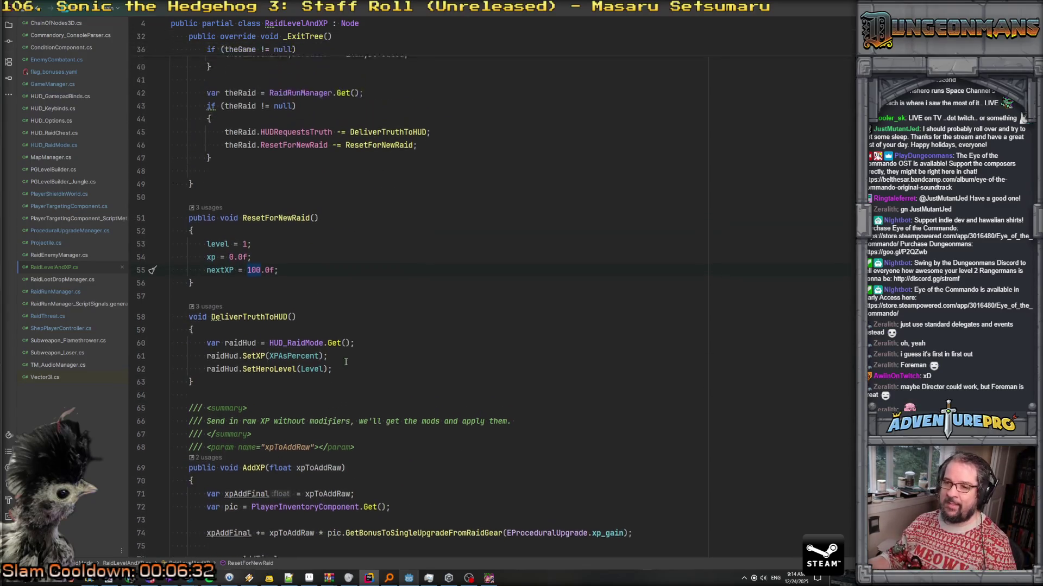
scroll(345, 362, "up", 5)
scroll(345, 362, "down", 8)
scroll(346, 362, "up", 8)
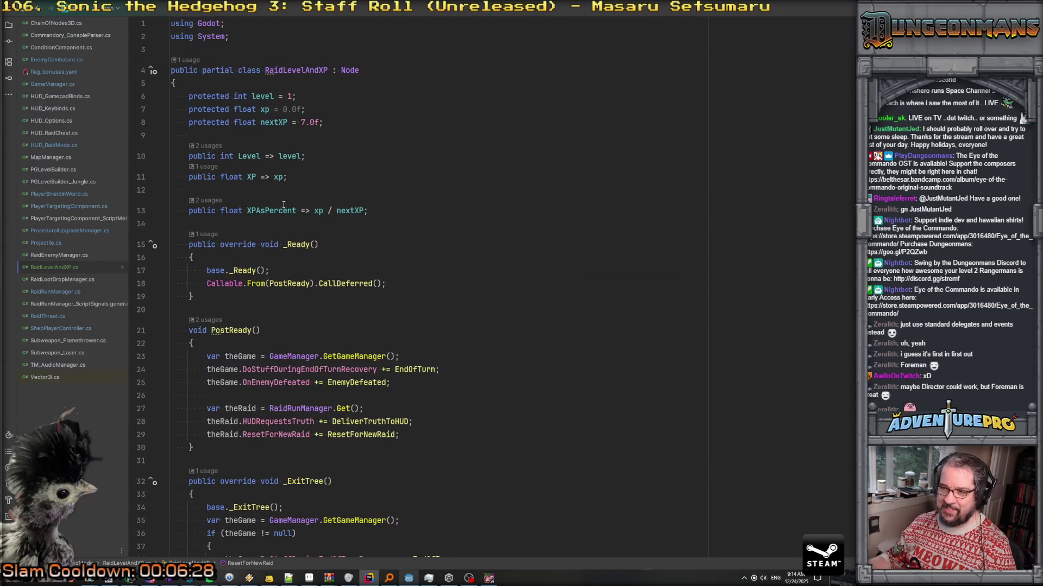
Examine the XPAsPercent calculation and go to the SetXP definition in HUD_RaidMode.cs
left_click(319, 212)
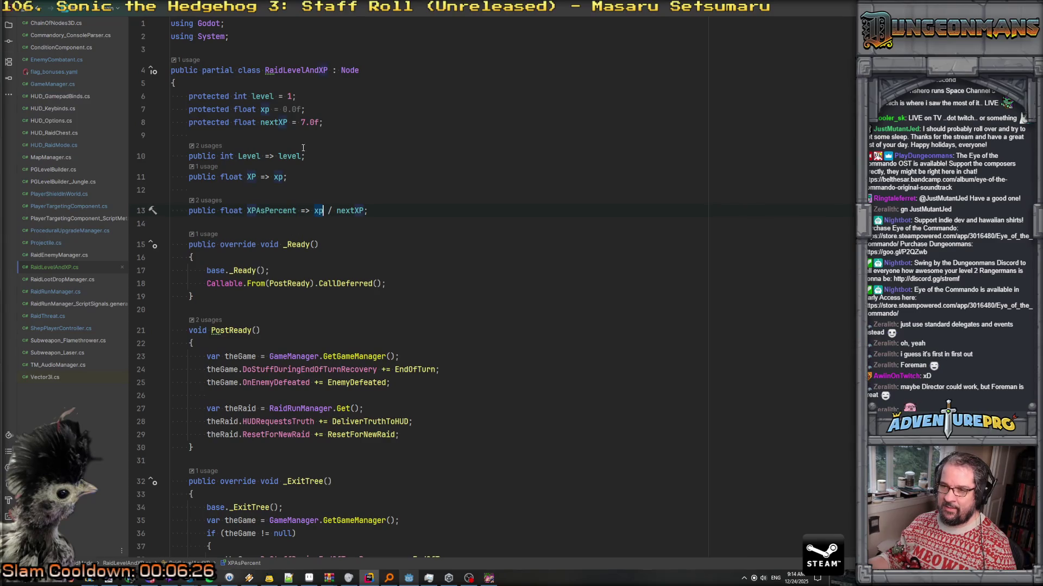
scroll(318, 282, "down", 20)
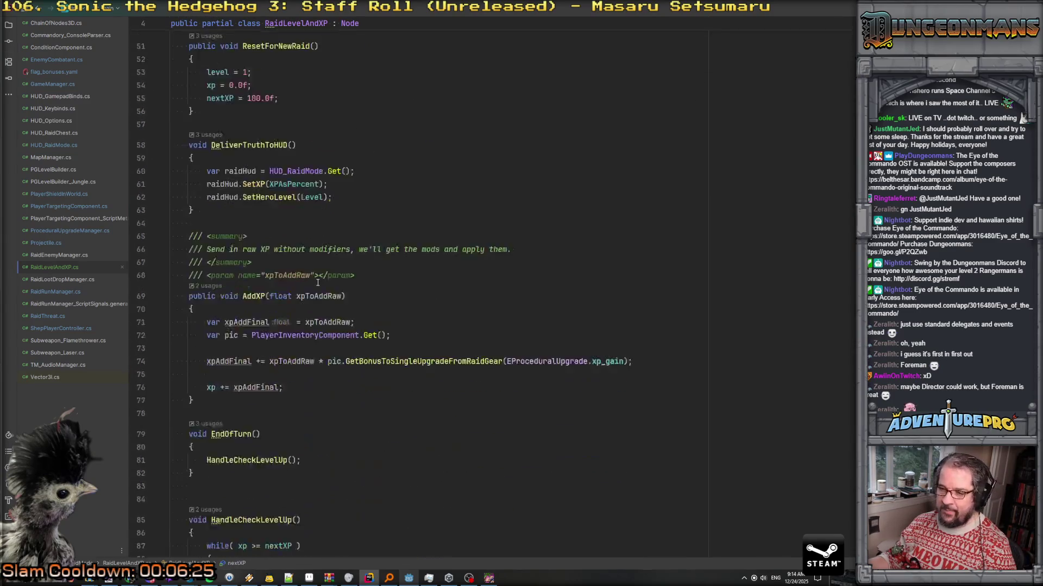
scroll(318, 283, "down", 3)
scroll(318, 282, "up", 16)
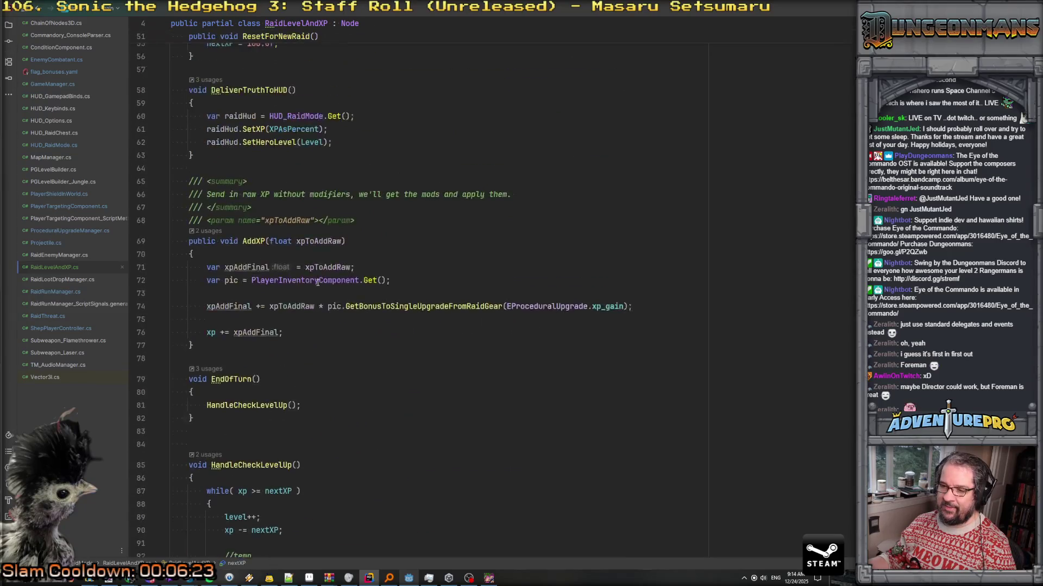
scroll(318, 282, "down", 4)
scroll(264, 407, "up", 5)
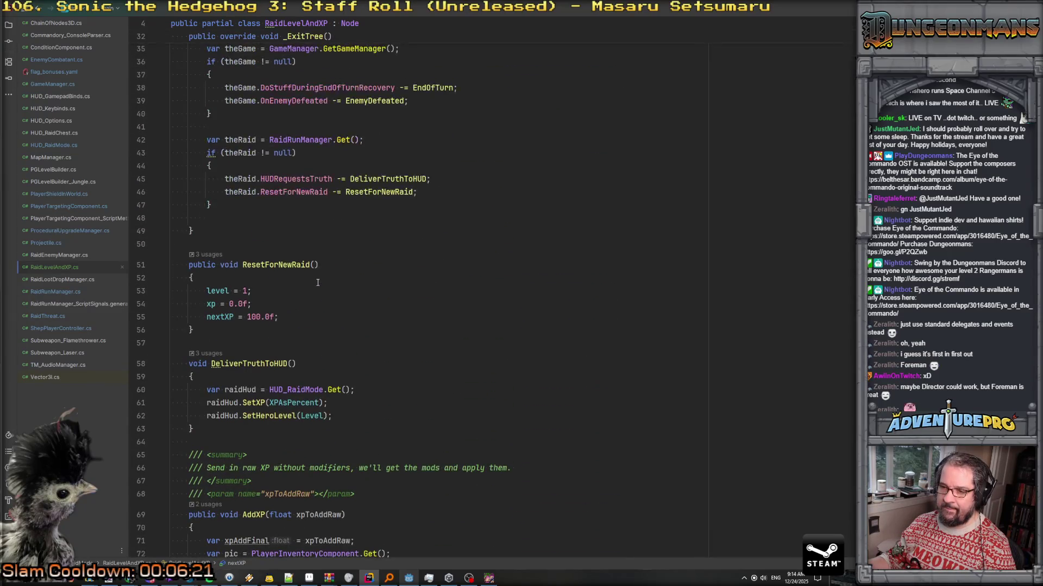
left_click(253, 405, "ctrl")
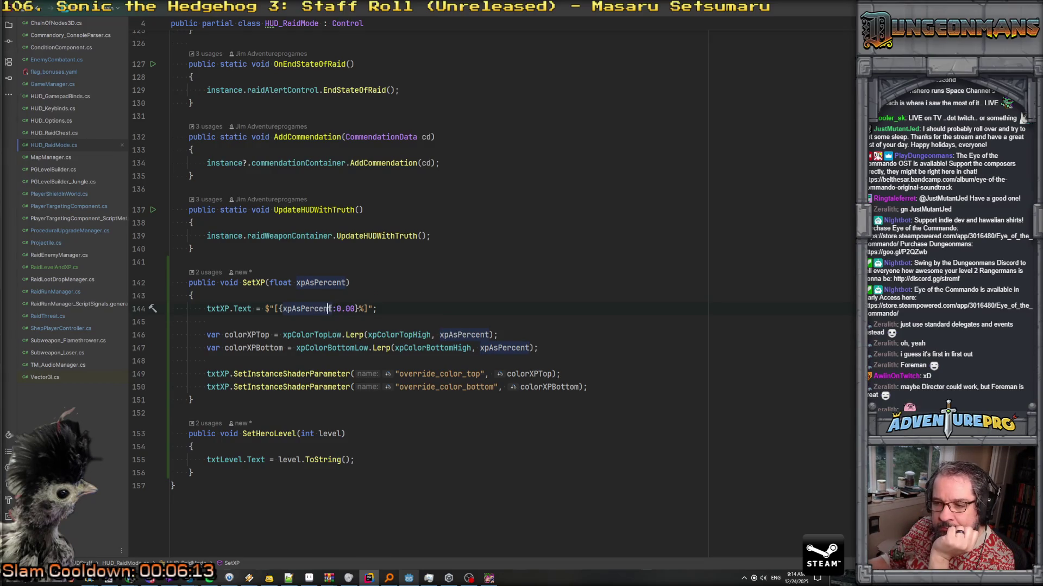
mouse_move(338, 308)
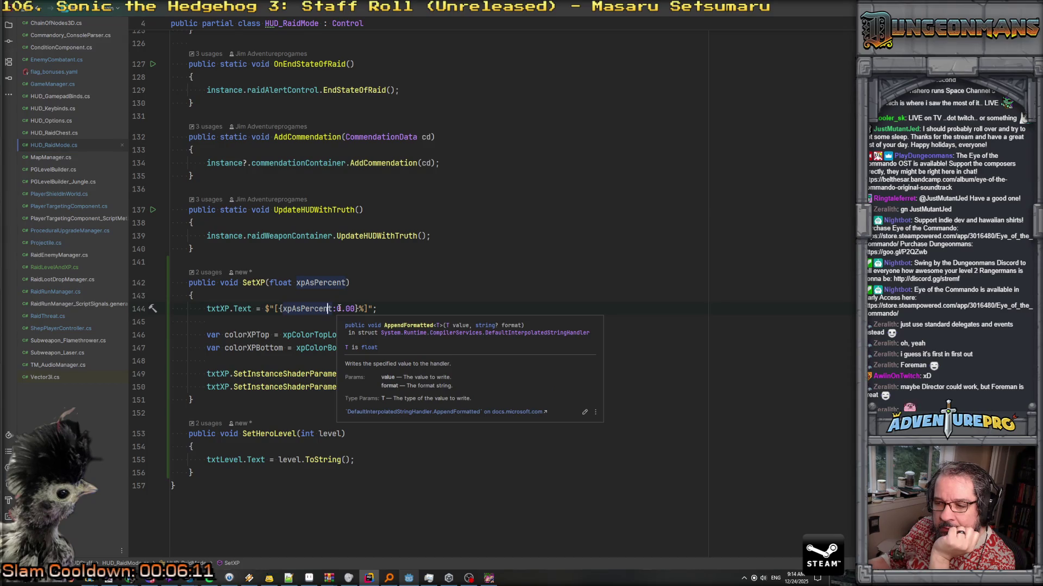
mouse_move(286, 311)
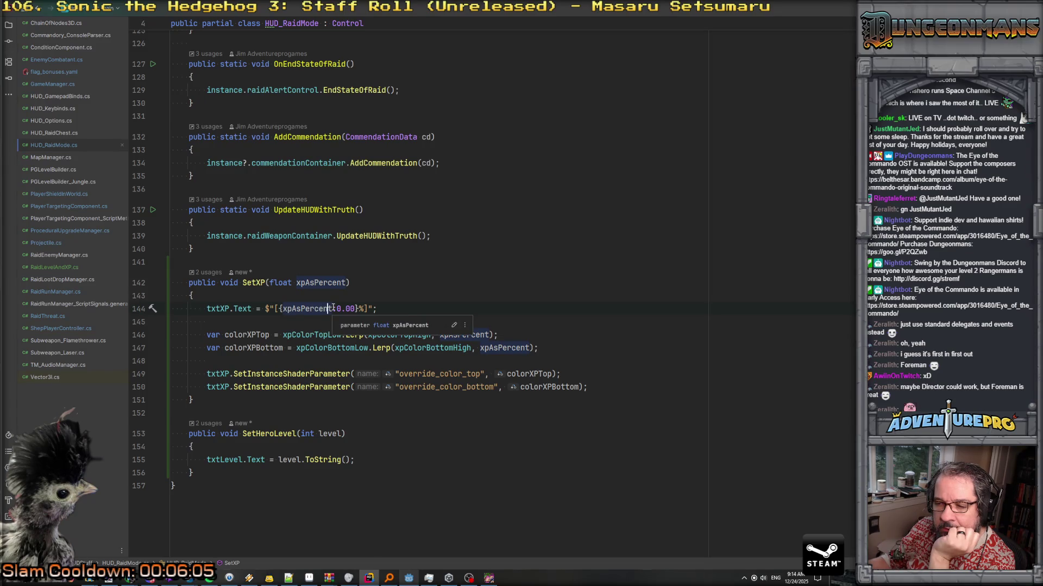
key("Right")
key("Right")
left_click_drag(337, 308, 356, 309)
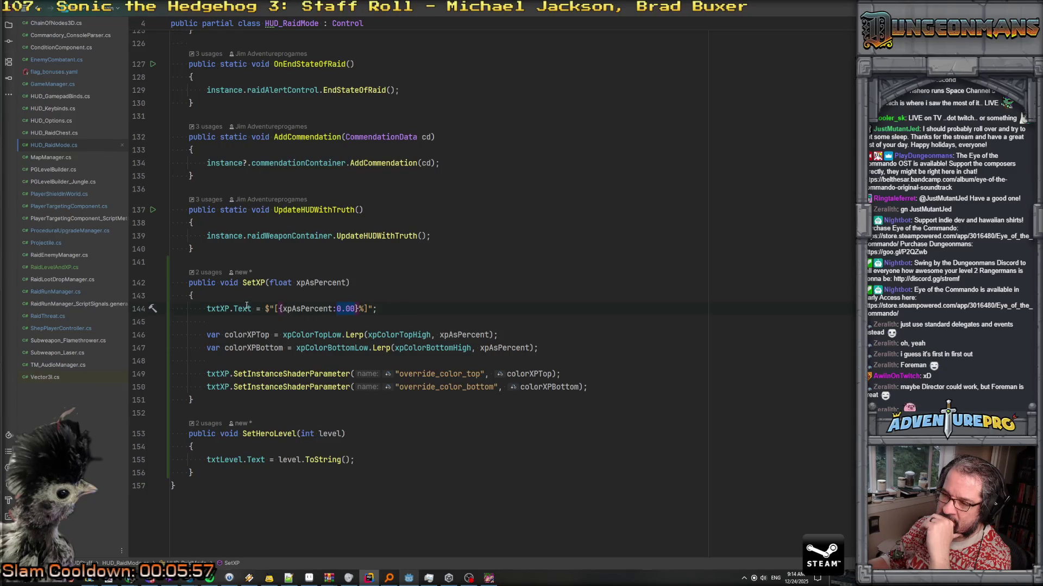
mouse_move(245, 306)
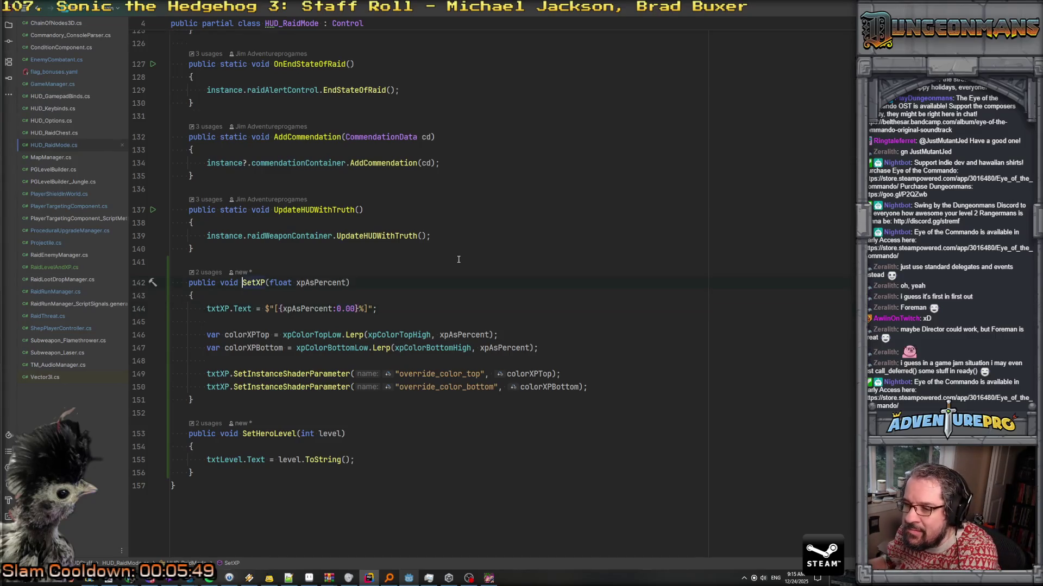
Change the nextXP reset value in SetXP from 100 to 7
key("ctrl+alt+Left")
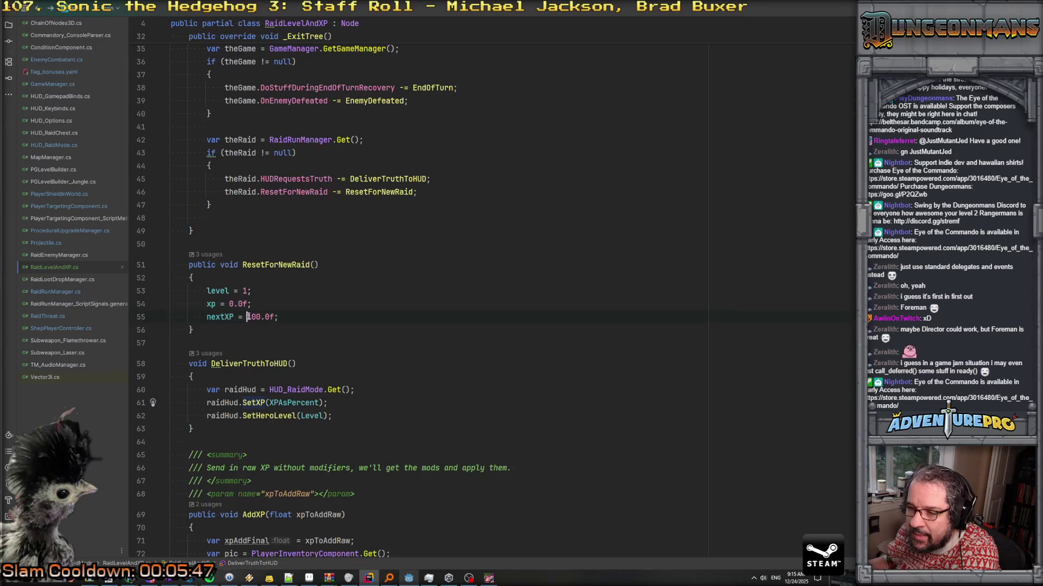
double_click(255, 318)
type("7")
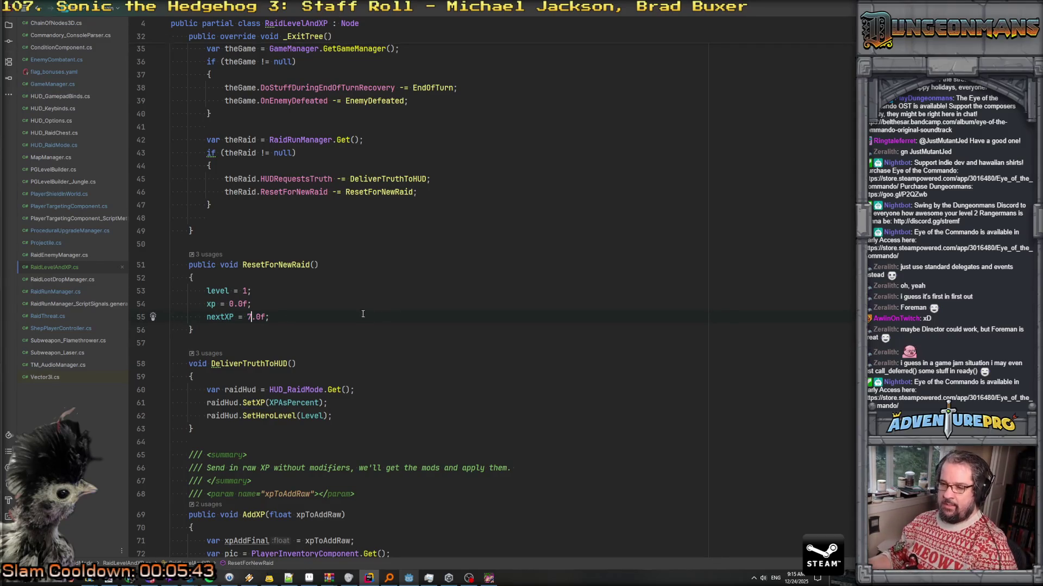
Review EnemyDefeated's 1.0f xpValue and the champion-rank bonus line in RaidLevelAndXP.cs
left_click(48, 256)
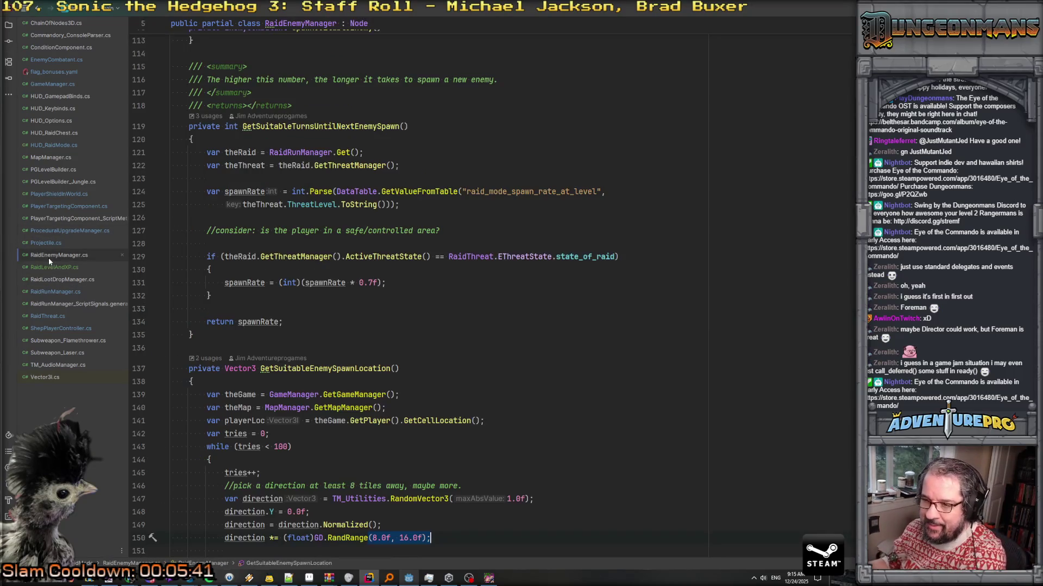
left_click(55, 267)
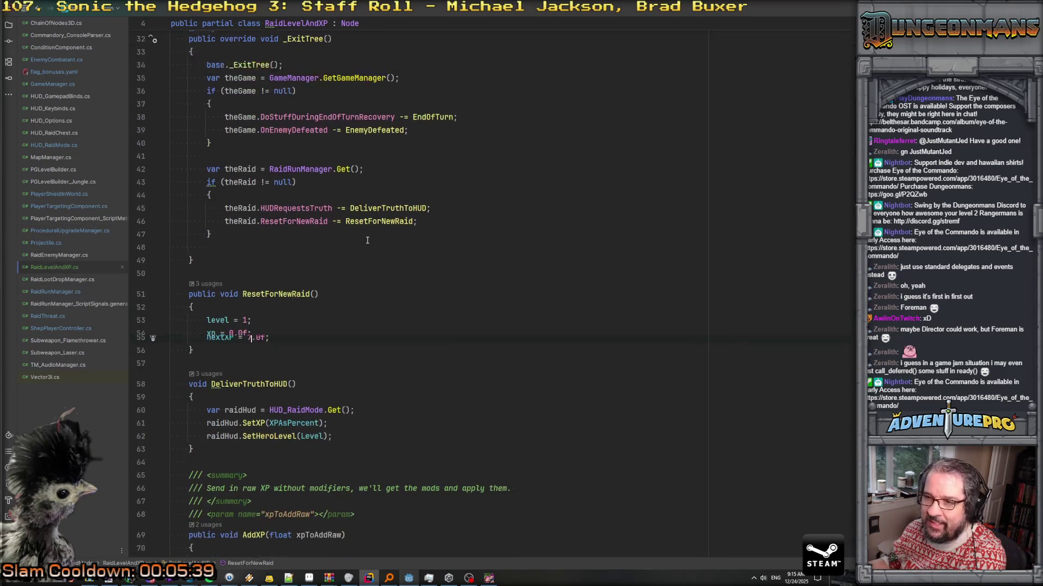
scroll(367, 240, "down", 12)
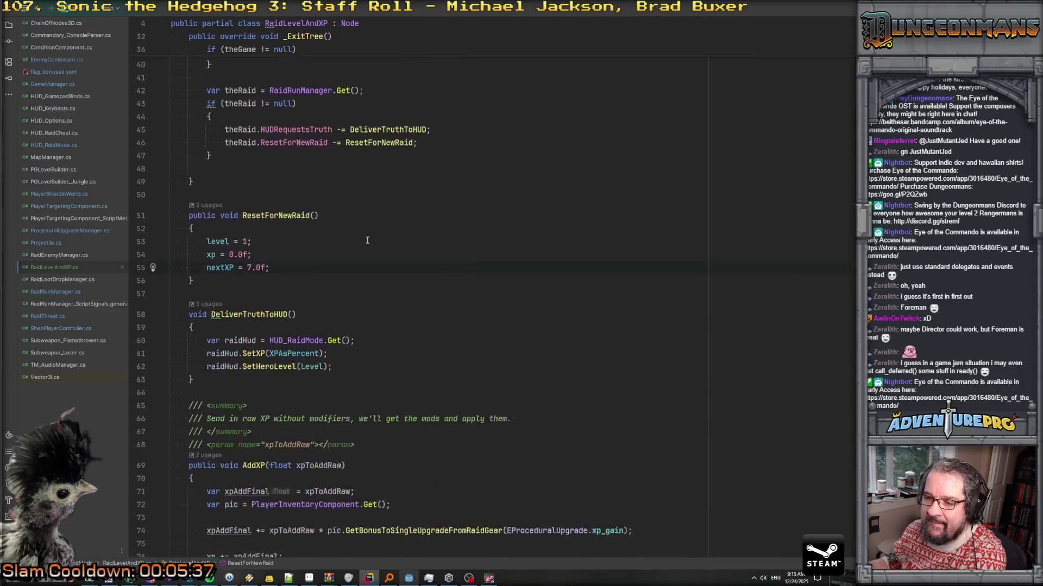
scroll(367, 240, "down", 8)
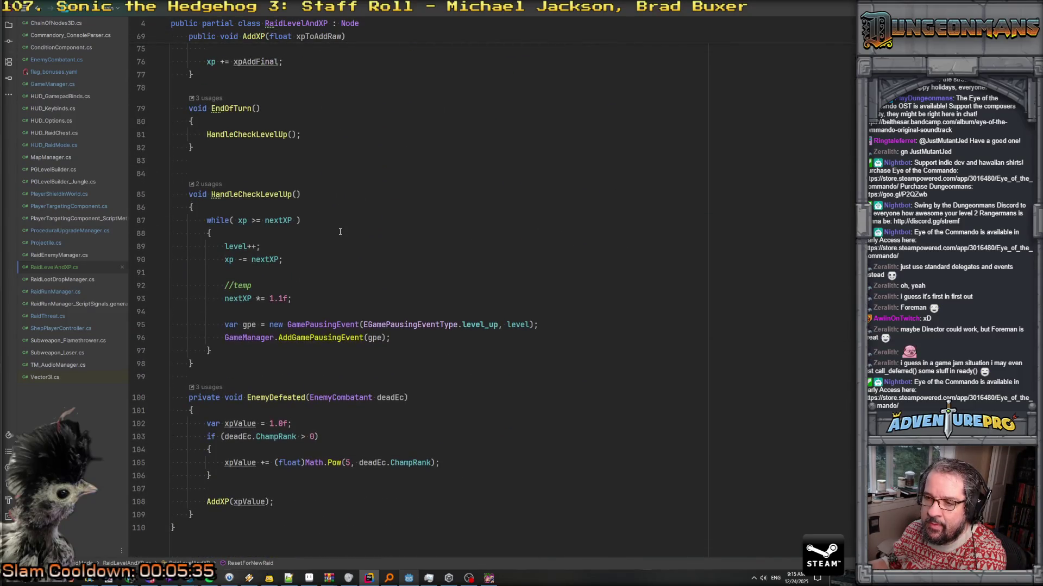
scroll(261, 225, "up", 5)
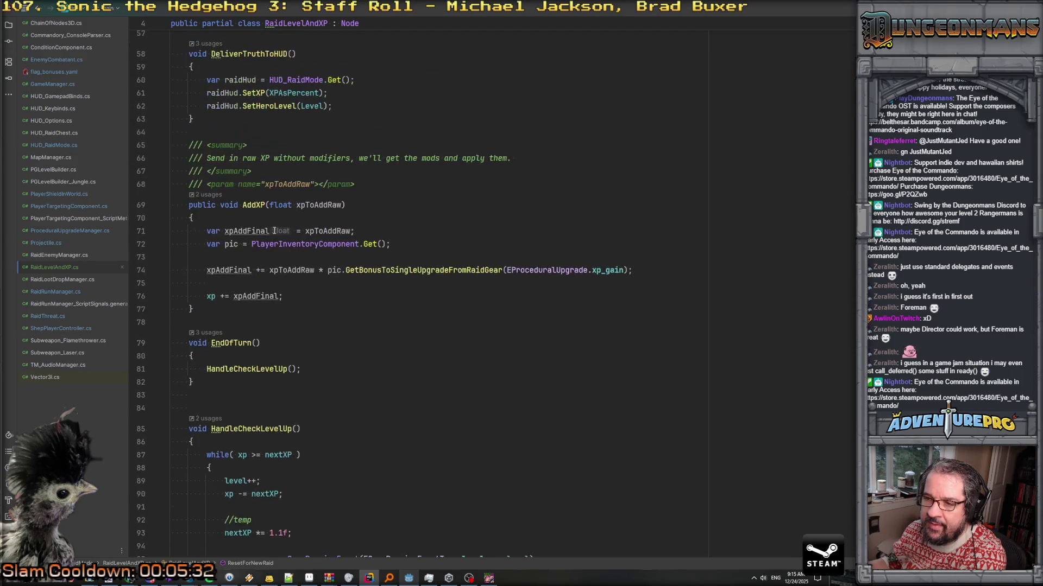
scroll(260, 224, "down", 6)
left_click(267, 381)
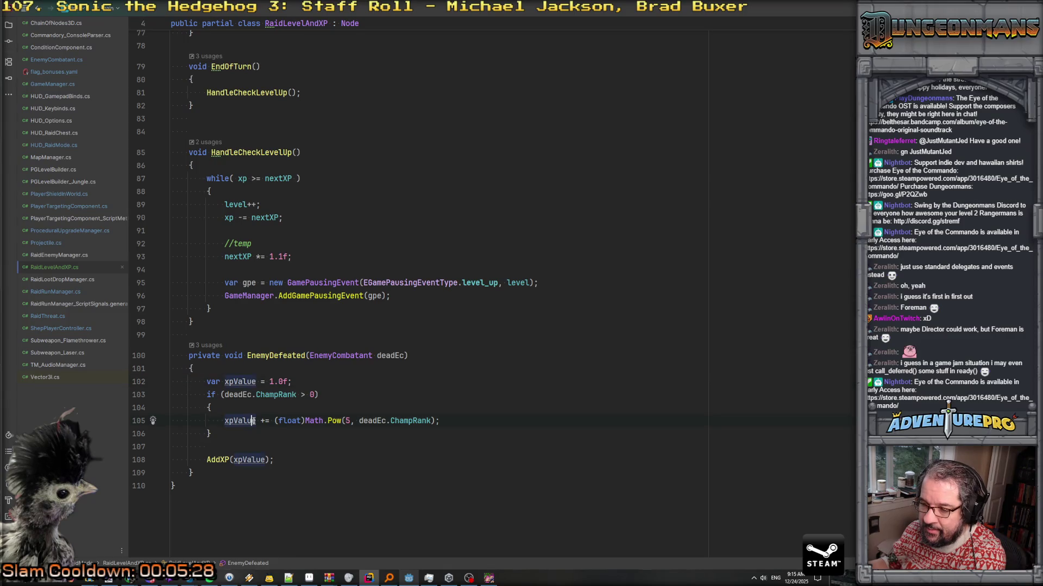
key("Down")
key("Down")
key("Down")
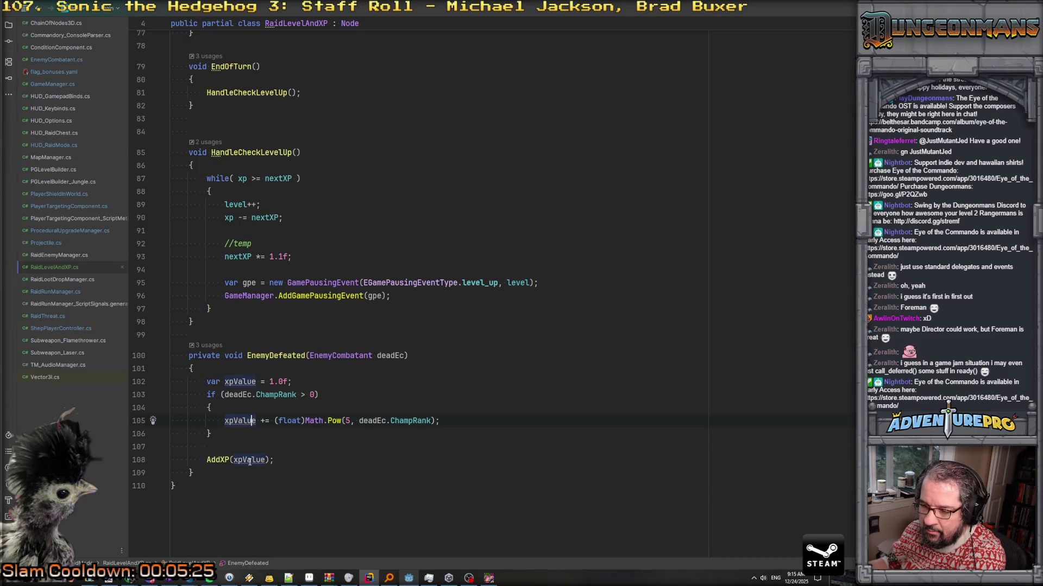
Toggle a breakpoint with F9 on 'xp += xpAddFinal;' inside the AddXP method
left_click(219, 460)
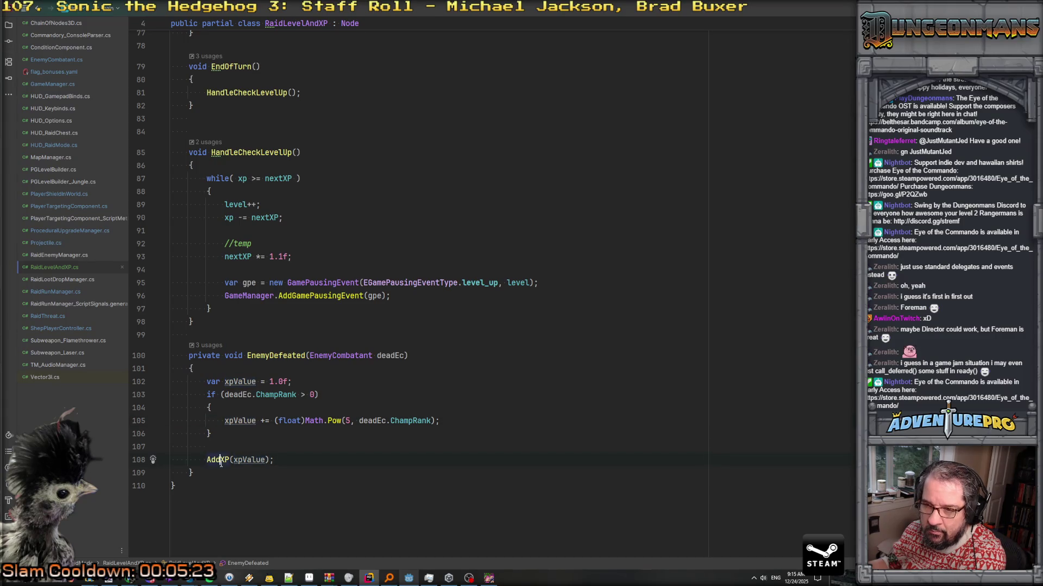
scroll(220, 462, "up", 6)
scroll(243, 384, "up", 5)
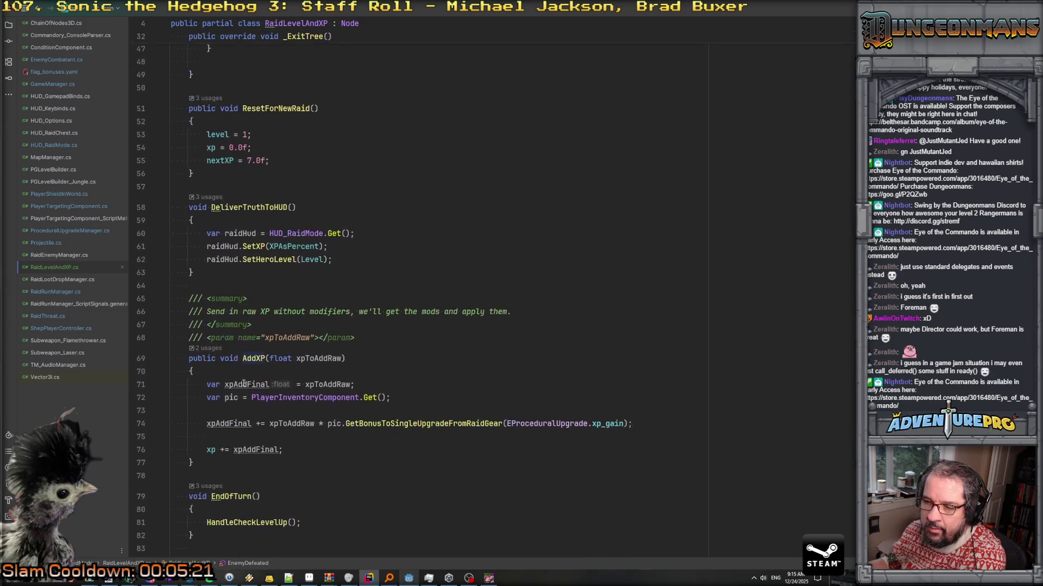
left_click(317, 371)
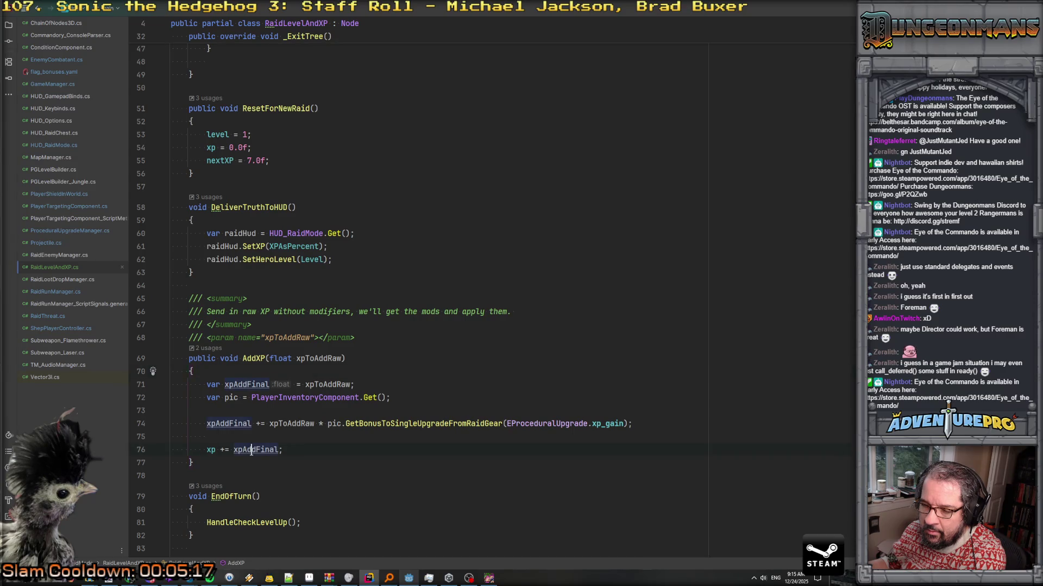
key("F9")
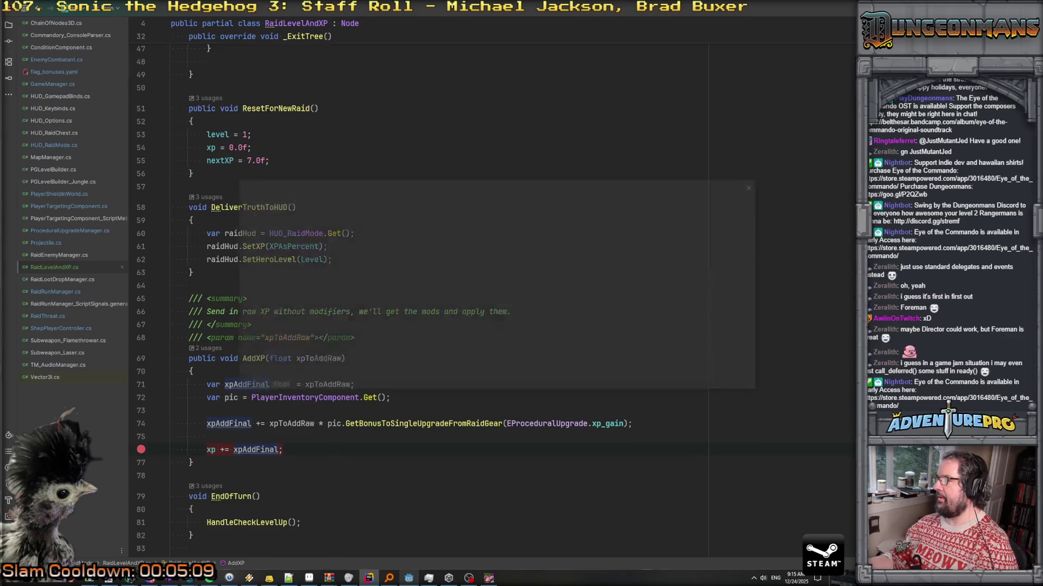
Attach the .NET debugger to the Eye of the Commando (DEBUG) process and move forward in-game
key("ctrl+alt+F5")
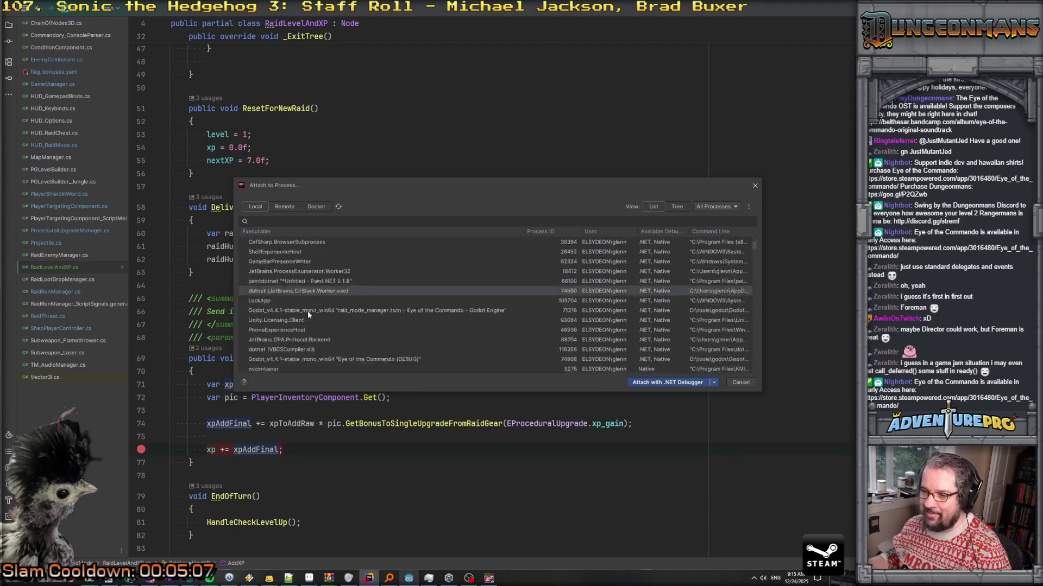
left_click(307, 313)
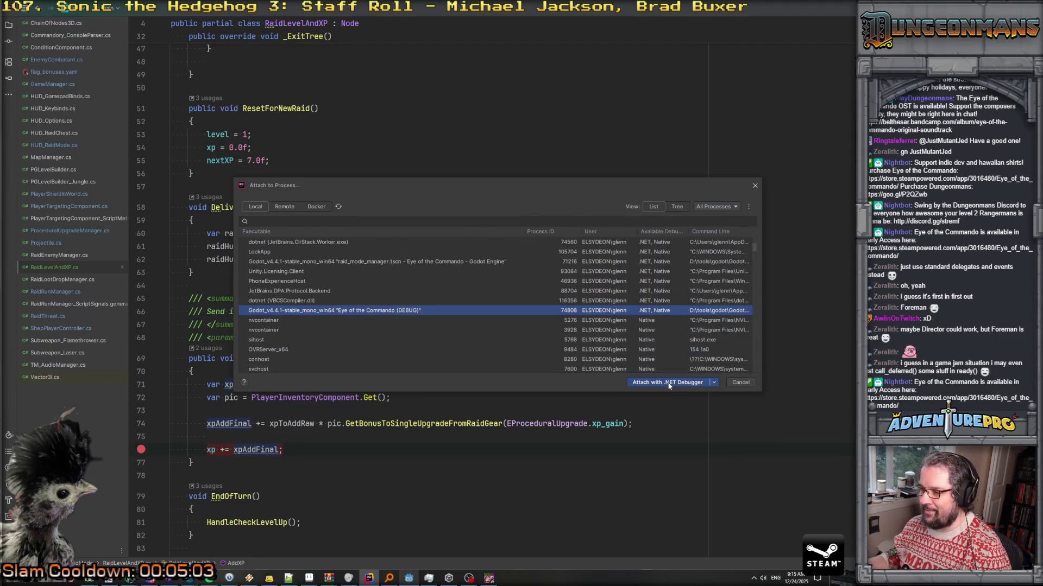
left_click(668, 383)
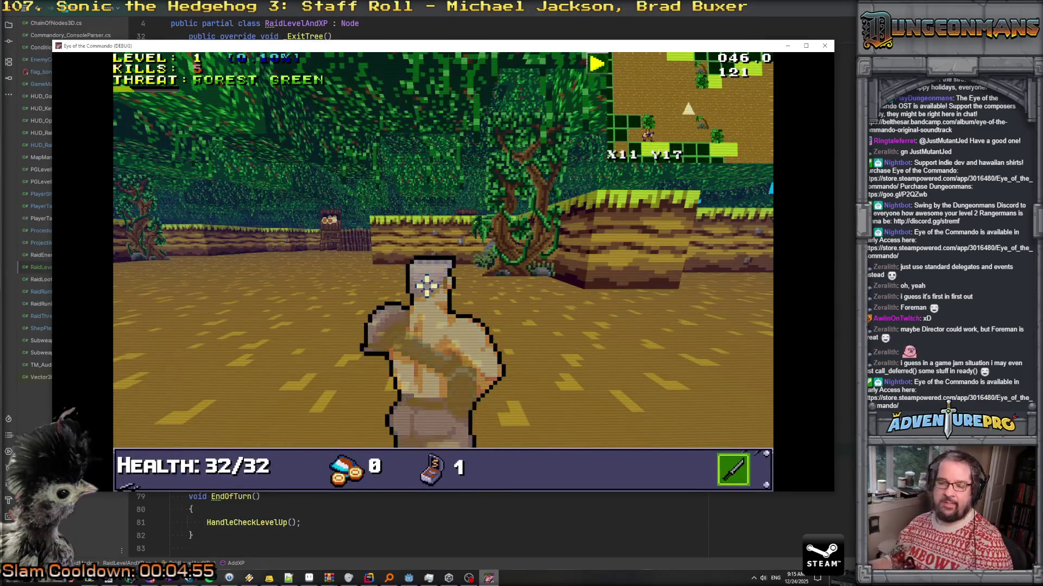
key("w")
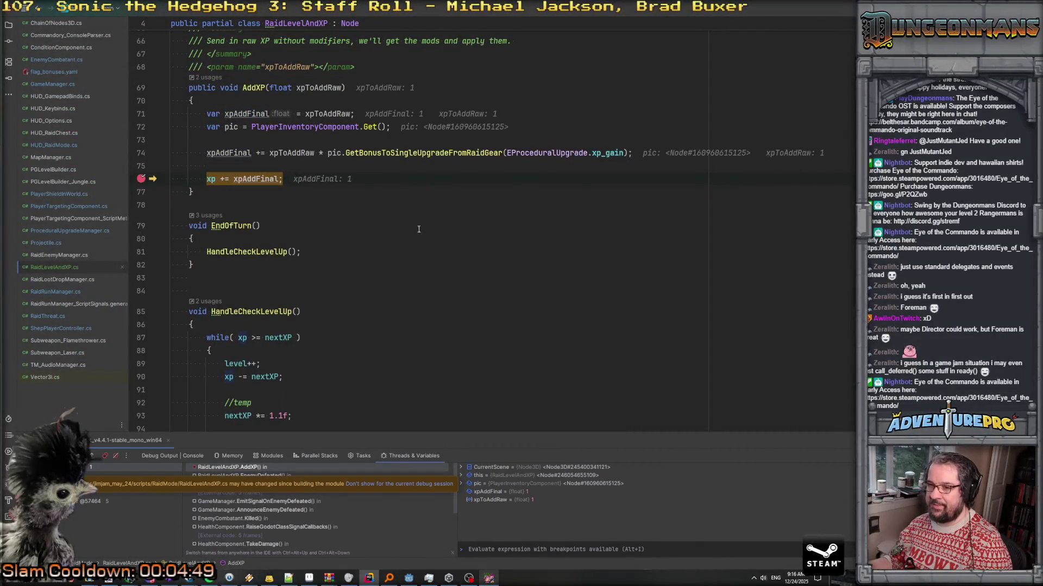
Inspect the XP values at the AddXP breakpoint, then run to the DeliverTruthToHUD breakpoint
mouse_move(268, 182)
mouse_move(208, 182)
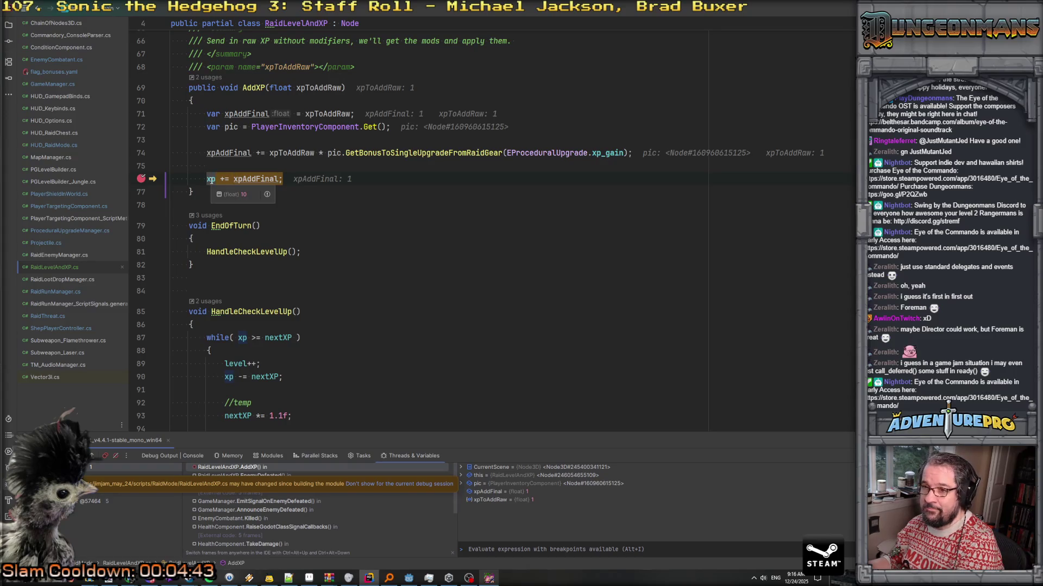
scroll(220, 201, "down", 10)
scroll(224, 222, "up", 6)
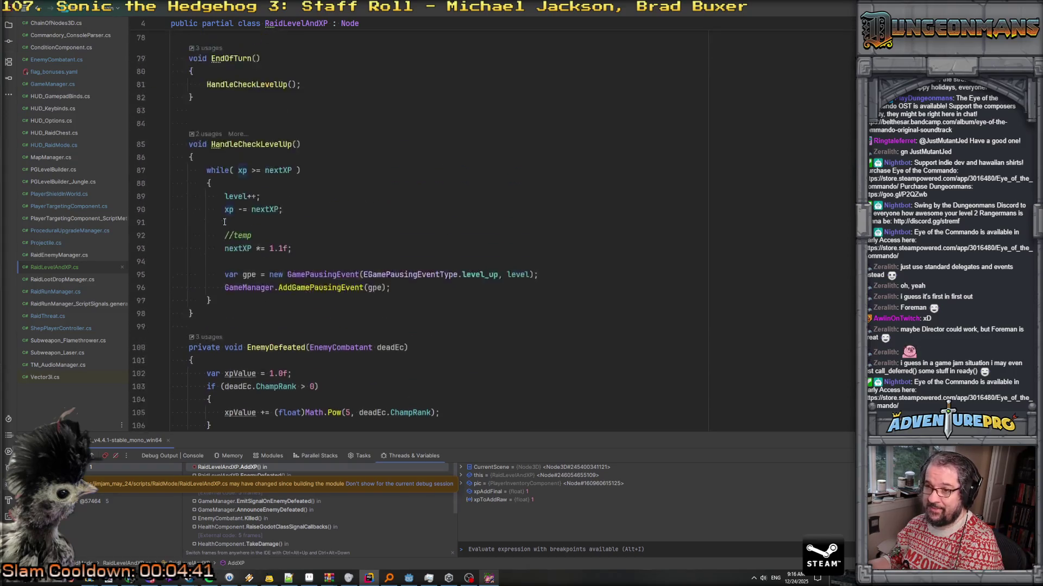
scroll(225, 222, "up", 10)
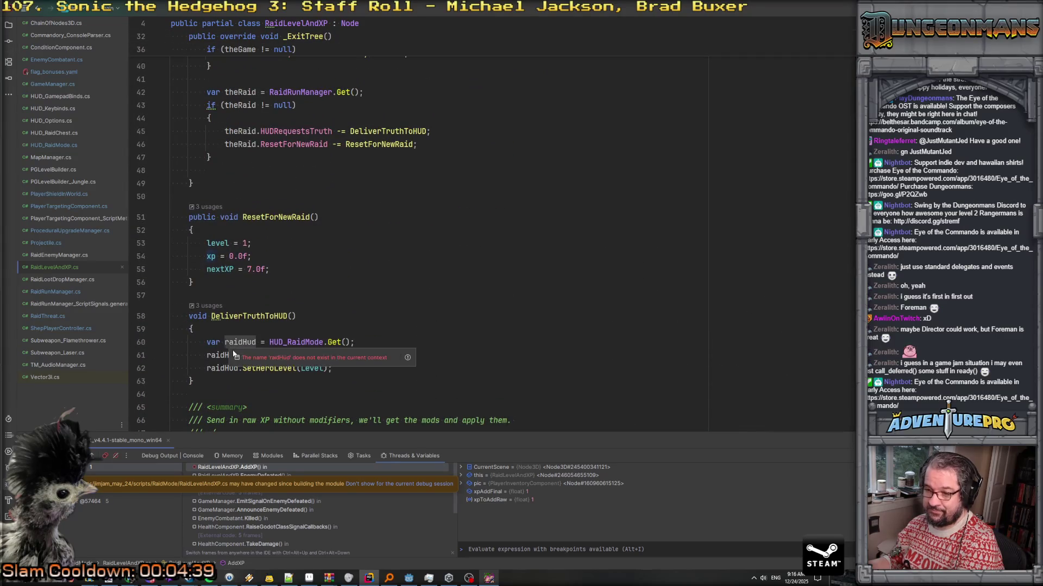
left_click(228, 343)
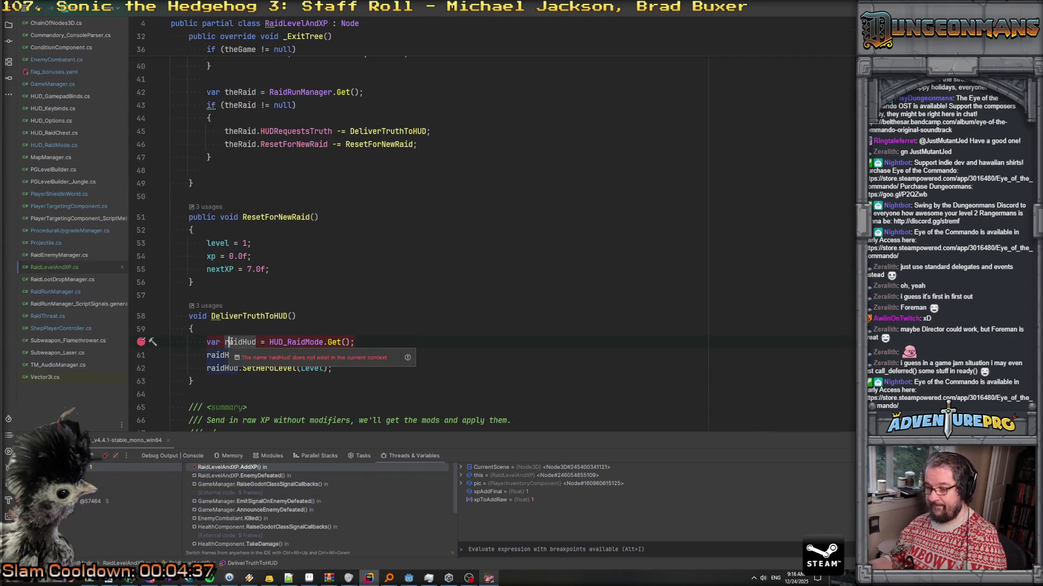
key("F5")
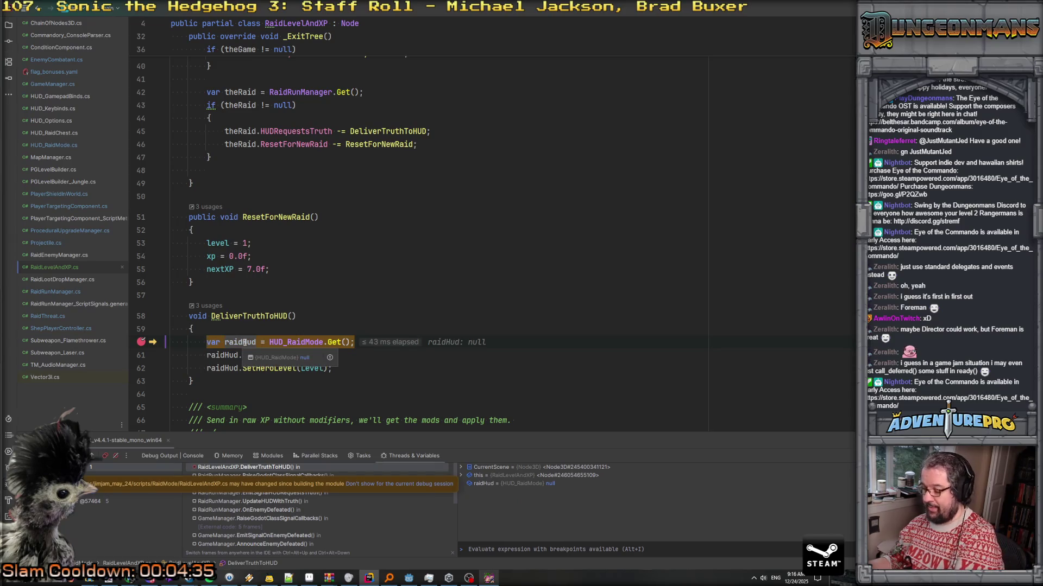
Step over to SetXP and into XPAsPercent, confirming it returns about 0.11
key("F10")
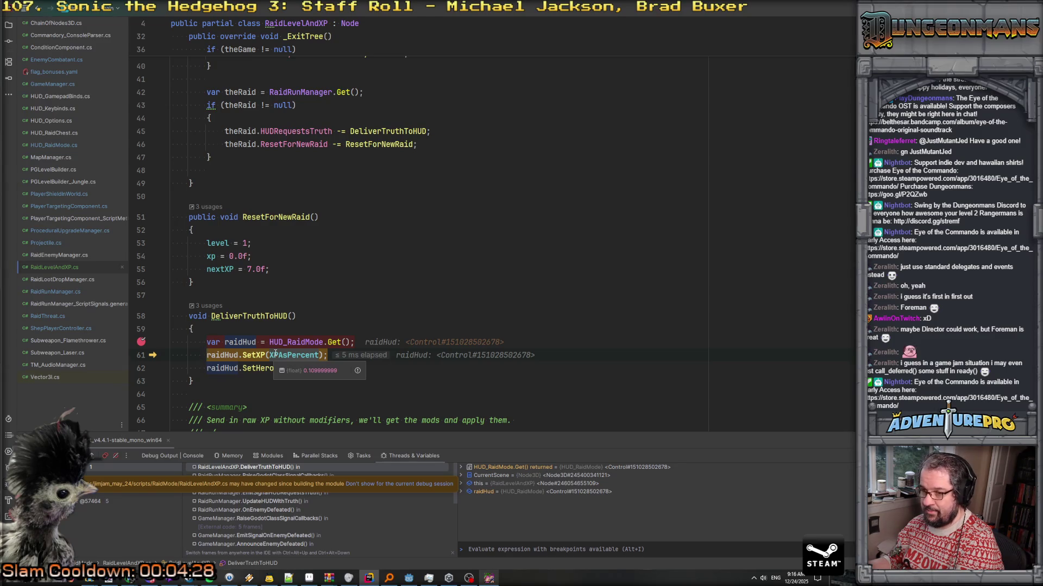
key("F11")
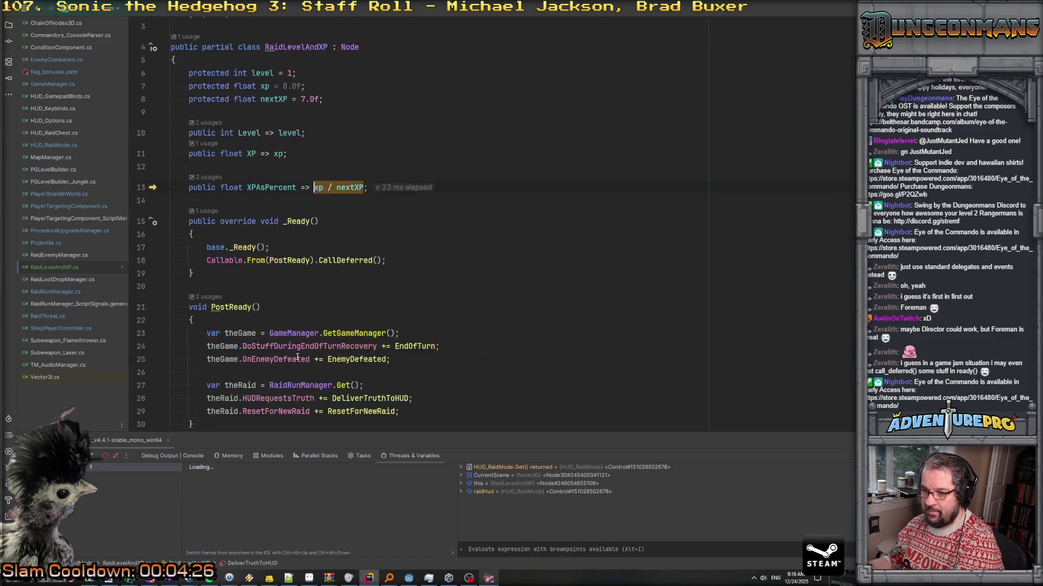
mouse_move(361, 187)
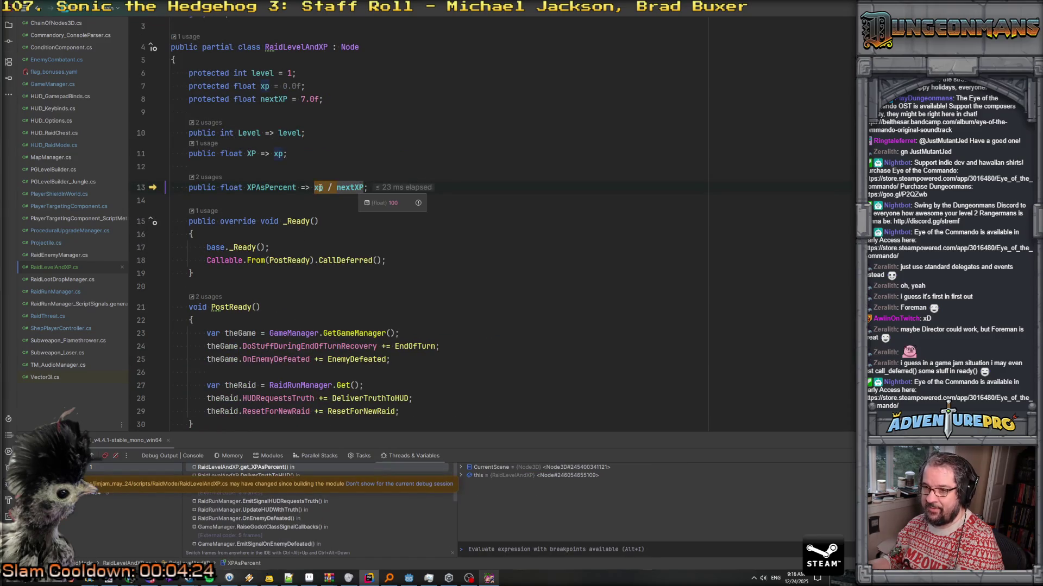
mouse_move(319, 187)
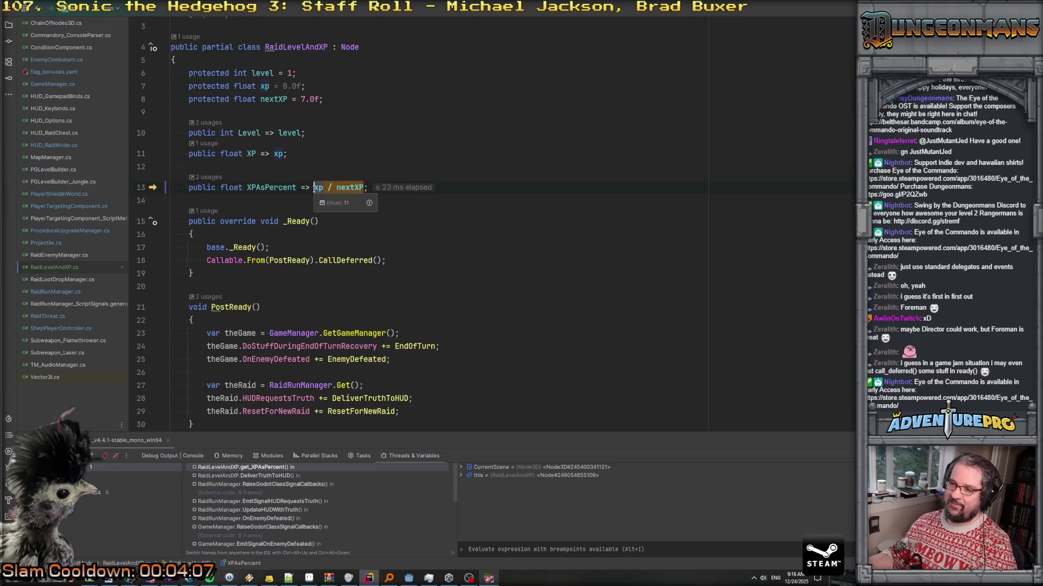
Resume past the DeliverTruthToHUD pause so the debug game keeps running
key("F5")
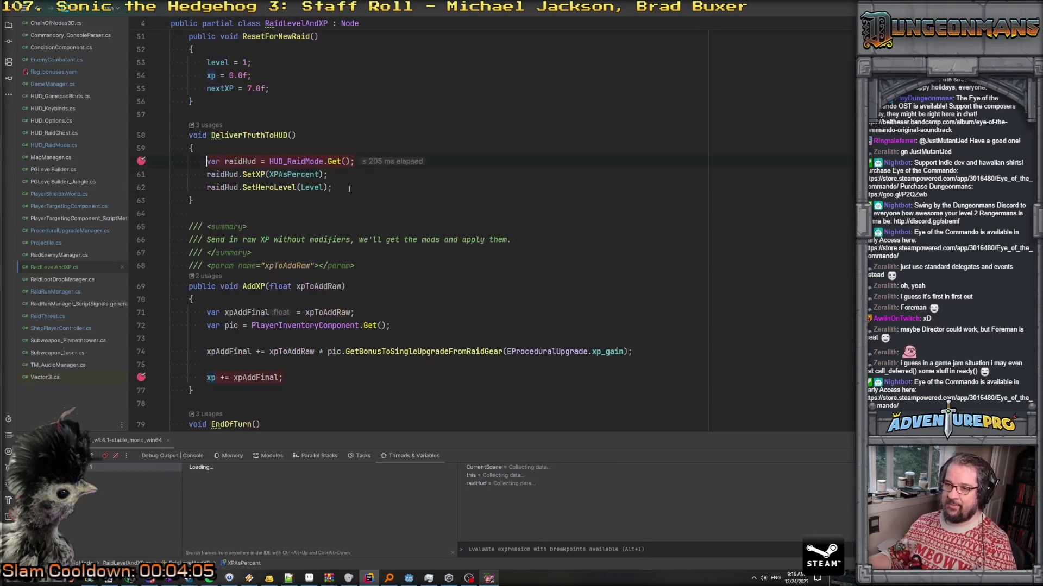
mouse_move(290, 161)
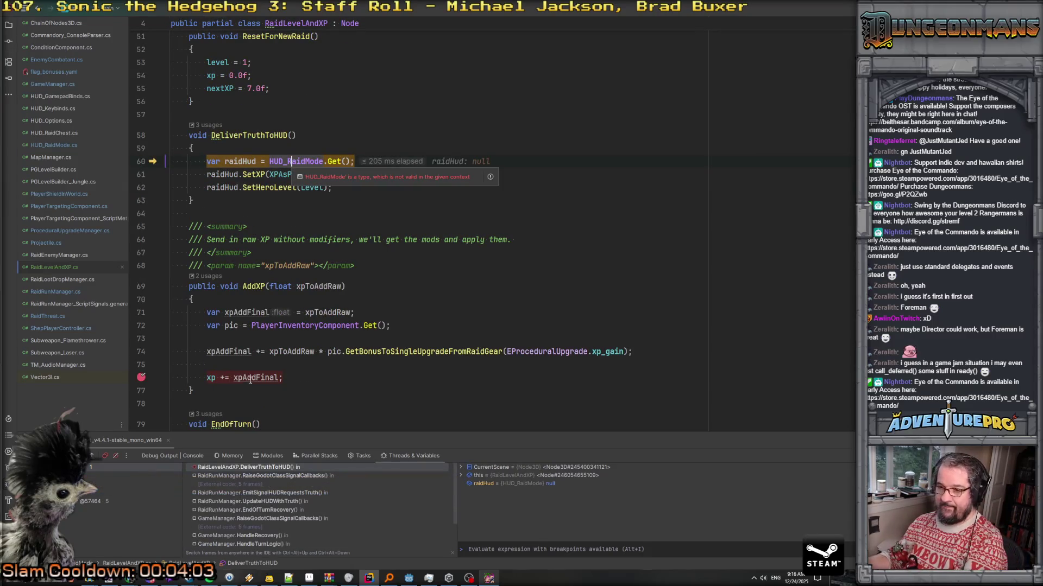
key("F5")
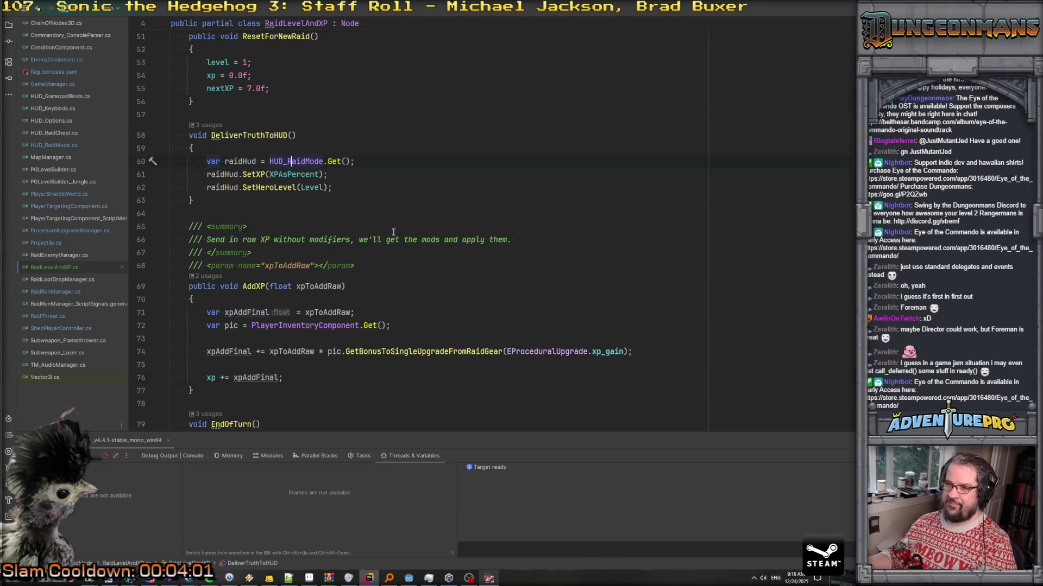
scroll(393, 232, "up", 15)
left_click(314, 188)
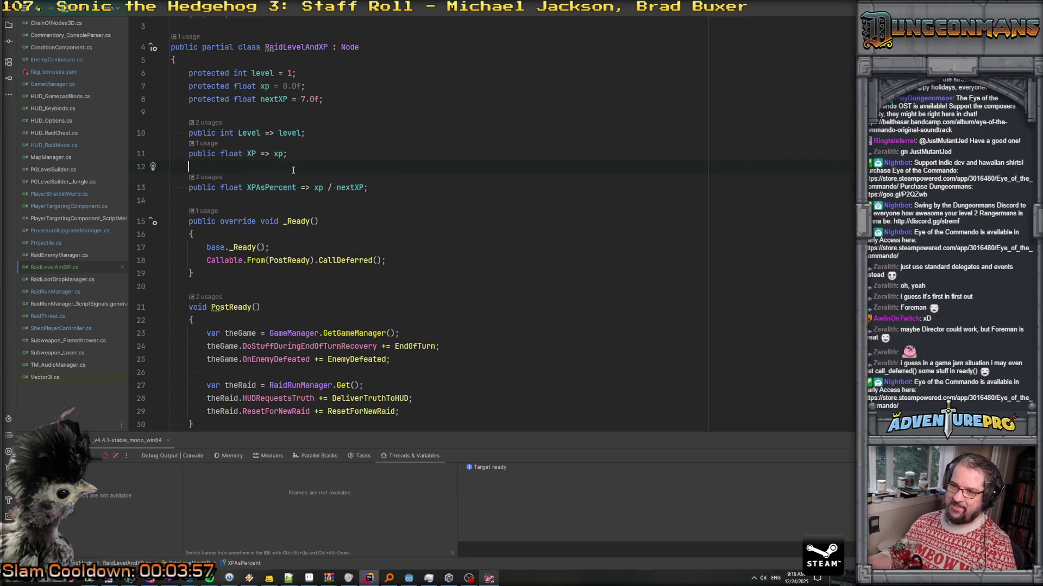
key("Up")
key("End")
key("Left")
key("Left")
key("Left")
key("Down")
key("shift+Down")
key("ctrl+d")
left_click(265, 200)
type("DisplayP")
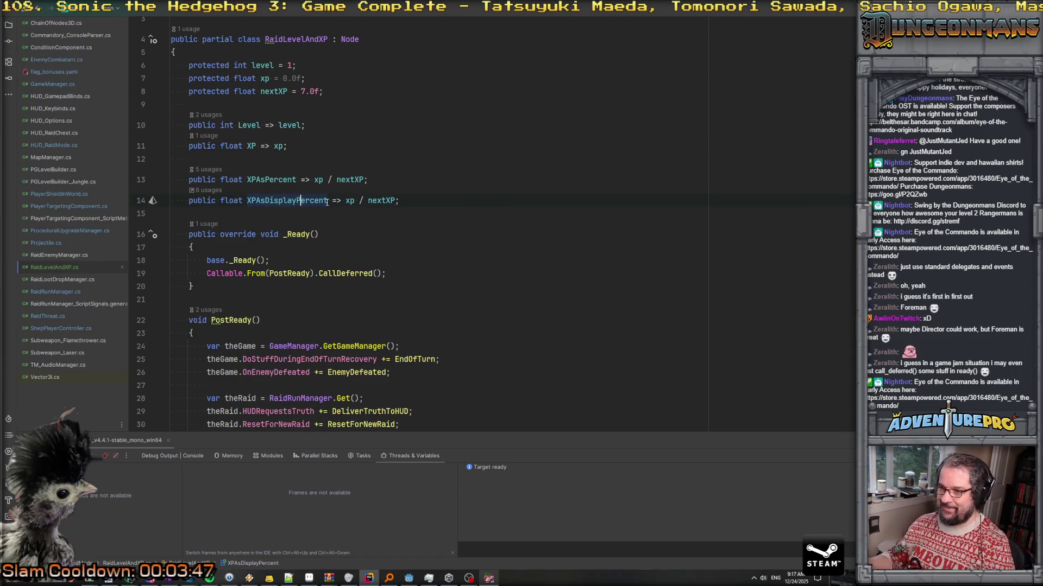
left_click(345, 201)
type("(")
key("Right")
key("Right")
key("Up")
key("Down")
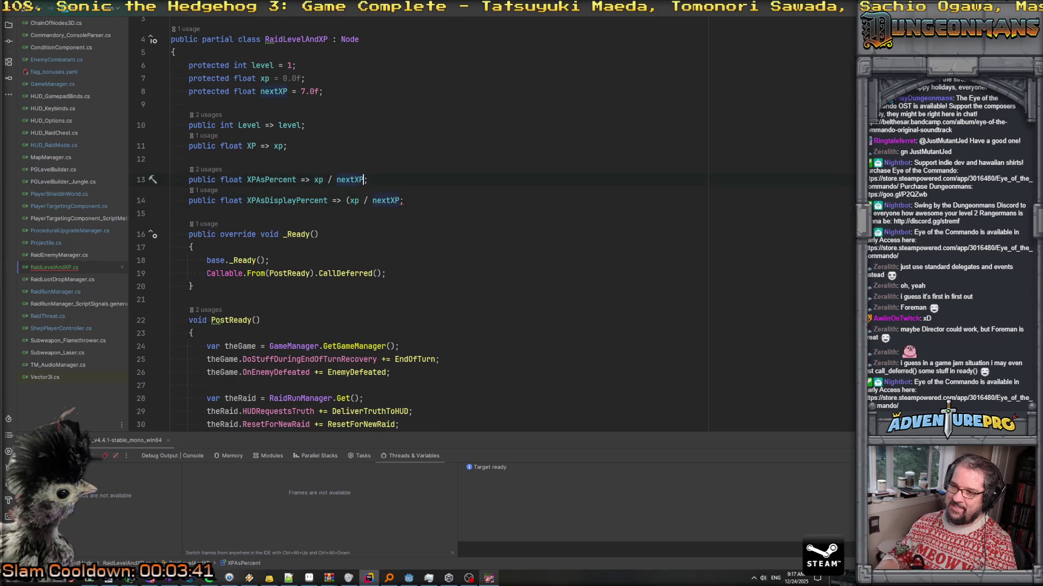
key("Home")
key("Home")
key("shift+Down")
key("Delete")
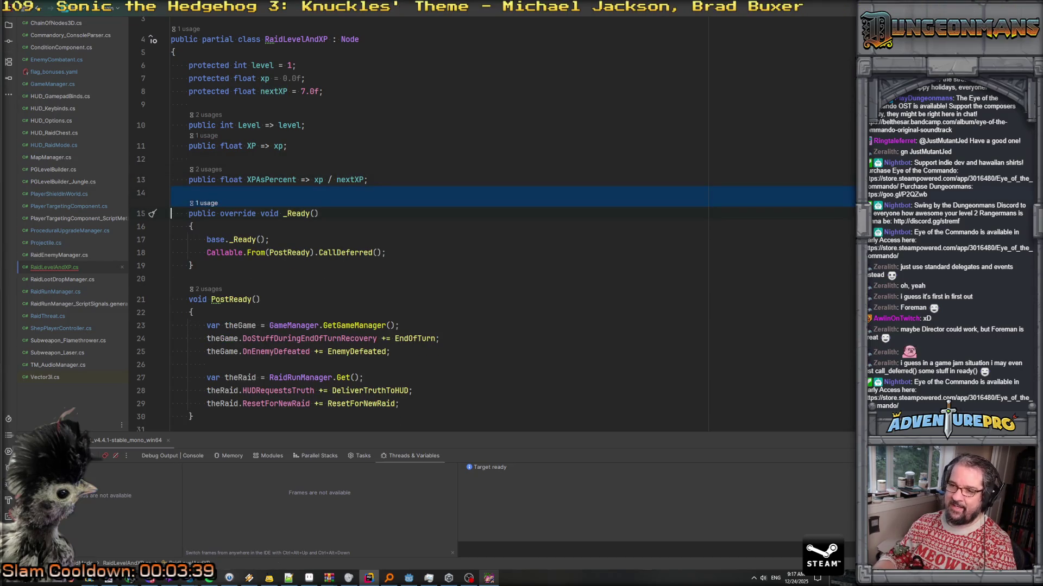
scroll(263, 308, "down", 10)
scroll(264, 309, "down", 8)
scroll(263, 310, "up", 6)
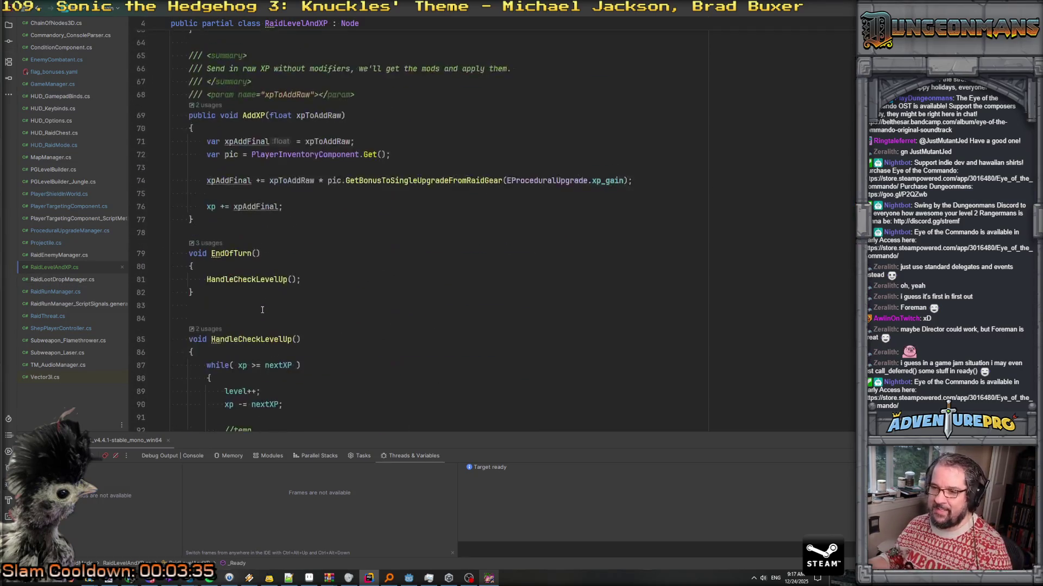
scroll(262, 309, "down", 6)
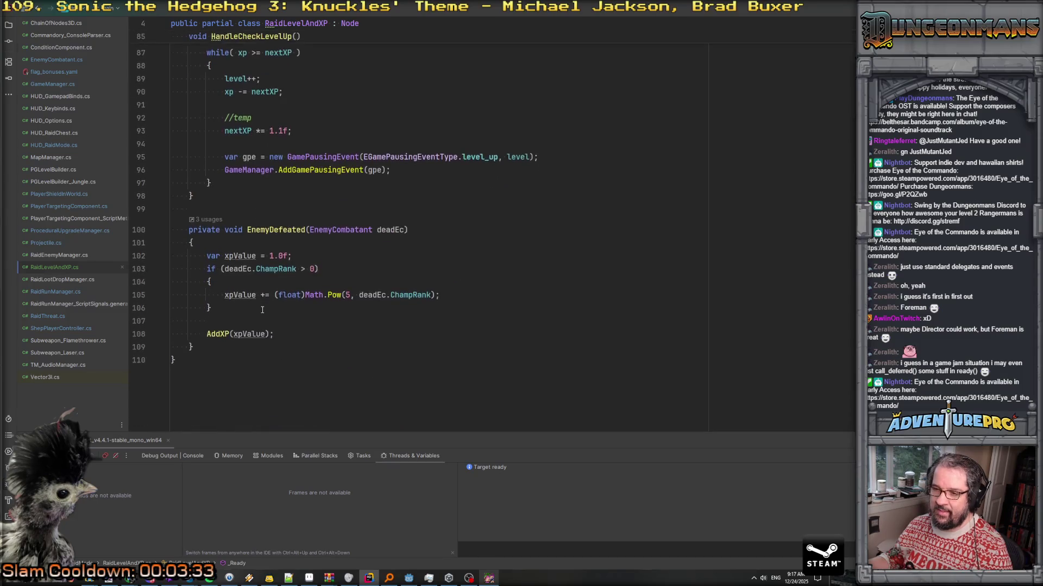
scroll(262, 310, "up", 7)
scroll(262, 310, "up", 1)
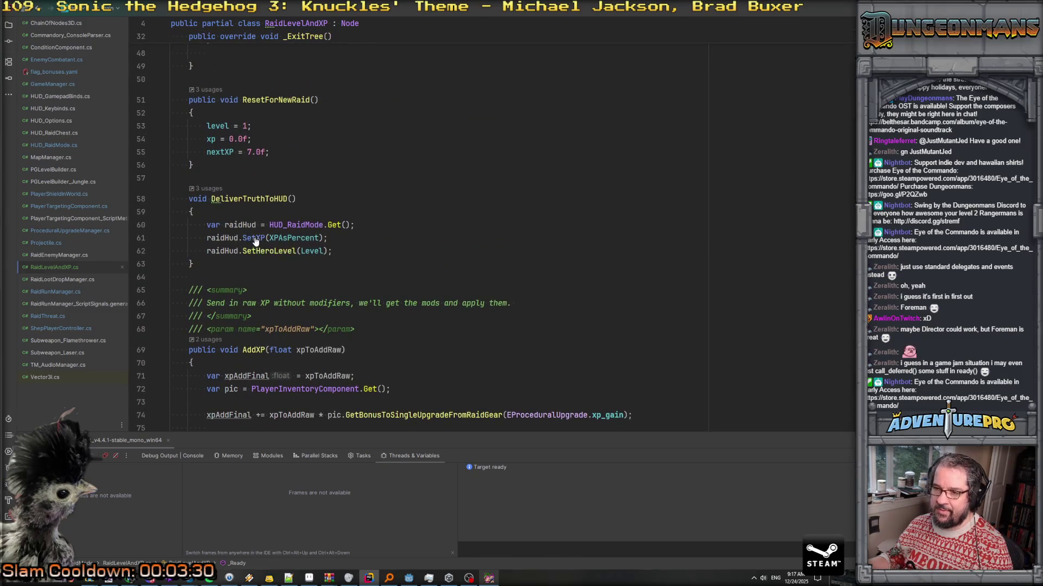
Add 'var displayPercent = xpAsPercent * 100.0f;' at the top of SetXP in HUD_RaidMode
left_click(262, 238, "ctrl")
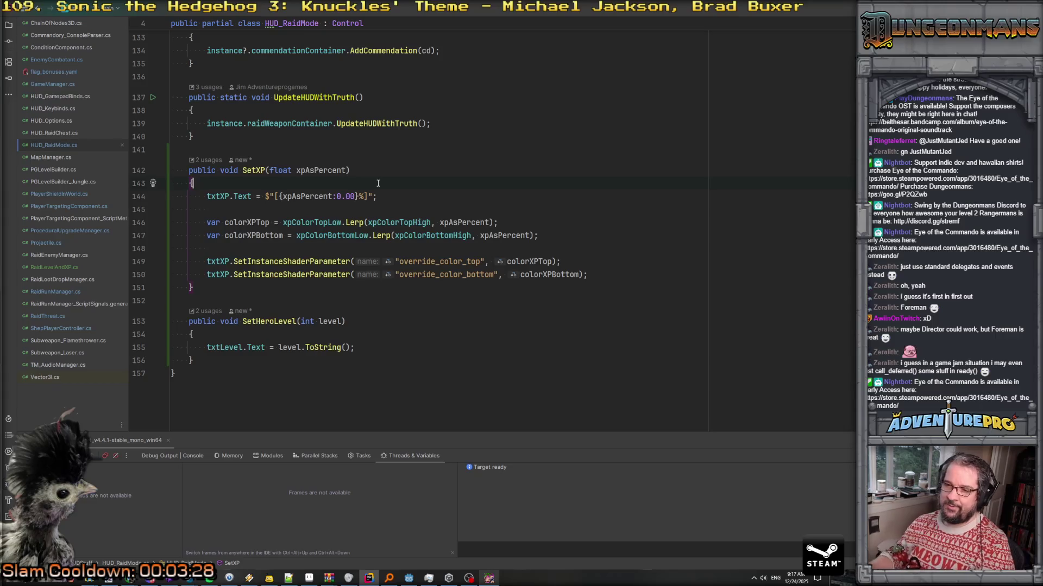
key("Return")
type("var disp")
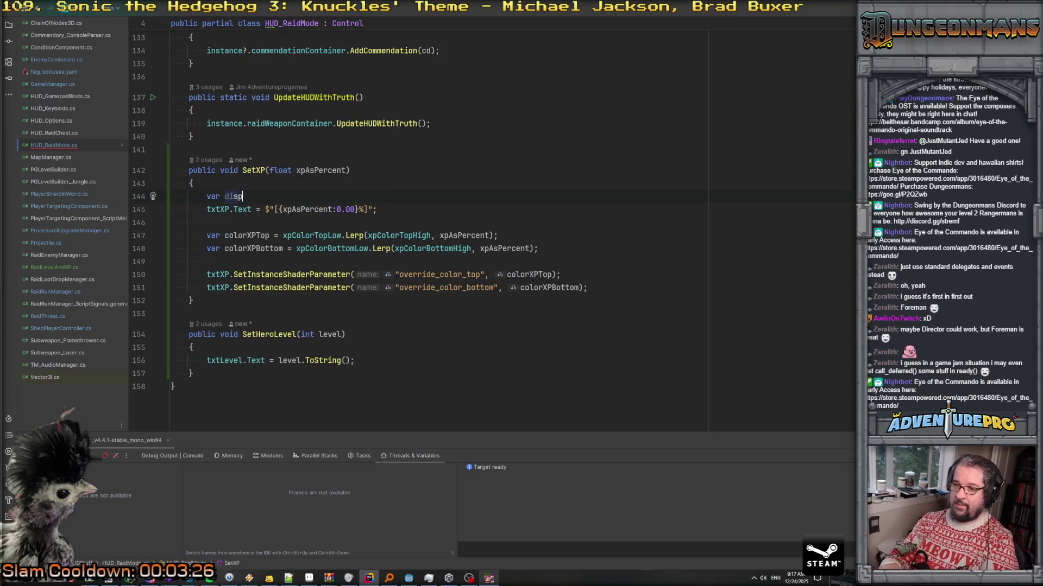
type("layPercent = xpAsPercent * 100/")
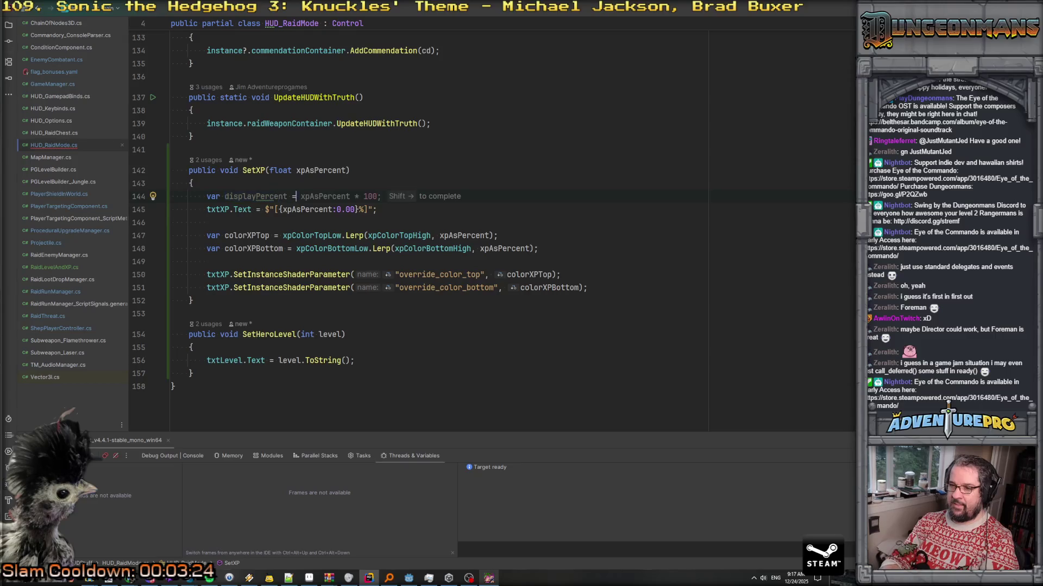
key("BackSpace")
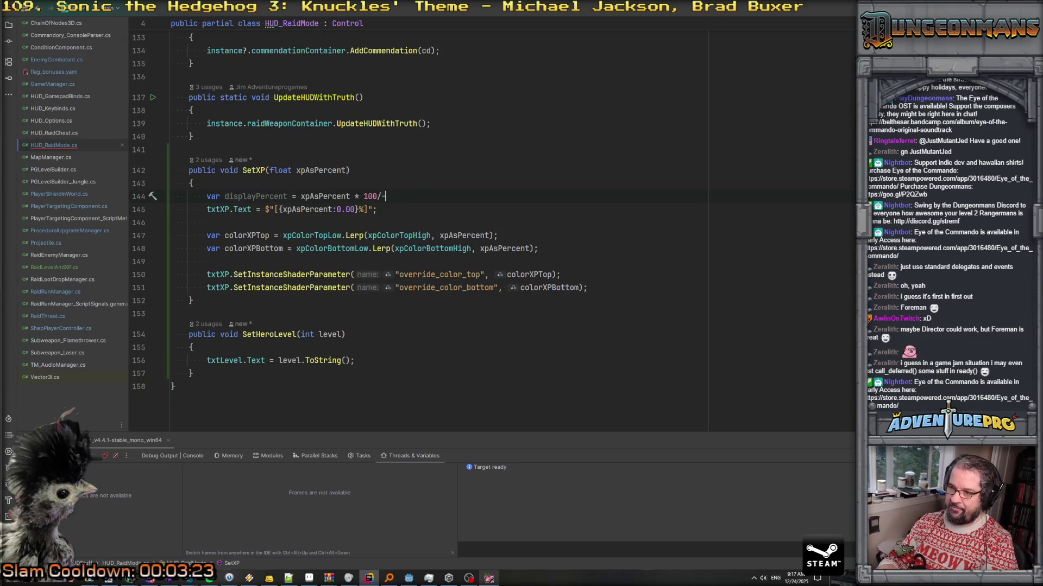
type(".0f;'")
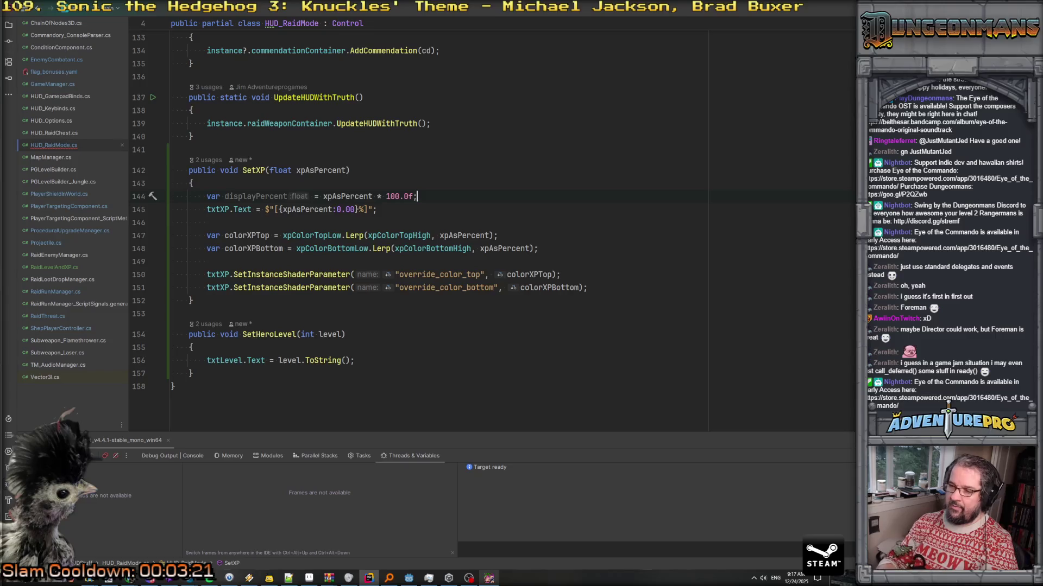
Replace xpAsPercent with displayPercent in the XP text template
double_click(307, 209)
type("displayPercent")
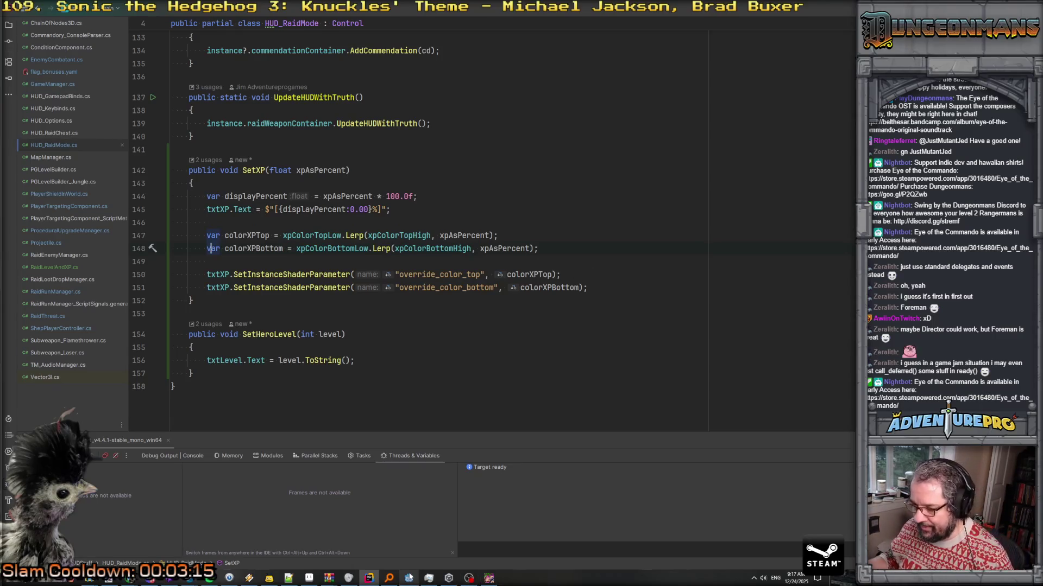
left_click(489, 579)
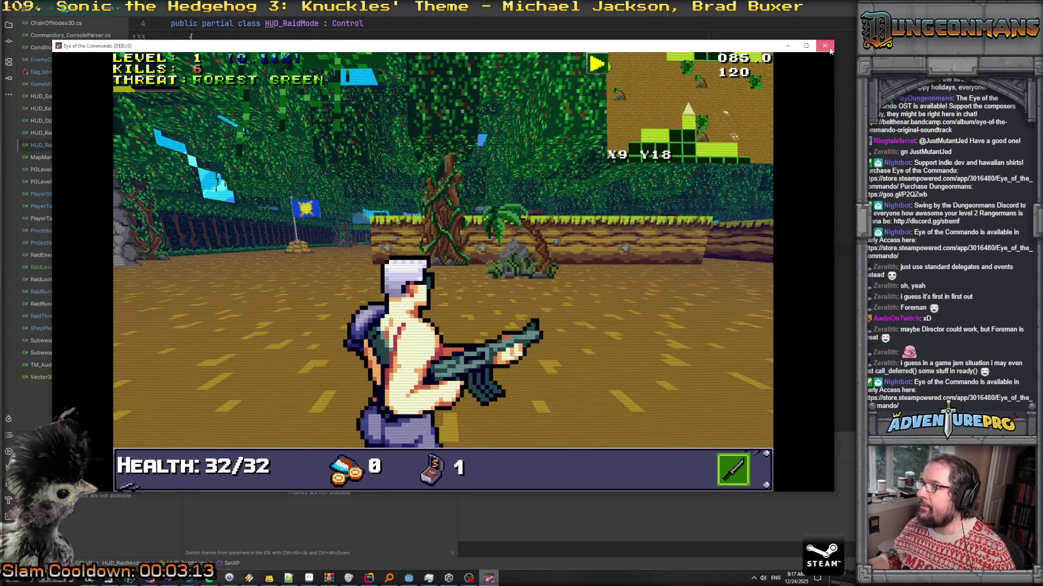
left_click(488, 579)
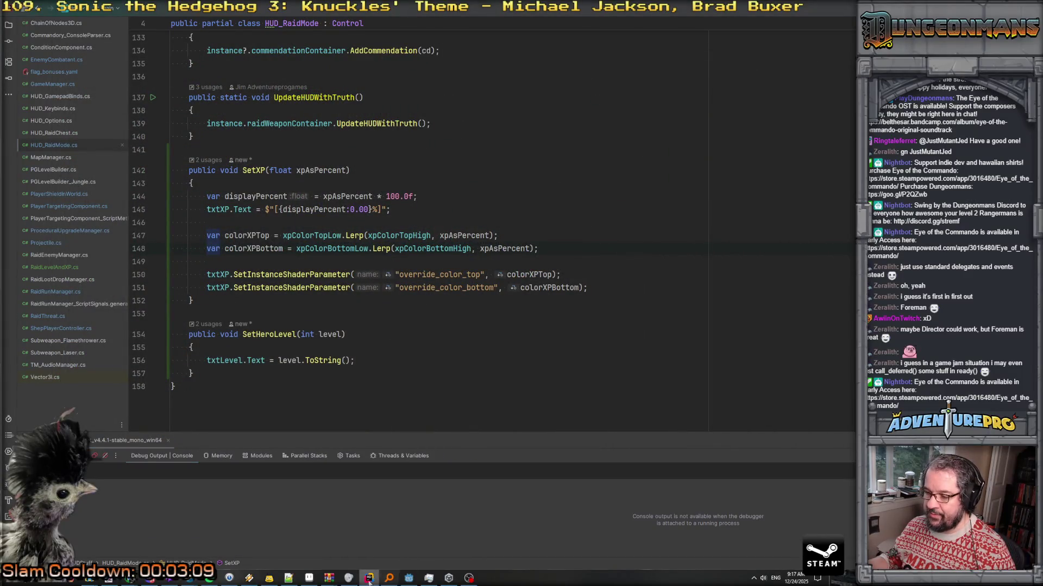
Switch to the Godot editor and rebuild and relaunch Eye of the Commando with F5
left_click(409, 579)
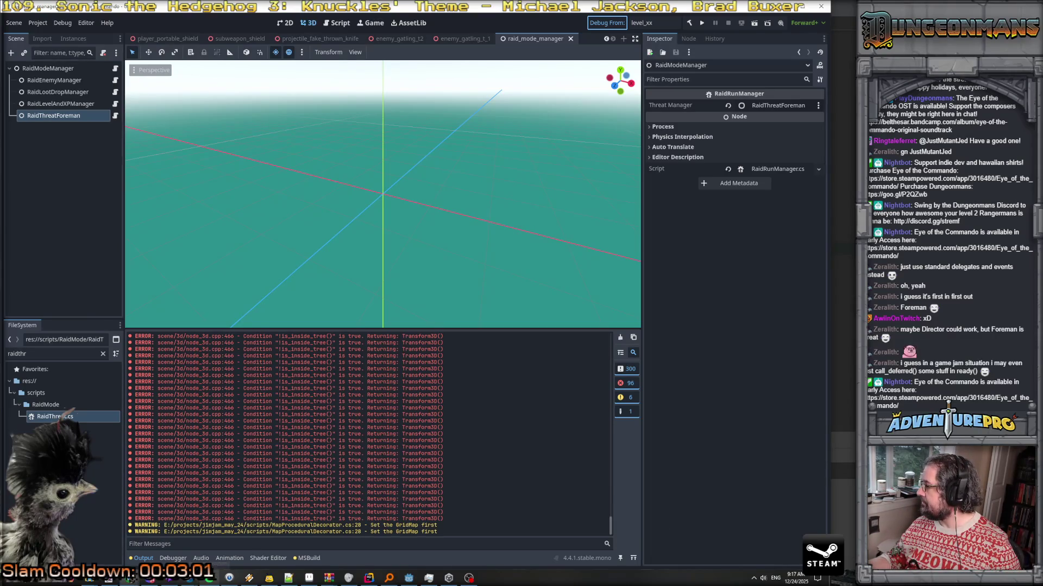
key("F5")
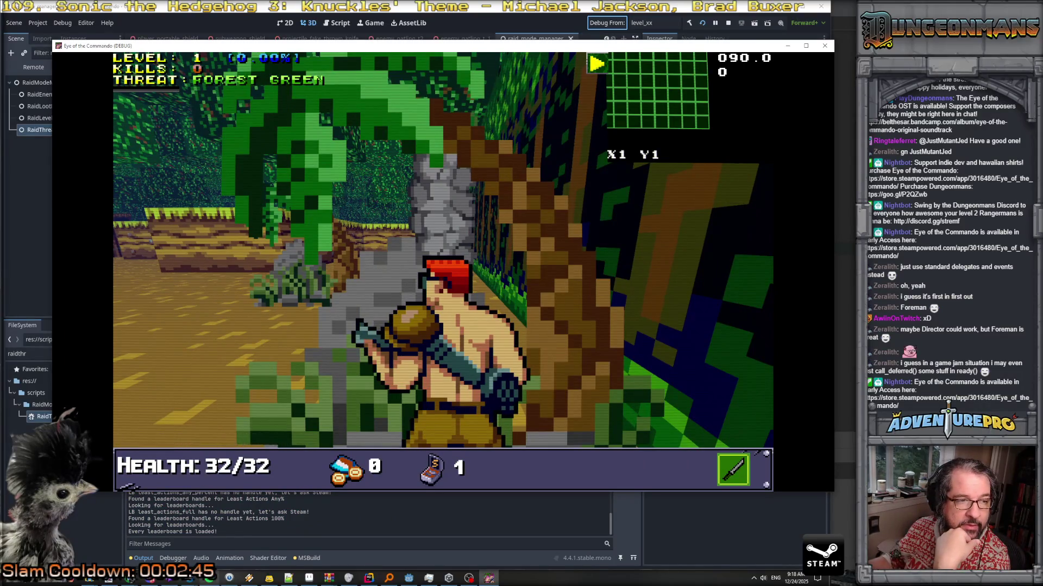
Start the raid and shoot down the first Nitro Mook in the opening corridor
key("space")
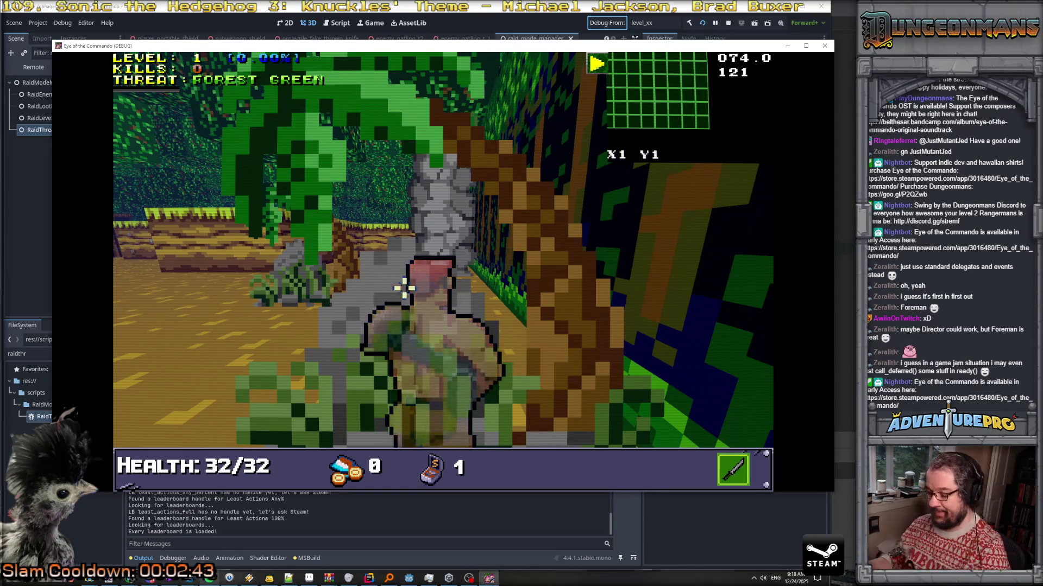
key("Right")
key("Up")
key("Up")
key("Up")
key("Up")
key("Up")
key("Up")
key("Up")
key("Up")
left_click(398, 224)
left_click(398, 224)
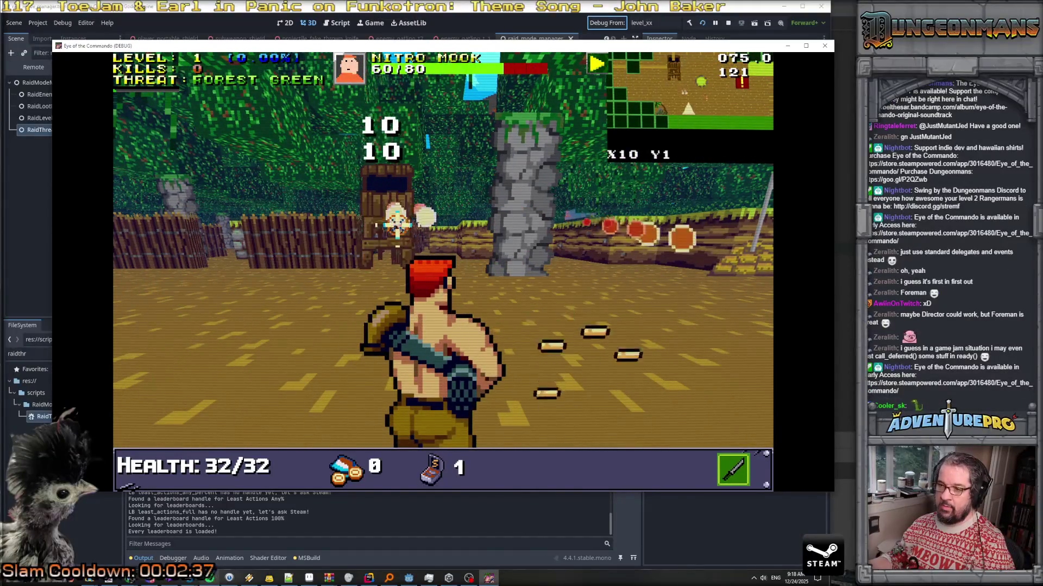
key("Up")
left_click(429, 214)
key("Down")
left_click(361, 210)
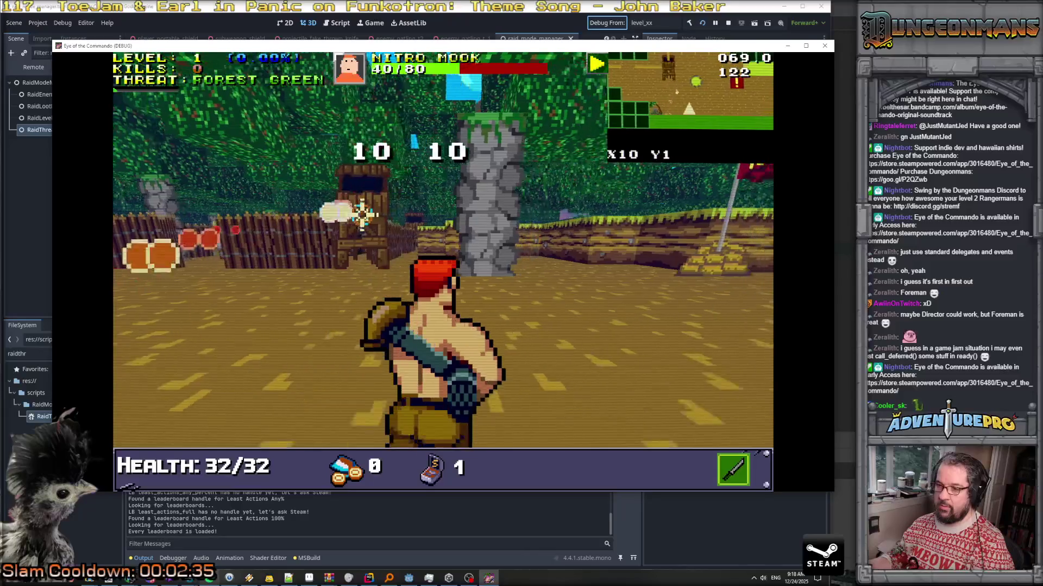
key("Down")
left_click(327, 215)
left_click(327, 214)
key("Up")
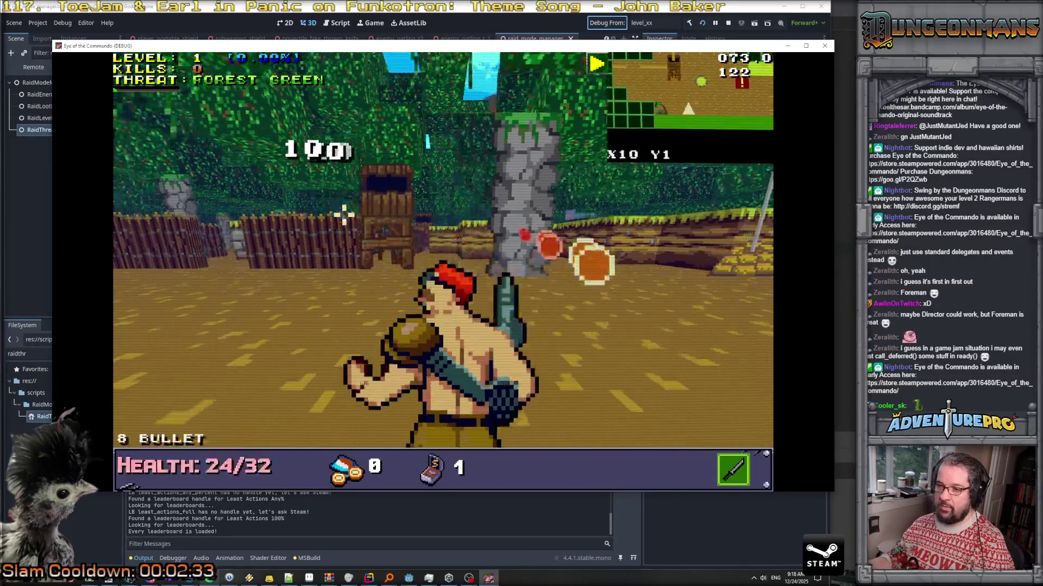
left_click(379, 214)
Advance into the next corridor, collect the ammo pickup and fire on more Nitro Mooks
key("Up")
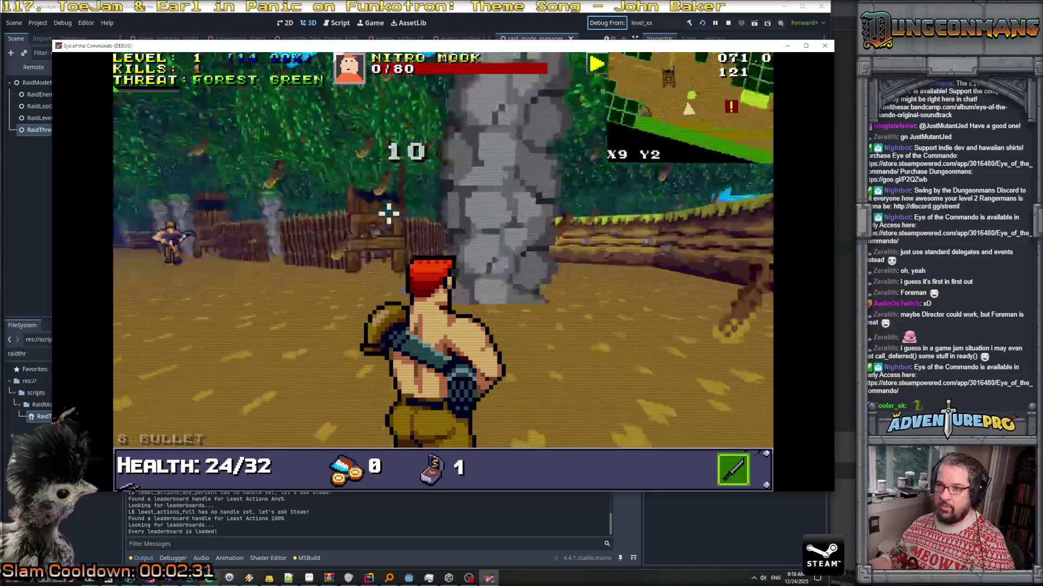
key("Right")
key("Up")
key("Down")
left_click(497, 241)
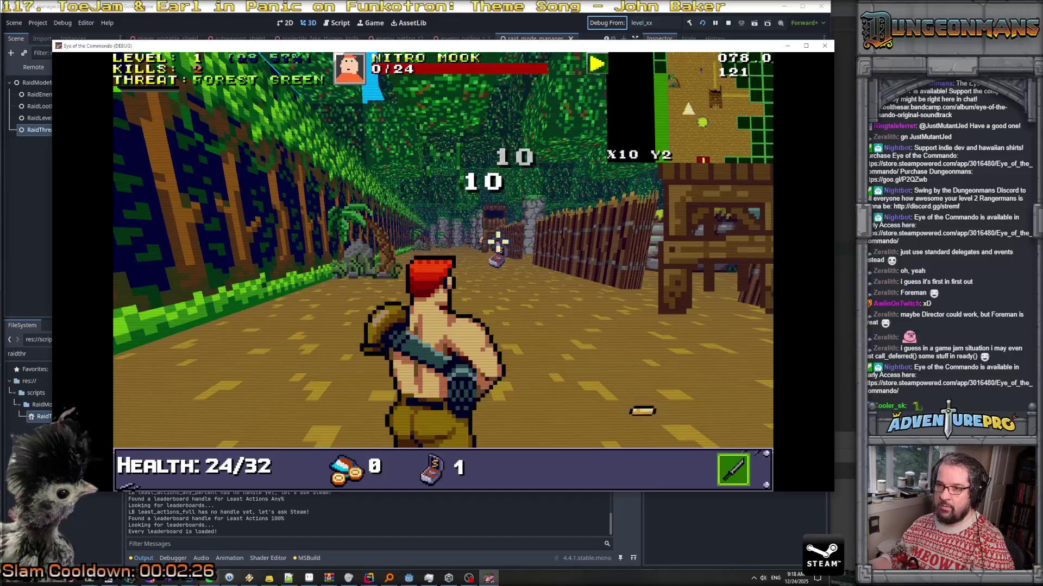
key("Up")
key("Up")
key("Up")
key("d")
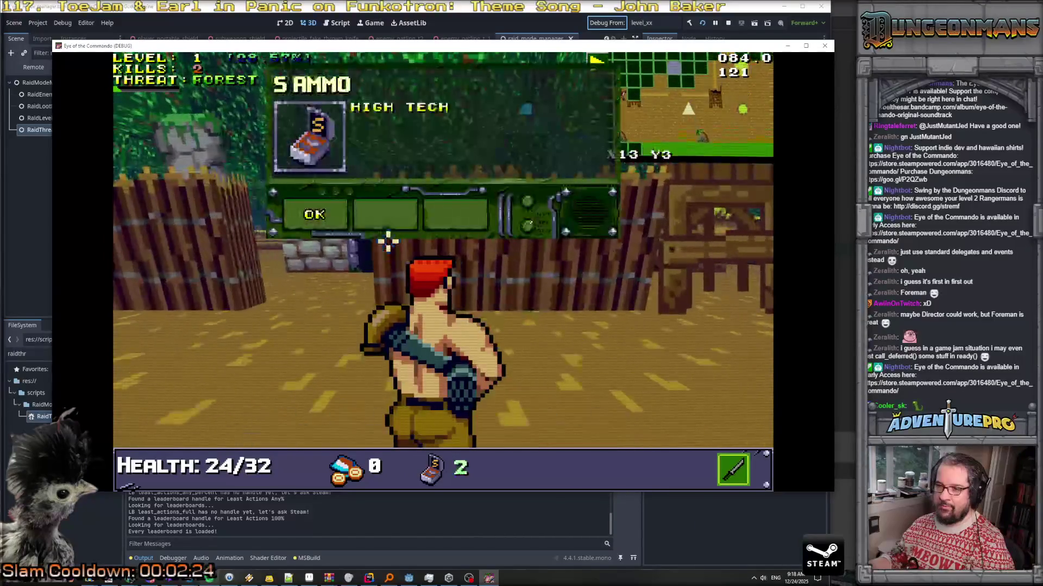
key("Up")
key("Up")
key("Up")
key("Up")
key("Left")
left_click(304, 245)
left_click(304, 245)
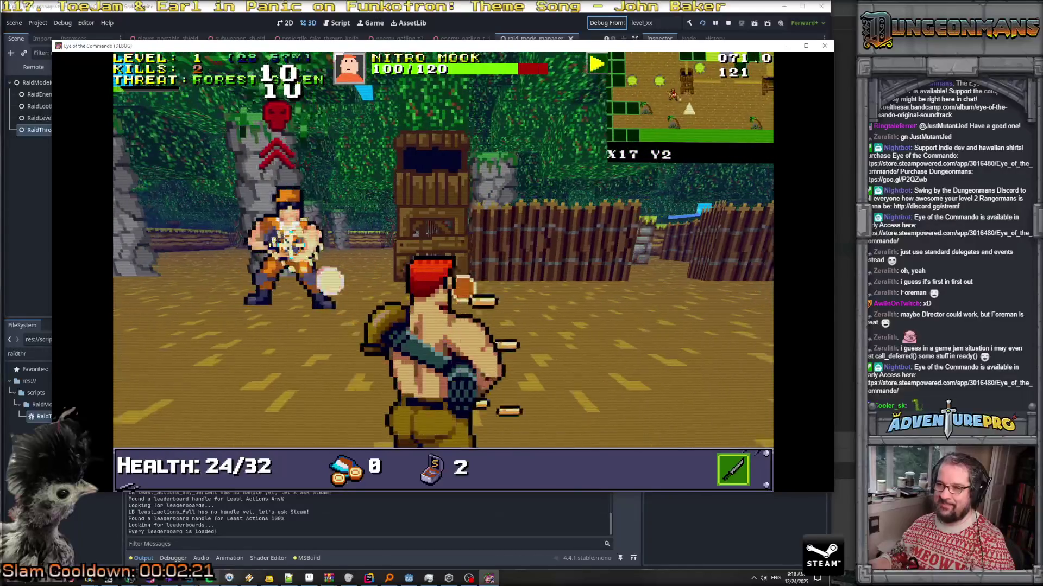
key("Right")
left_click(283, 162)
key("Right")
key("Right")
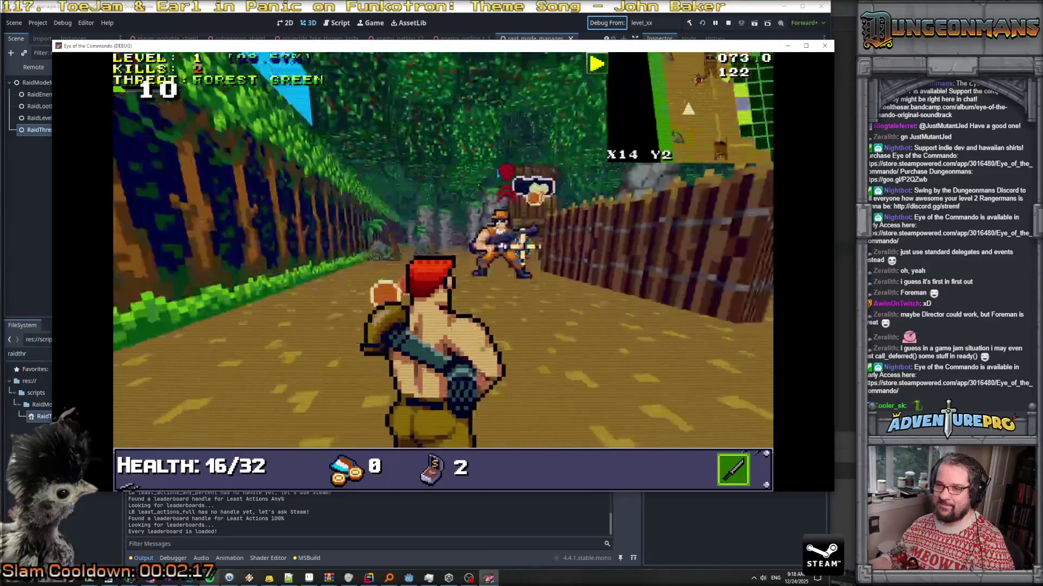
key("Right")
key("Up")
key("Up")
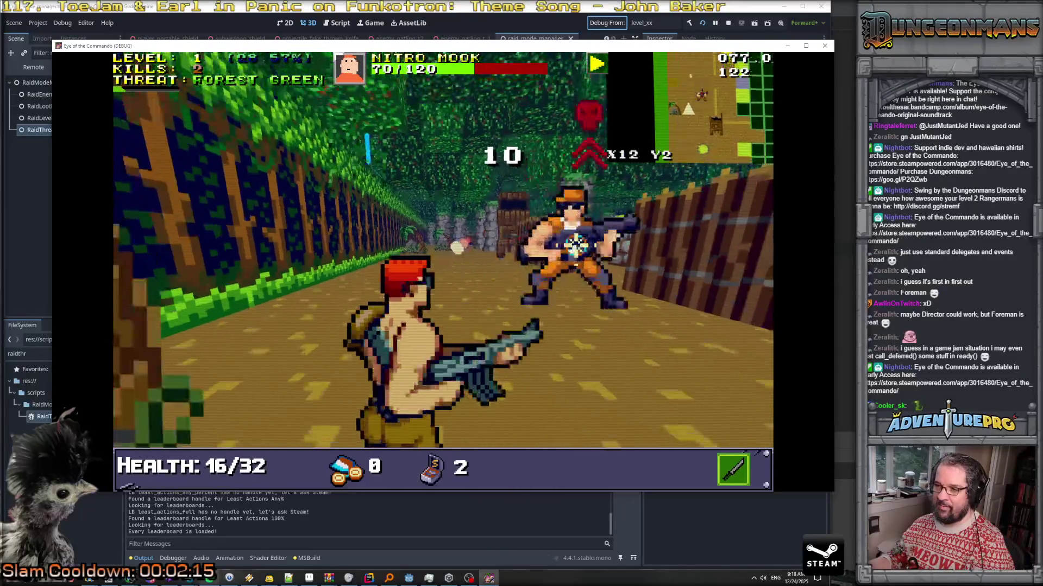
key("space")
Keep killing Nitro Mooks until the HUD reads Level 2, 54.94%, with 7 kills
key("space")
key("Up")
key("space")
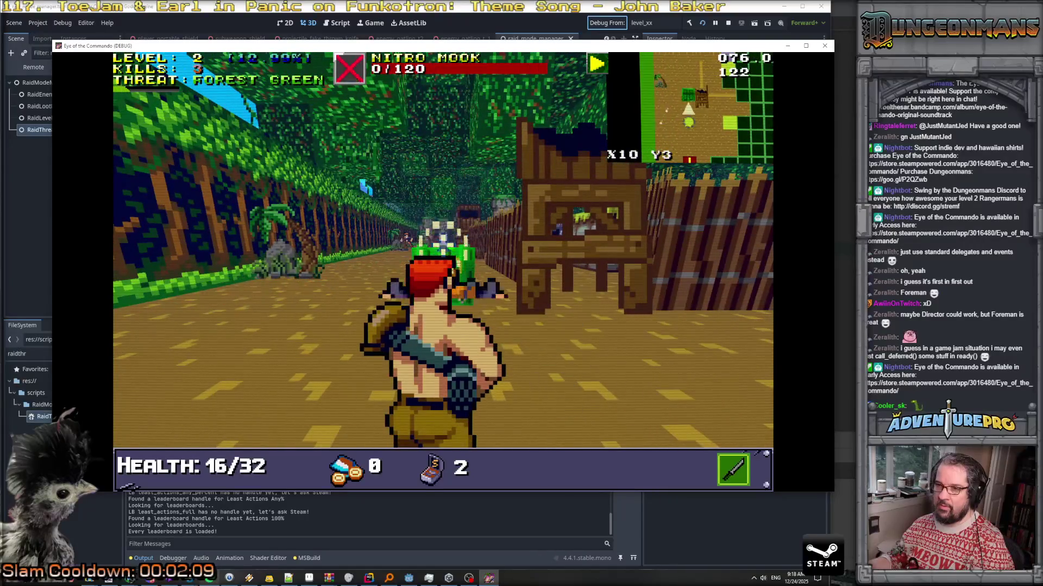
key("Down")
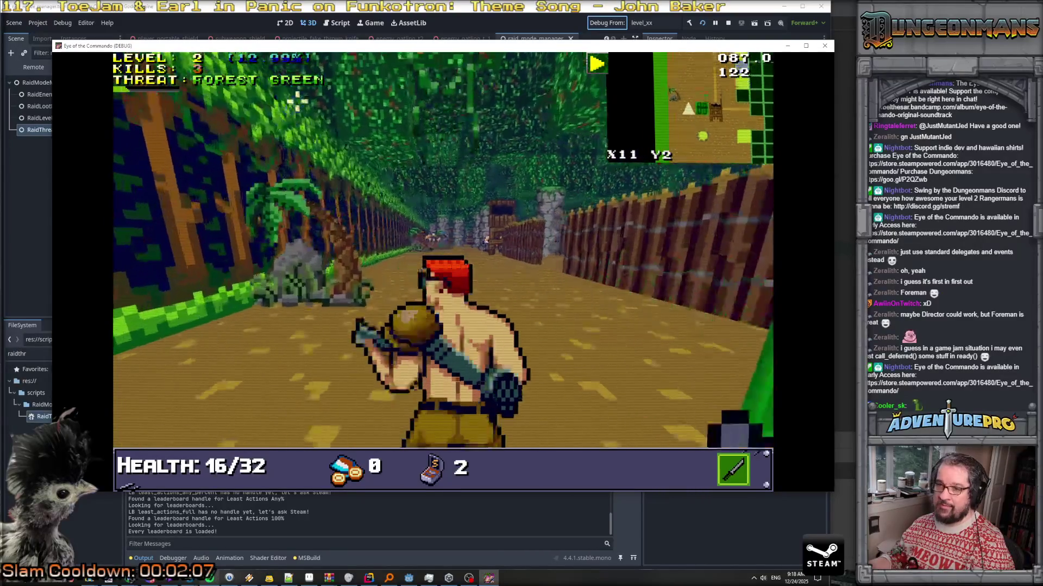
key("Up")
key("space")
key("space")
key("Up")
key("Right")
key("Up")
key("space")
key("Up")
key("space")
key("space")
key("space")
key("space")
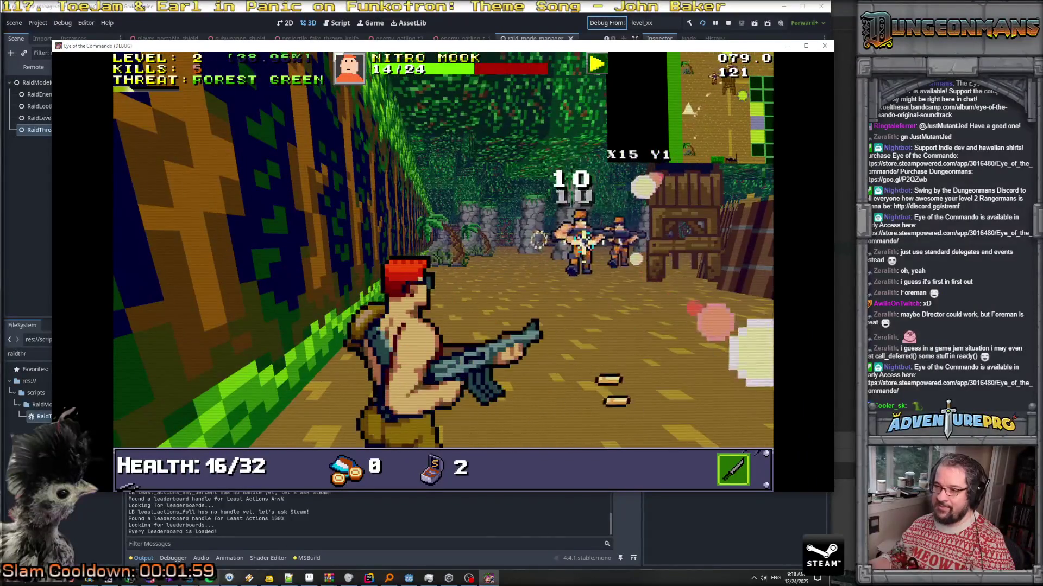
key("space")
key("space")
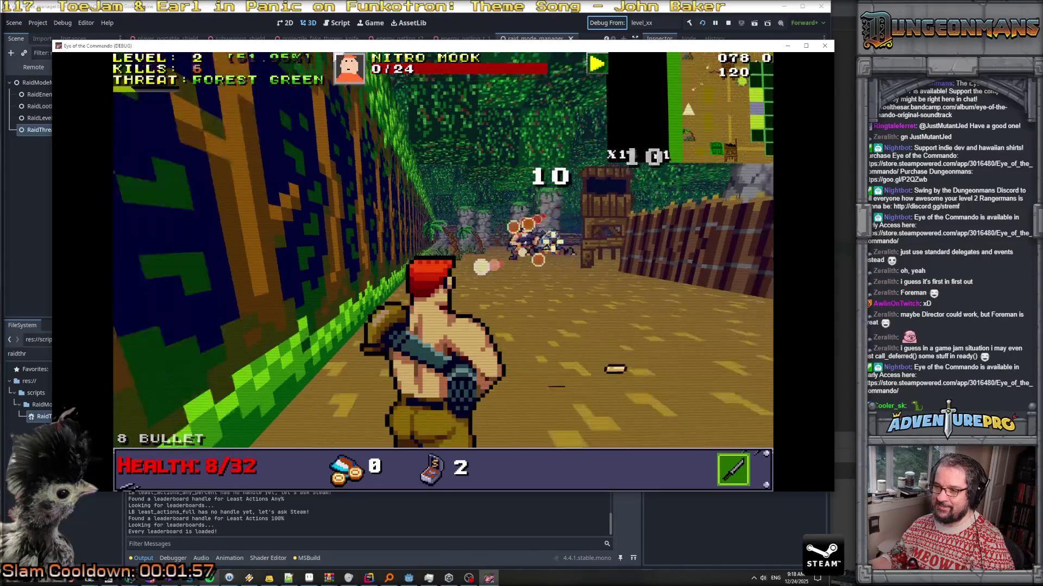
key("space")
key("space")
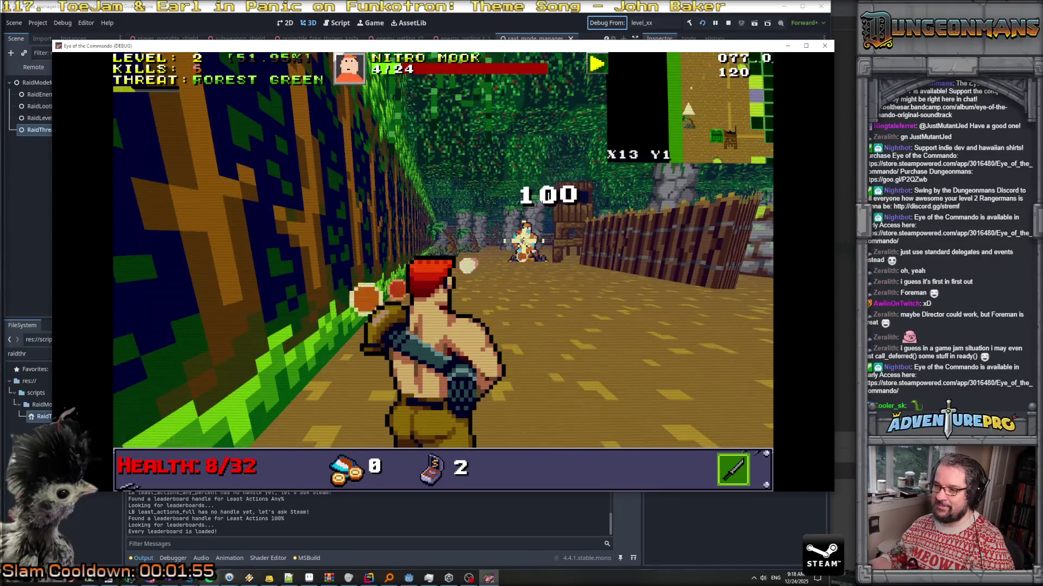
key("Down")
key("Up")
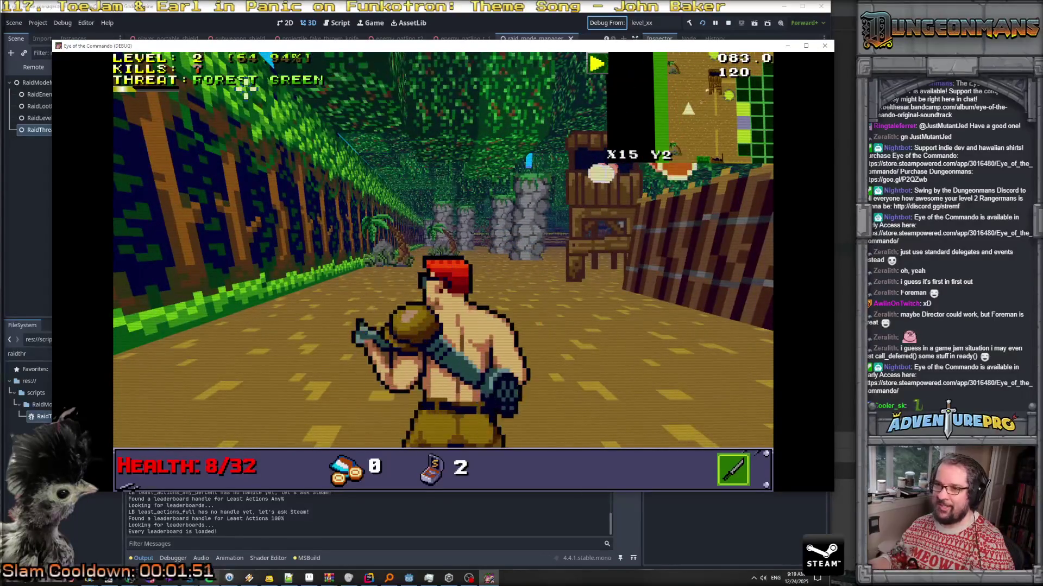
Stop the debug run and start filtering the FileSystem dock for raid files
left_click(729, 23)
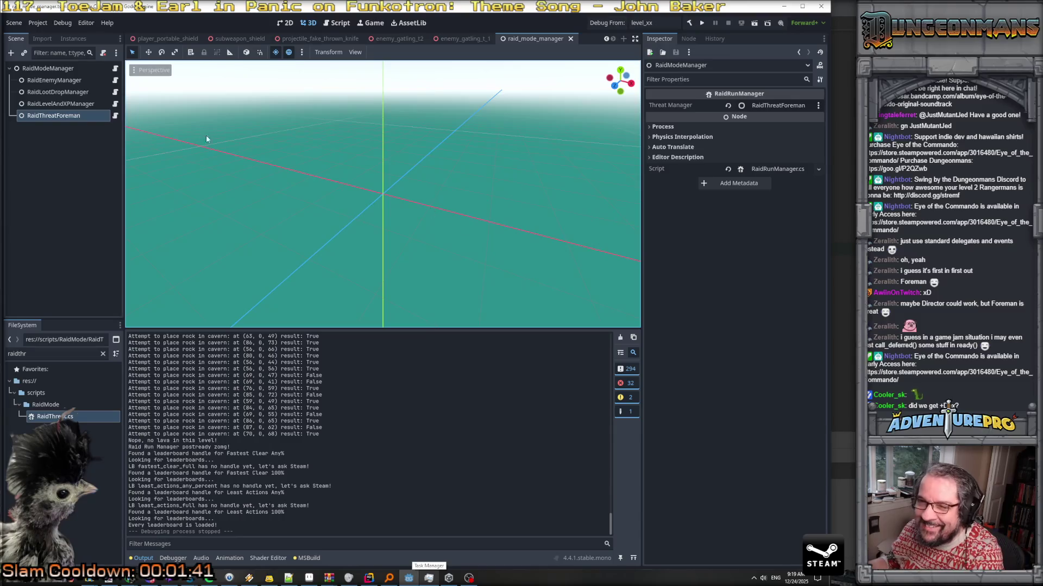
left_click(54, 354)
left_click(66, 105)
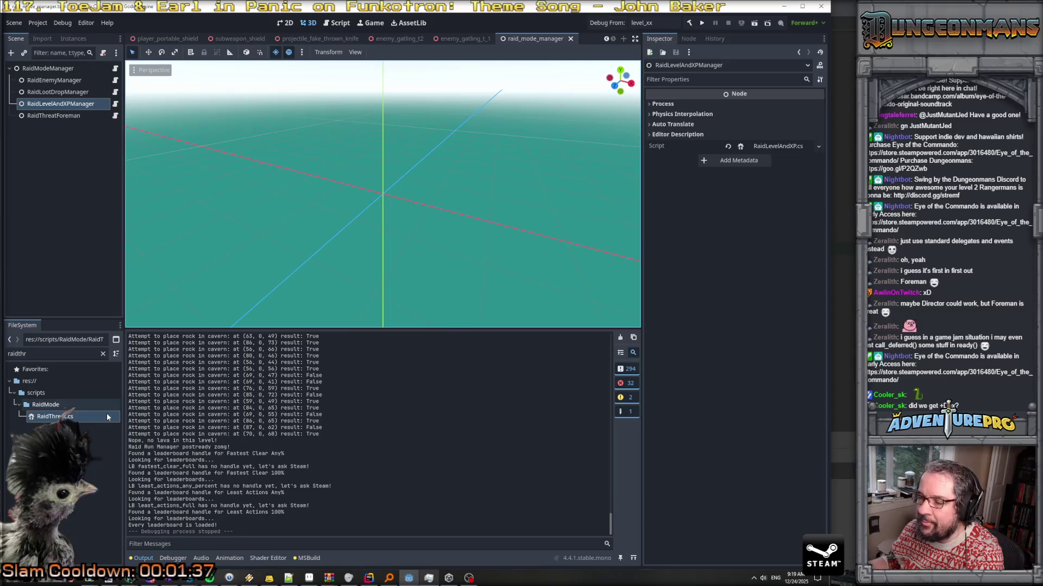
double_click(49, 355)
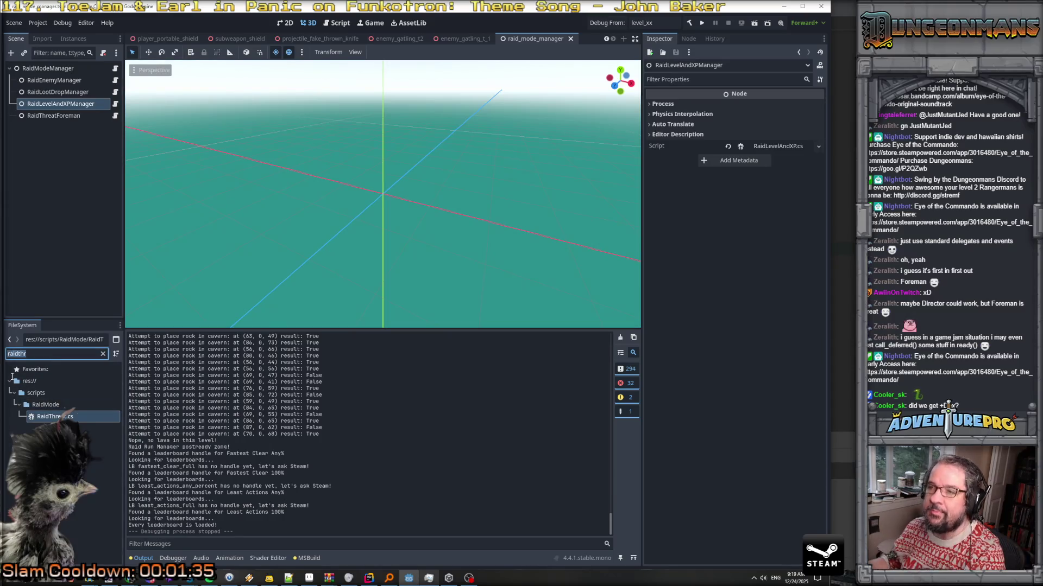
type("raidhud")
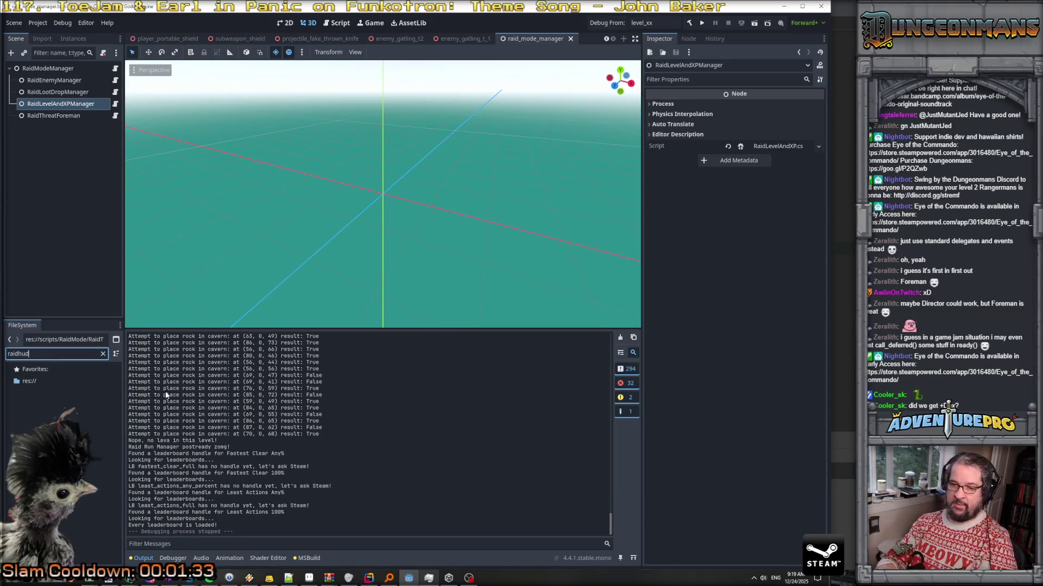
key("BackSpace")
key("BackSpace")
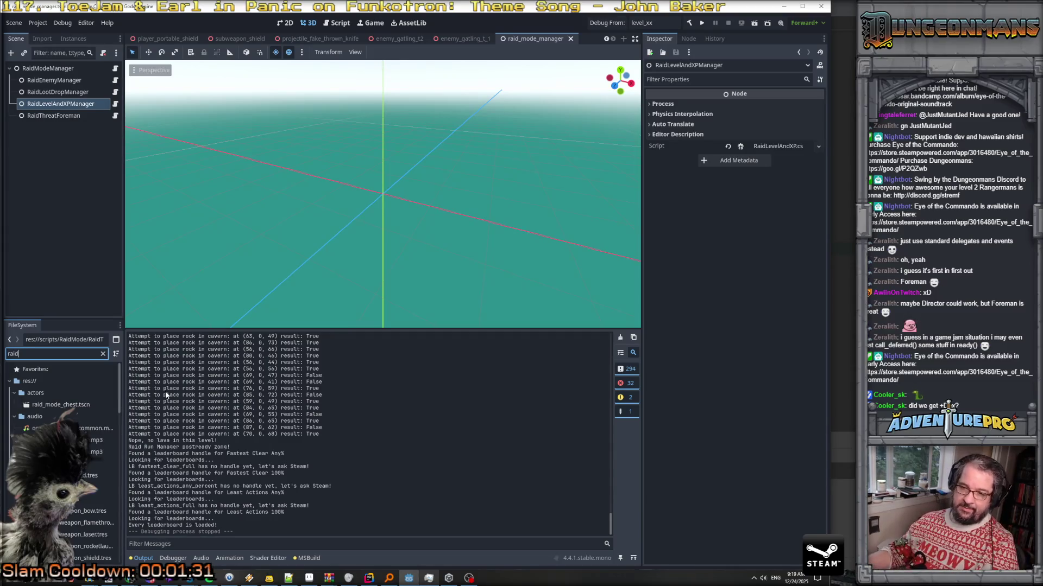
Return the file dock to a single tree and set the filter to 'raid hud'
left_click(116, 341)
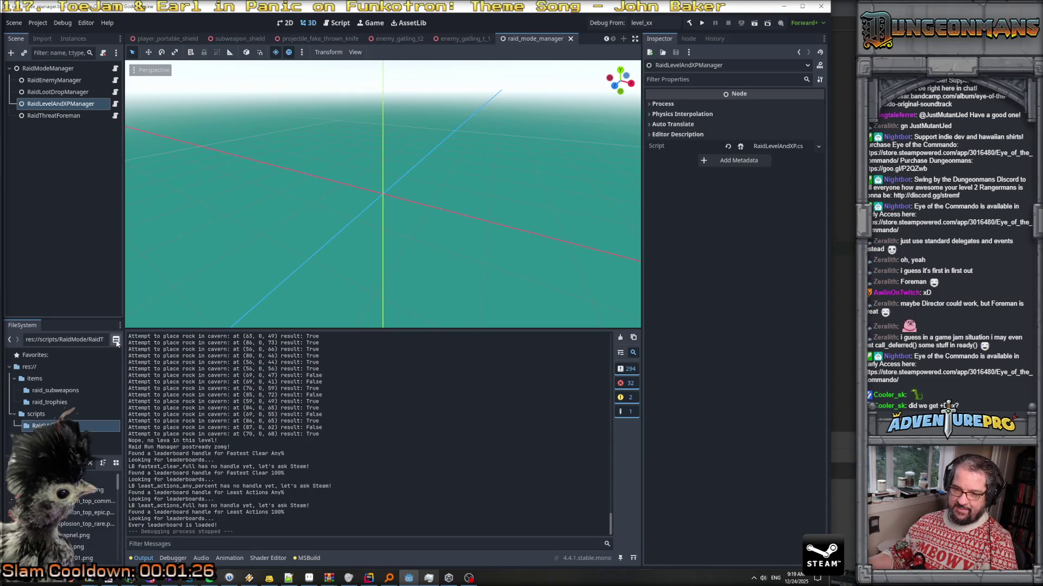
left_click(116, 341)
left_click(116, 341)
left_click(116, 341)
left_click(116, 341)
left_click(42, 355)
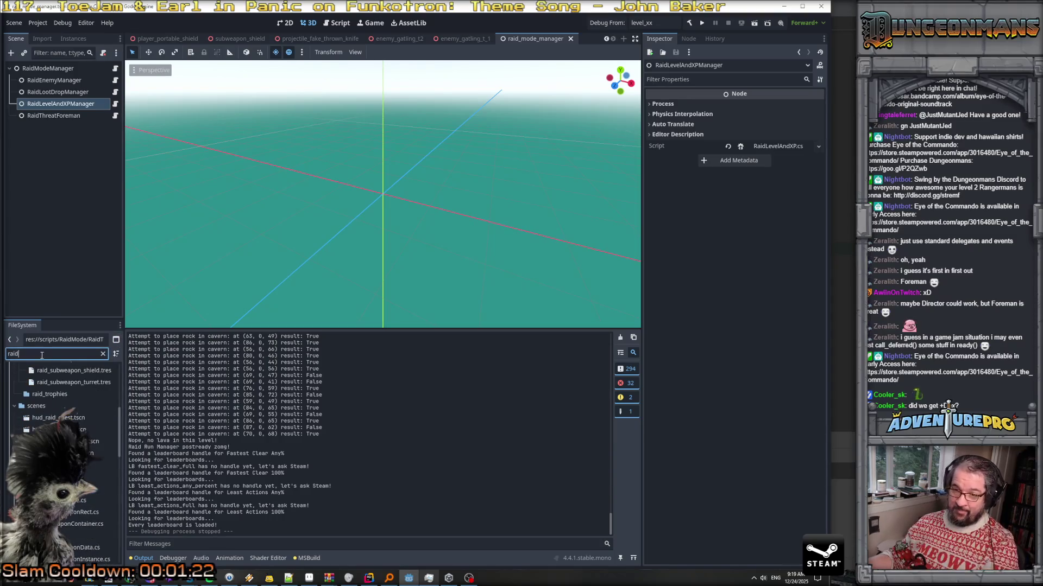
left_click(9, 340)
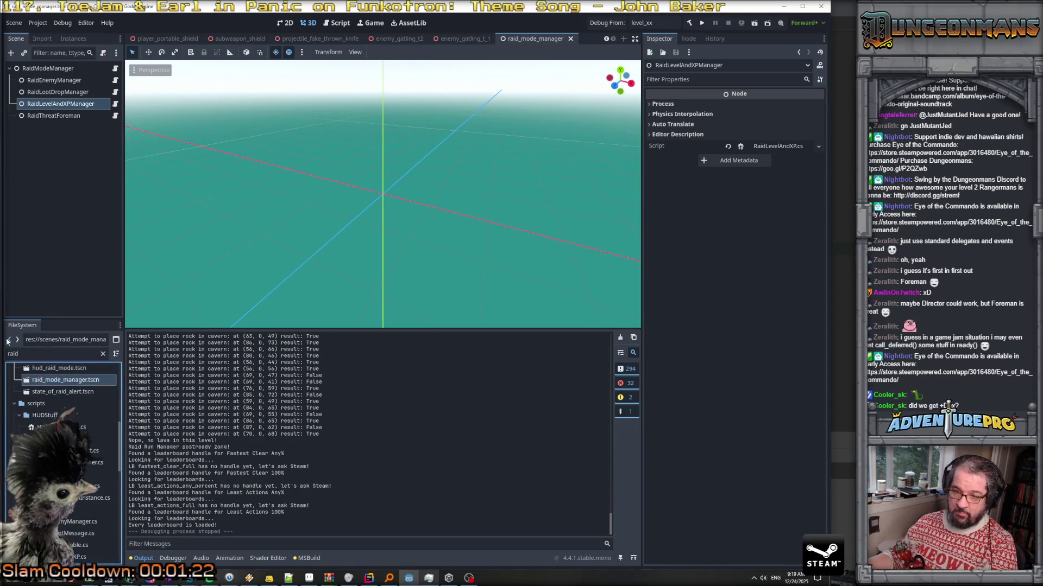
double_click(30, 353)
type("raid hud")
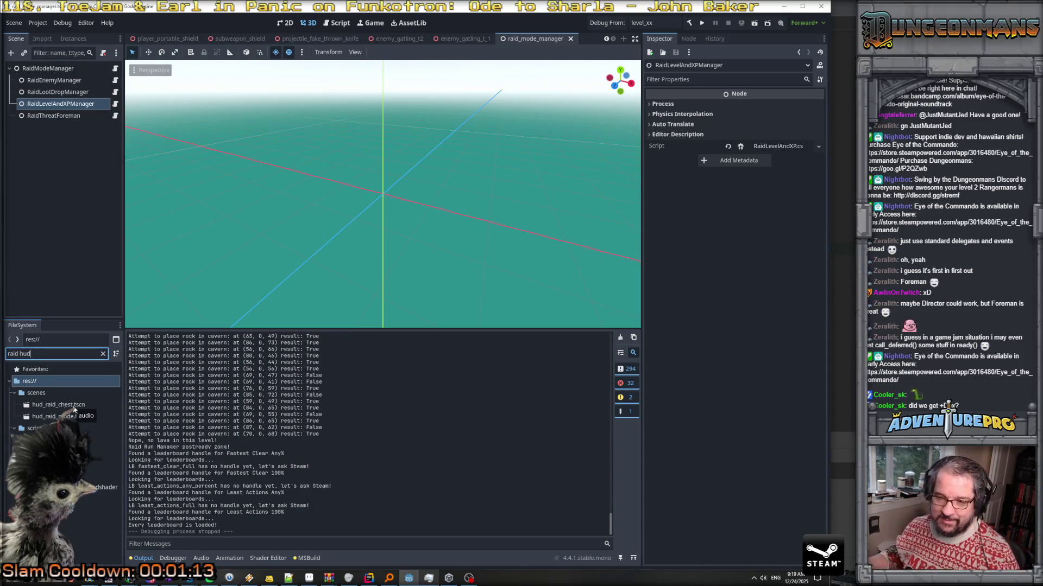
Open hud_raid_mode.tscn and check the HUD_RaidMode node's XP Colors swatches in the Inspector
double_click(66, 417)
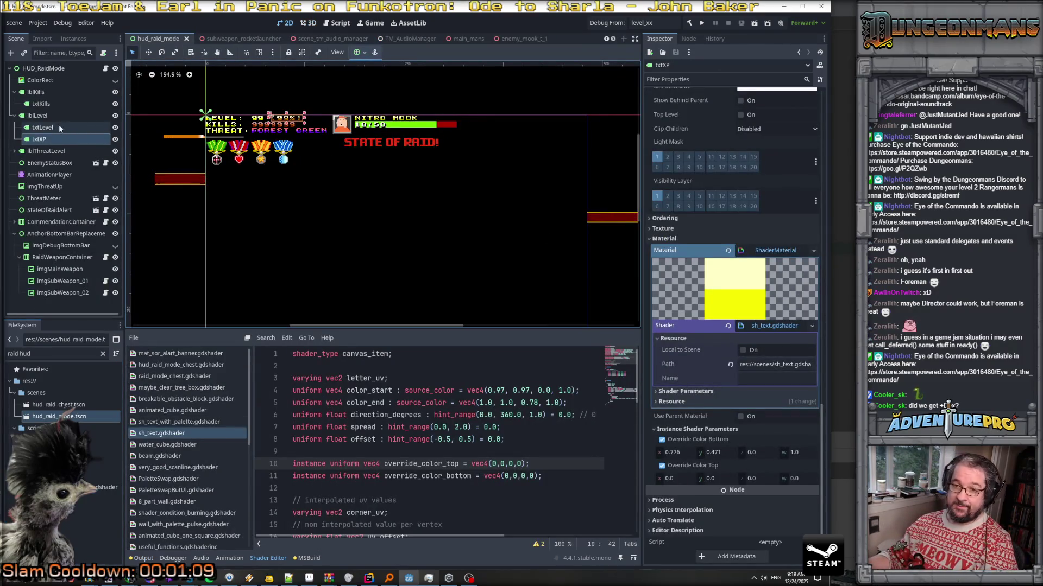
left_click(45, 68)
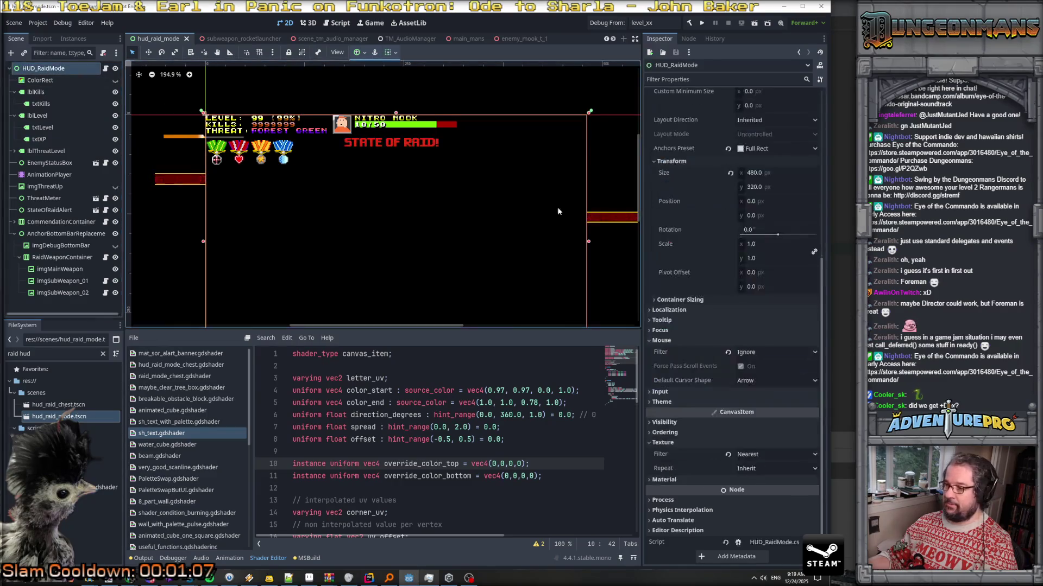
scroll(768, 324, "up", 5)
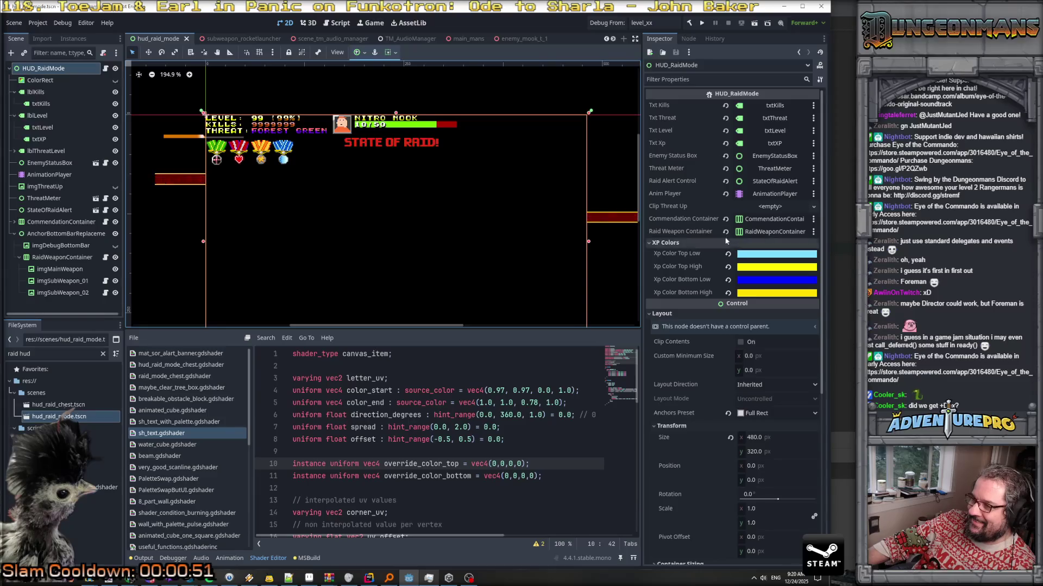
scroll(306, 99, "up", 5)
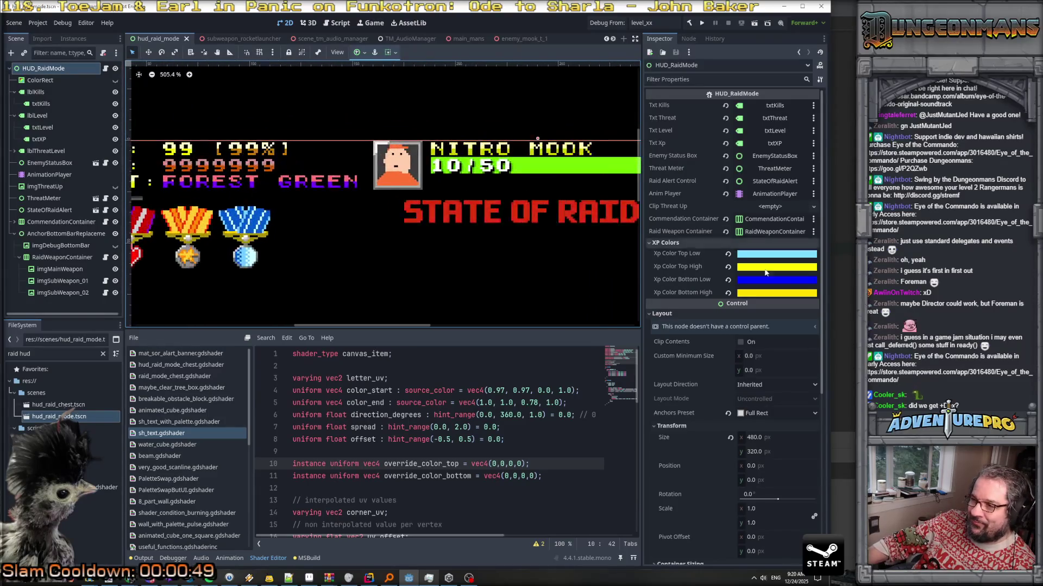
scroll(700, 265, "down", 4)
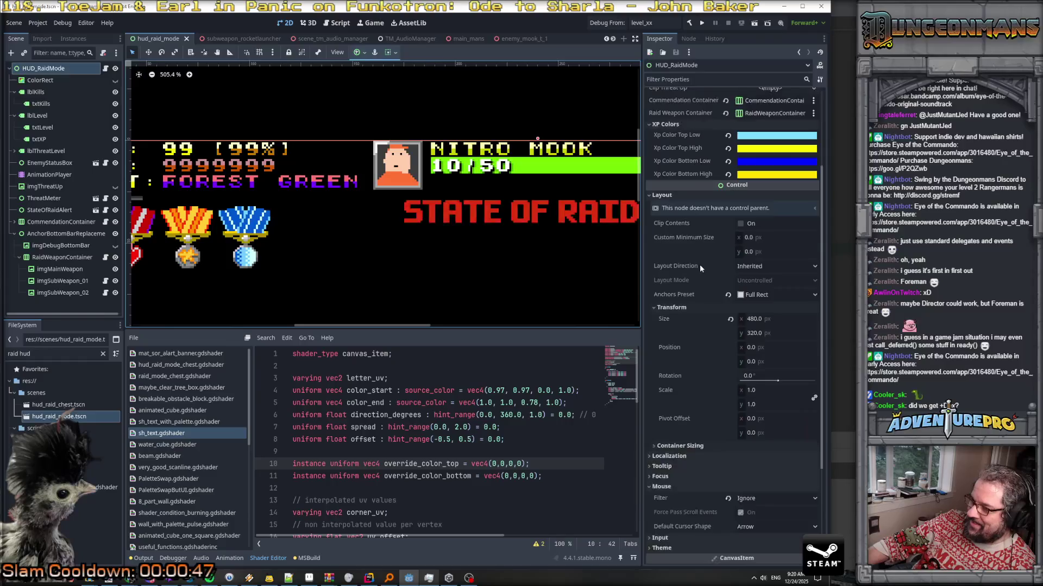
scroll(700, 265, "up", 4)
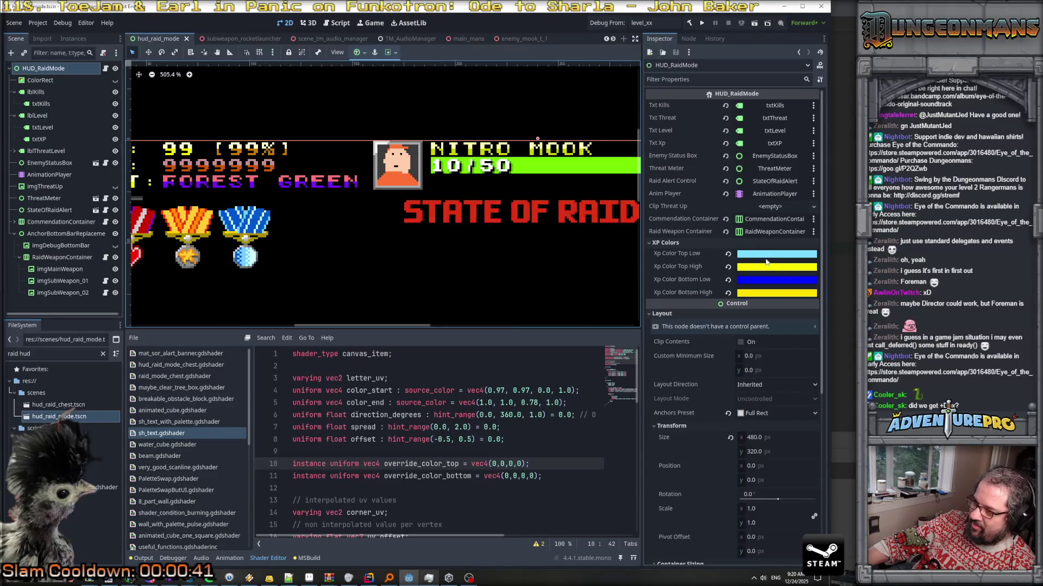
mouse_move(767, 259)
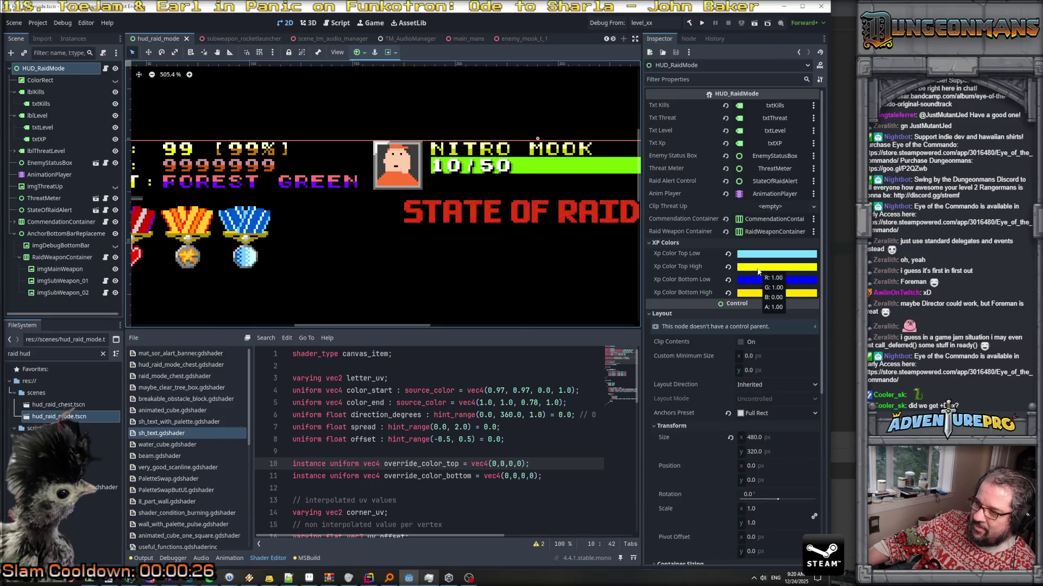
mouse_move(749, 285)
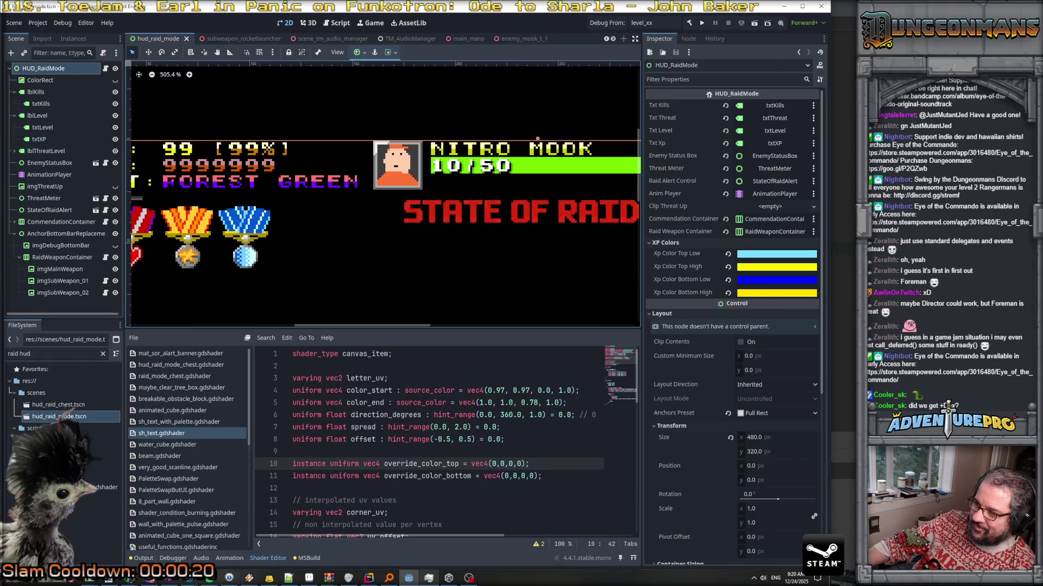
key("alt+Tab")
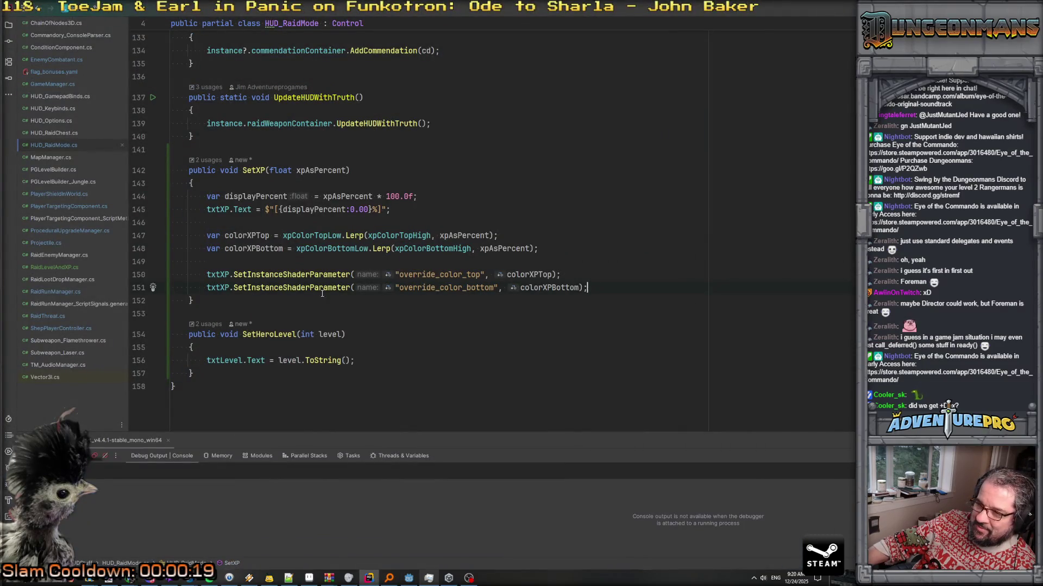
Trace the colorXPBottom and xpColorTopHigh lerp lines and set a breakpoint on line 151
left_click(522, 287)
key("Up")
key("Up")
key("Up")
left_click(409, 233)
key("Down")
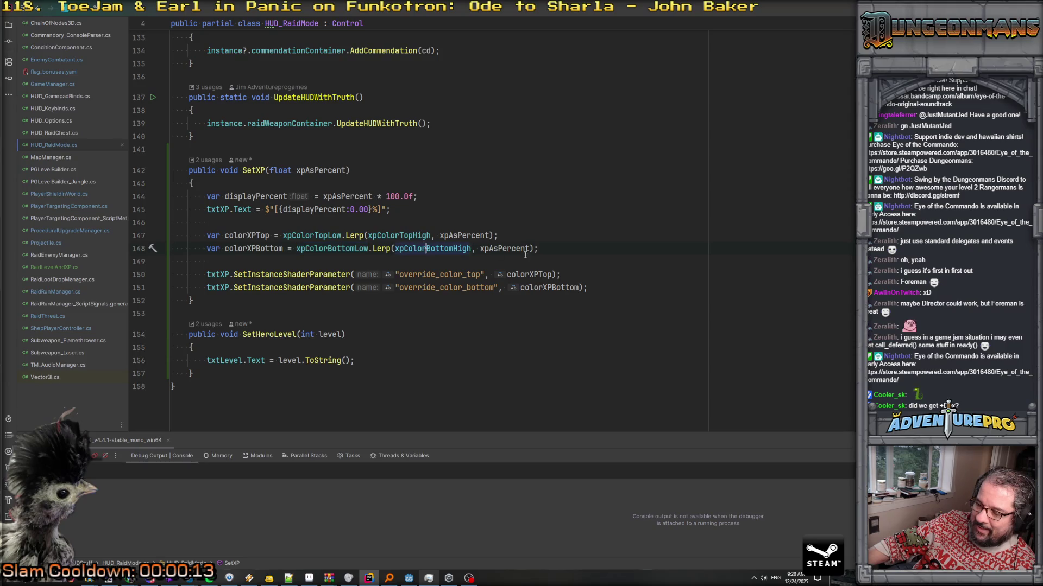
left_click(604, 287)
key("F9")
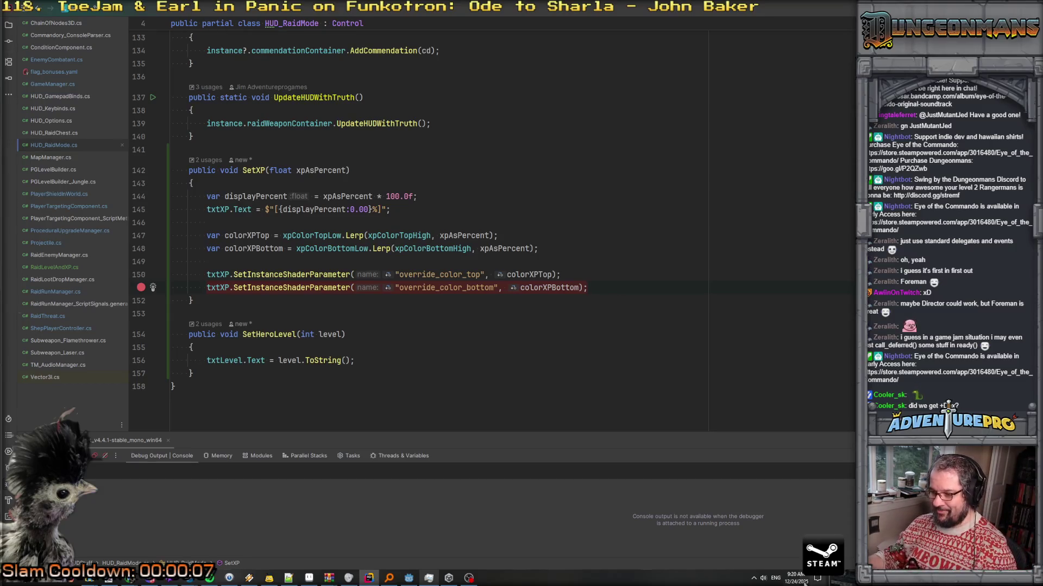
Save in the Godot editor to launch the game and bring its window forward
left_click(408, 579)
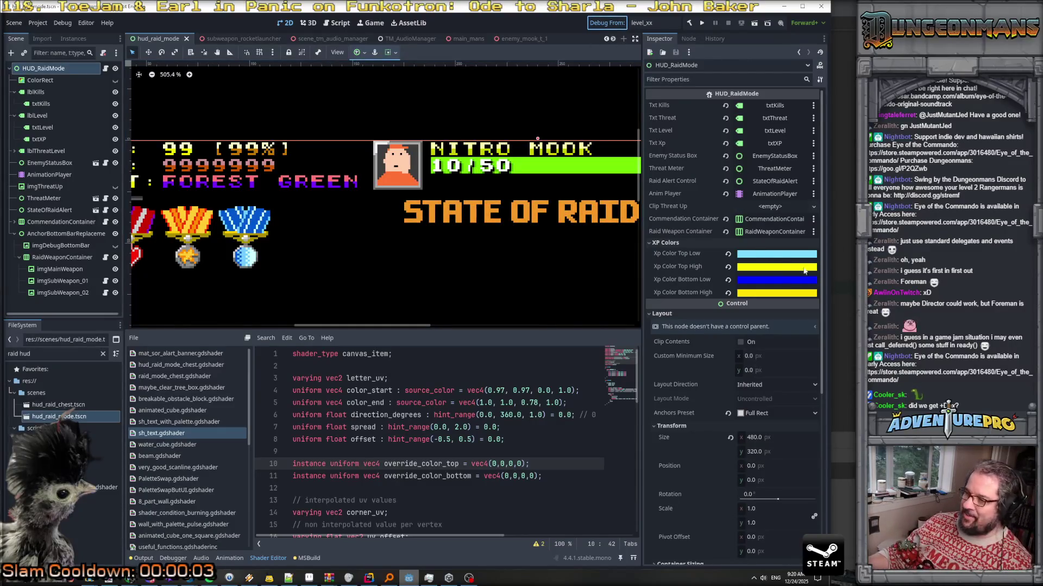
key("ctrl+s")
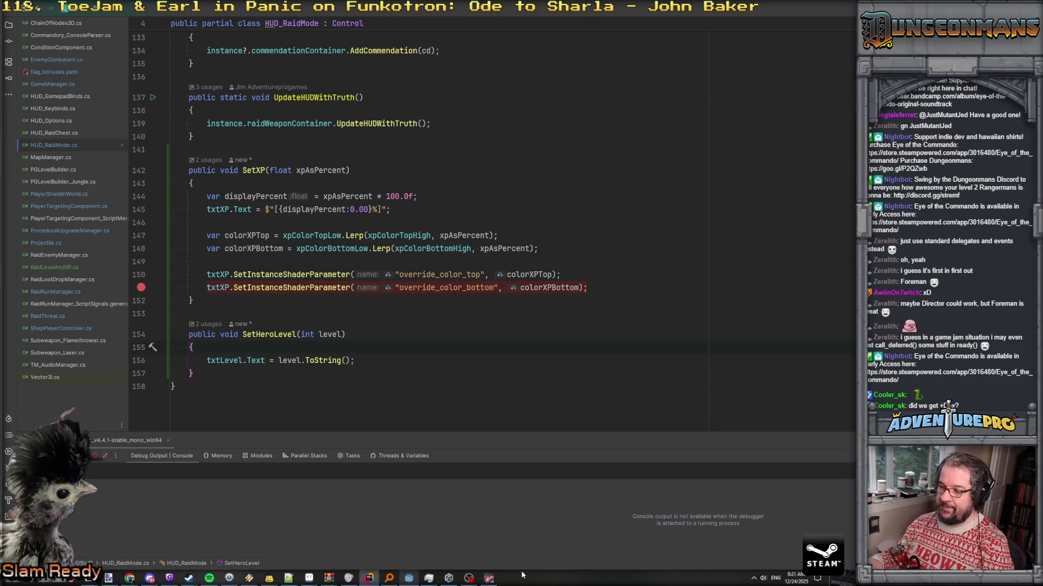
left_click(489, 578)
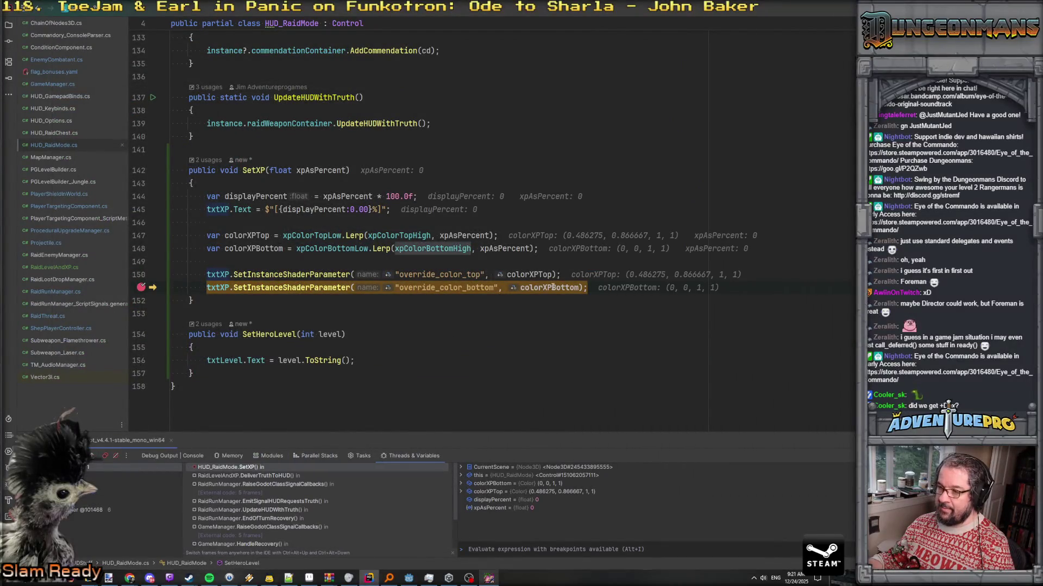
Read the debugger values: xpAsPercent 0 gives colorXPBottom (0, 0, 1, 1)
mouse_move(553, 287)
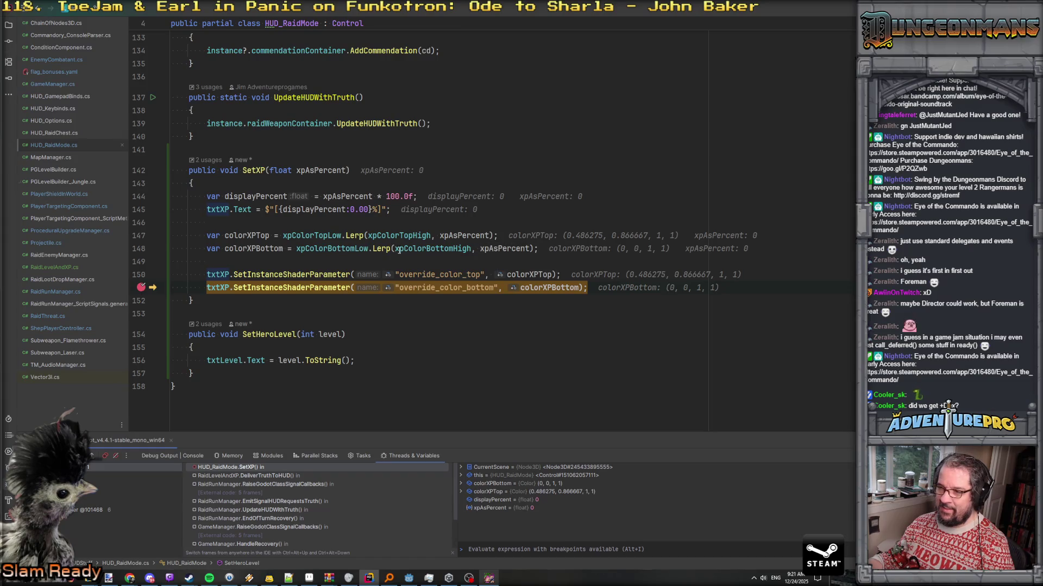
mouse_move(403, 250)
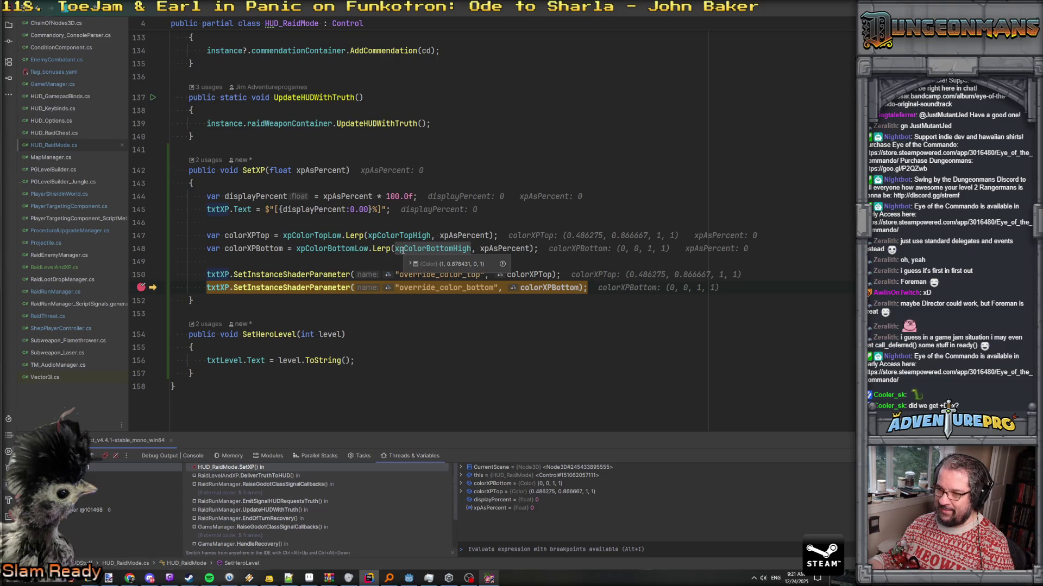
mouse_move(336, 250)
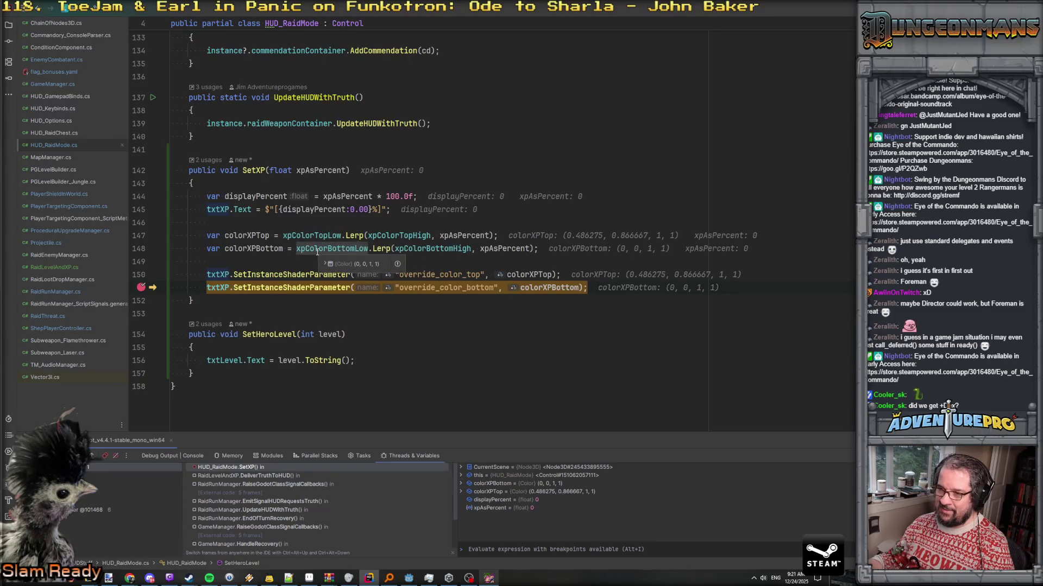
Search the project for xpColorBottomHigh and preview its usage on line 148
double_click(421, 250)
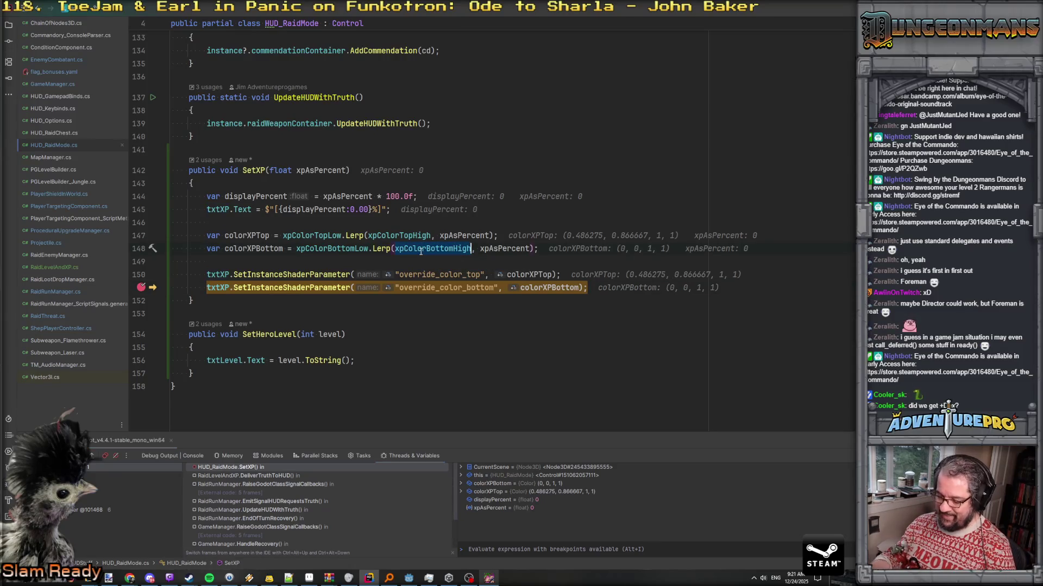
key("ctrl+shift+f")
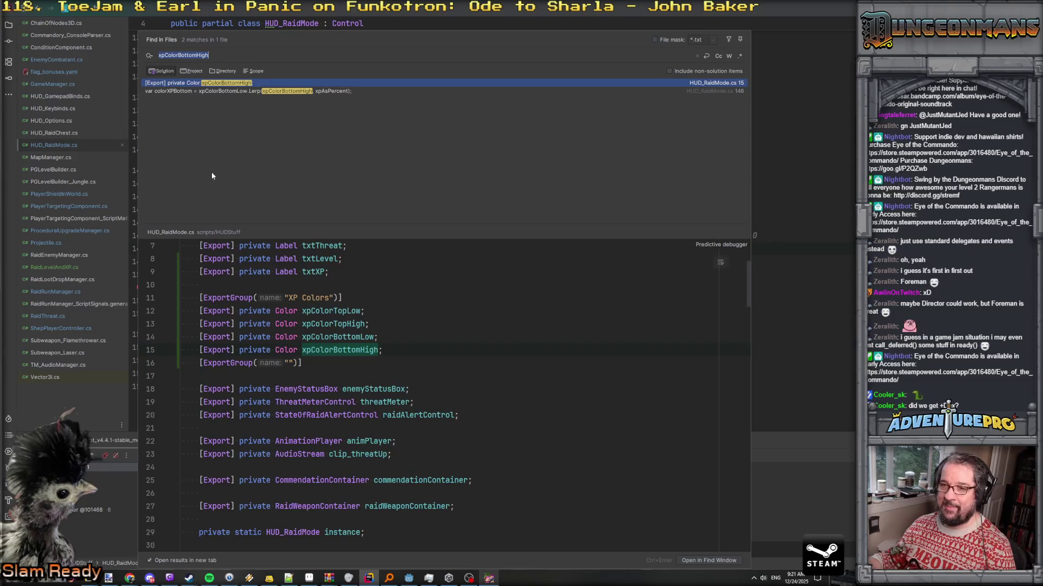
key("Down")
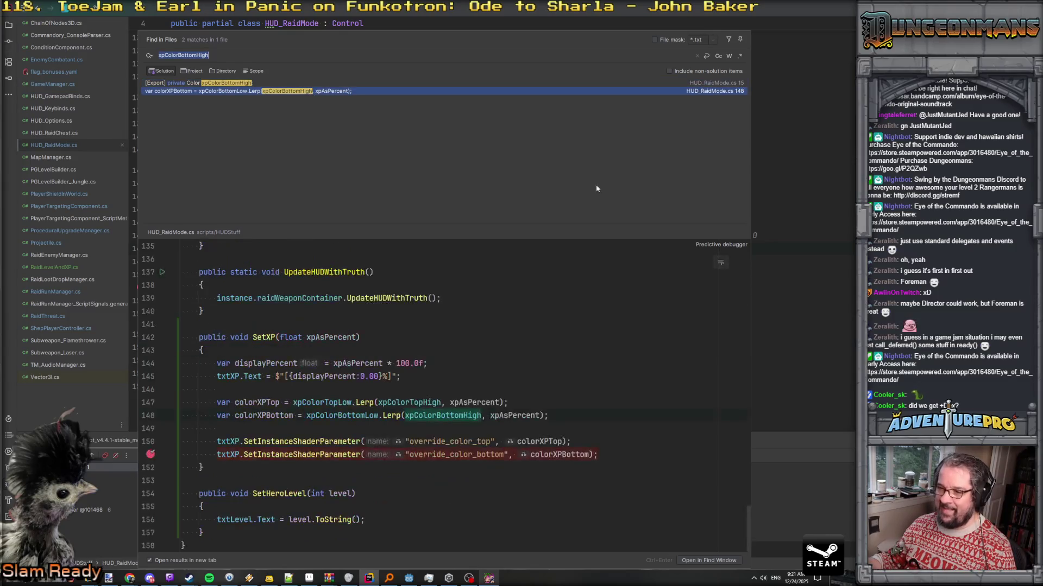
key("Escape")
Clear the colorXPBottom breakpoint and resume the debug game
mouse_move(442, 245)
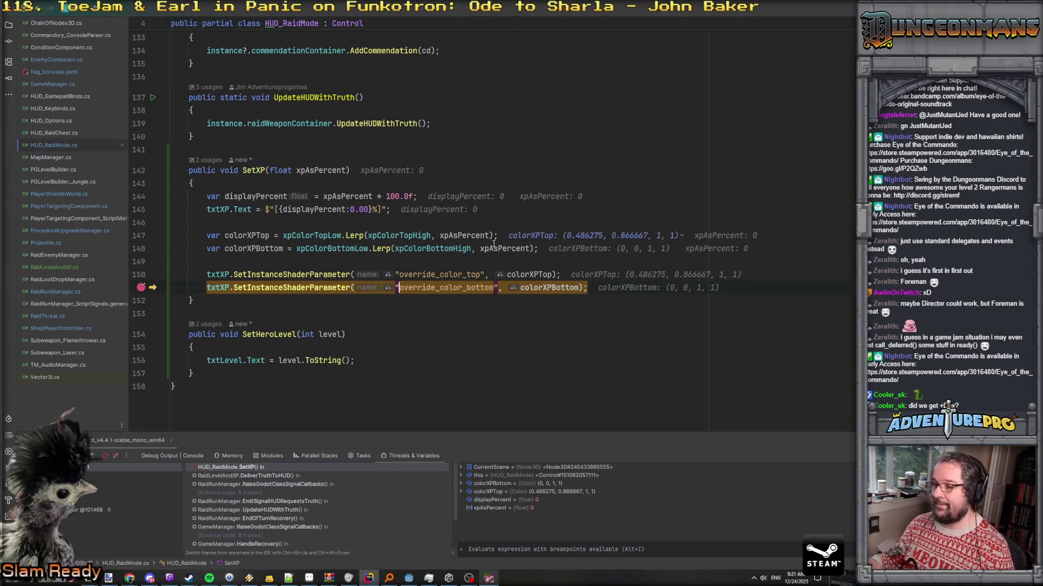
left_click(384, 288)
key("F5")
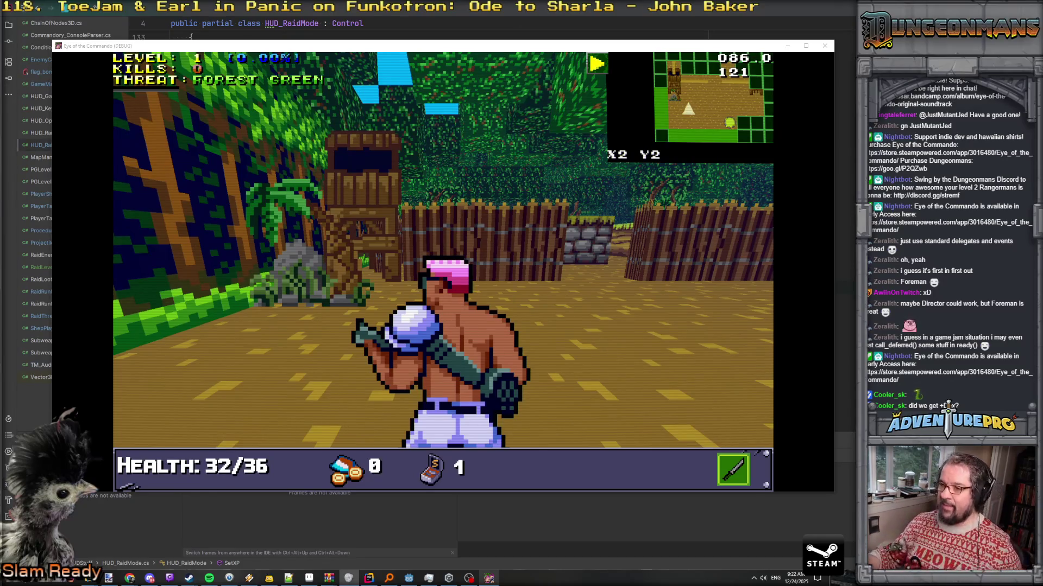
Close the game window after viewing the 0% XP HUD and return to the Godot editor
key("alt+F4")
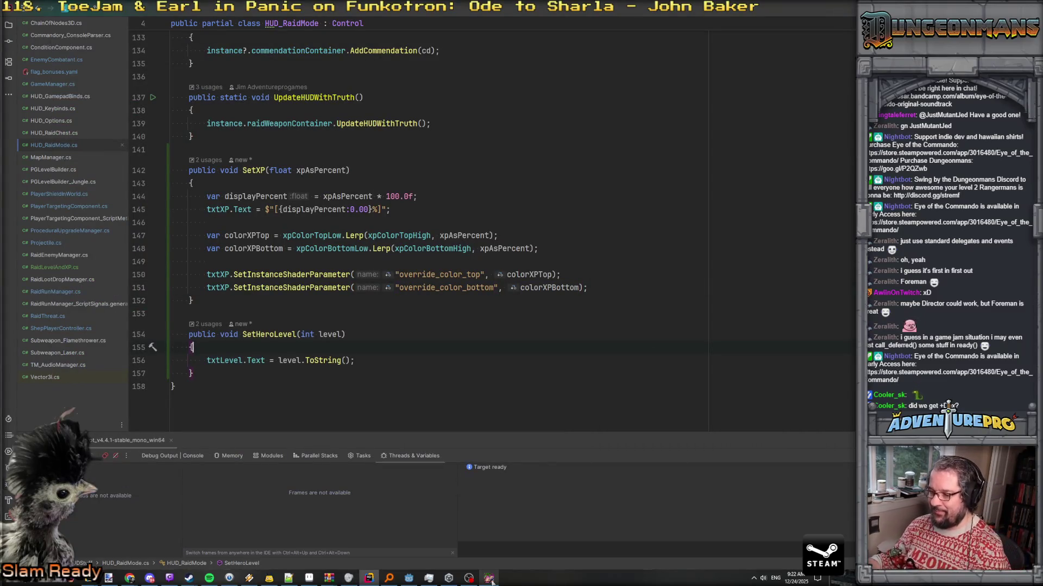
left_click(410, 580)
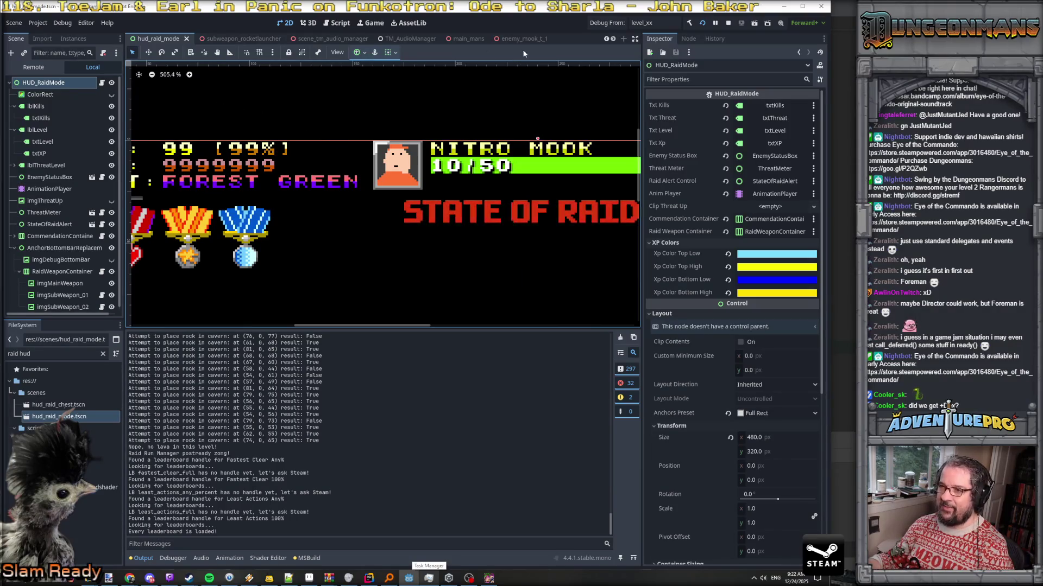
left_click(22, 354)
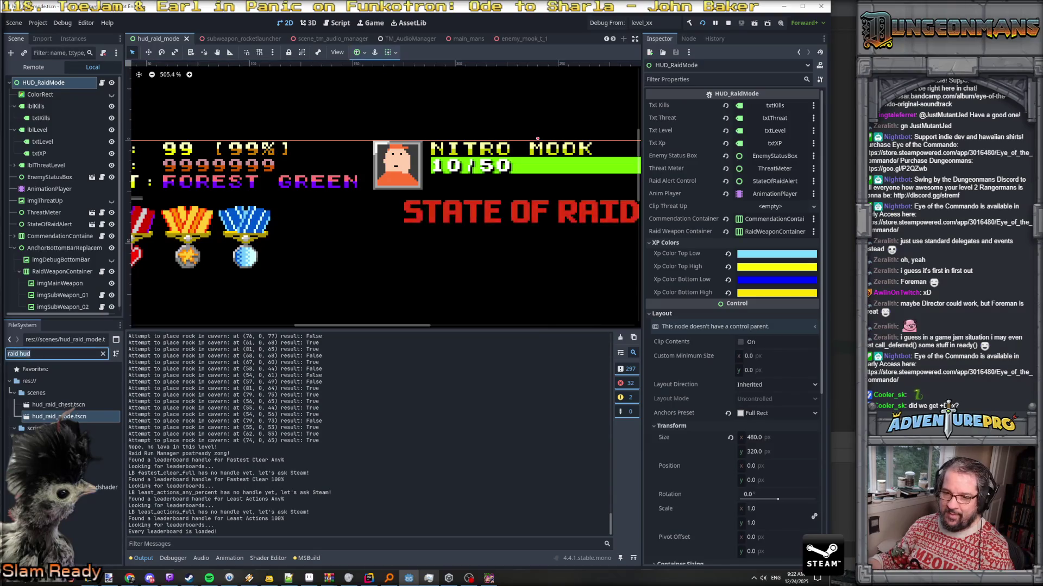
Filter the FileSystem for 'start', open start_game_scene and expand its HUD node
type("start")
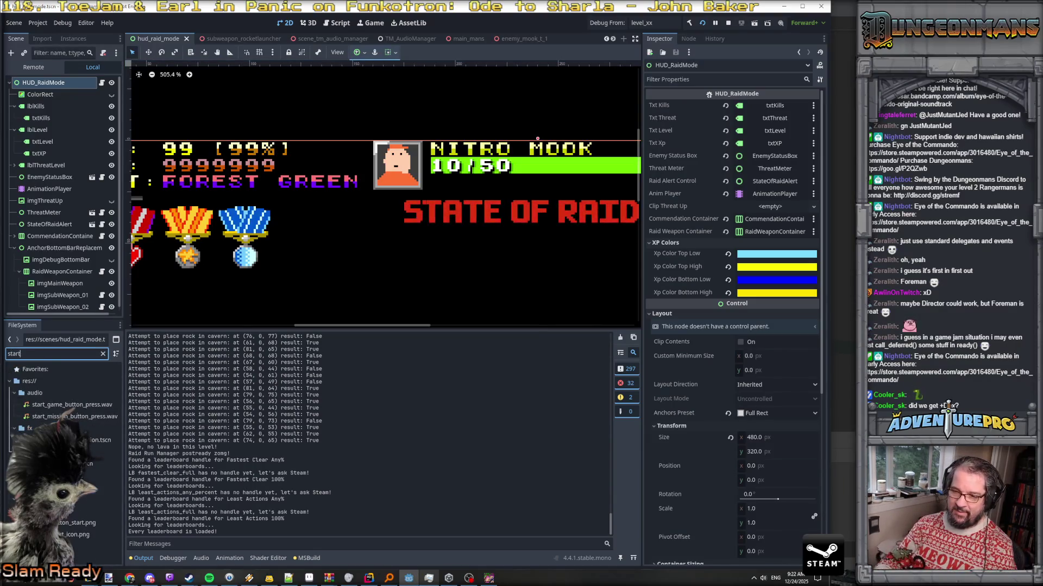
double_click(81, 464)
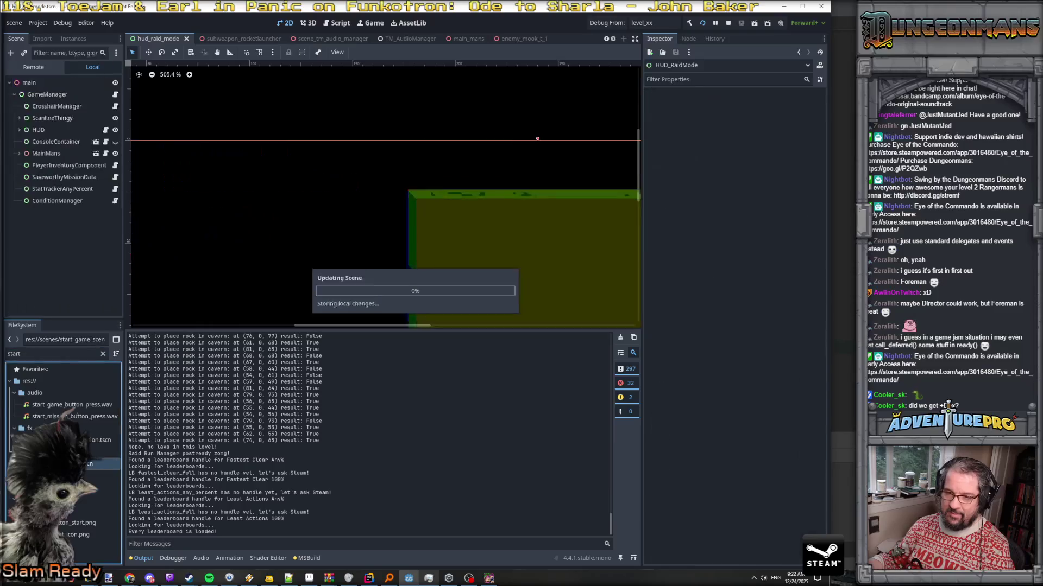
left_click(19, 130)
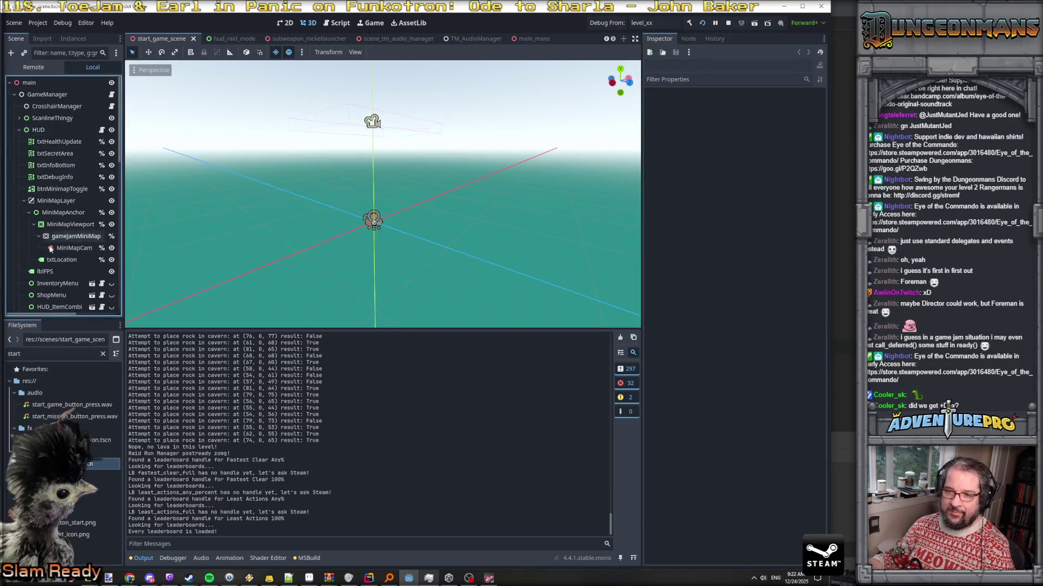
Select HUD_RaidMode and expand XP Colors: light blue, yellow, blue and yellow
scroll(59, 217, "down", 2)
scroll(57, 216, "down", 2)
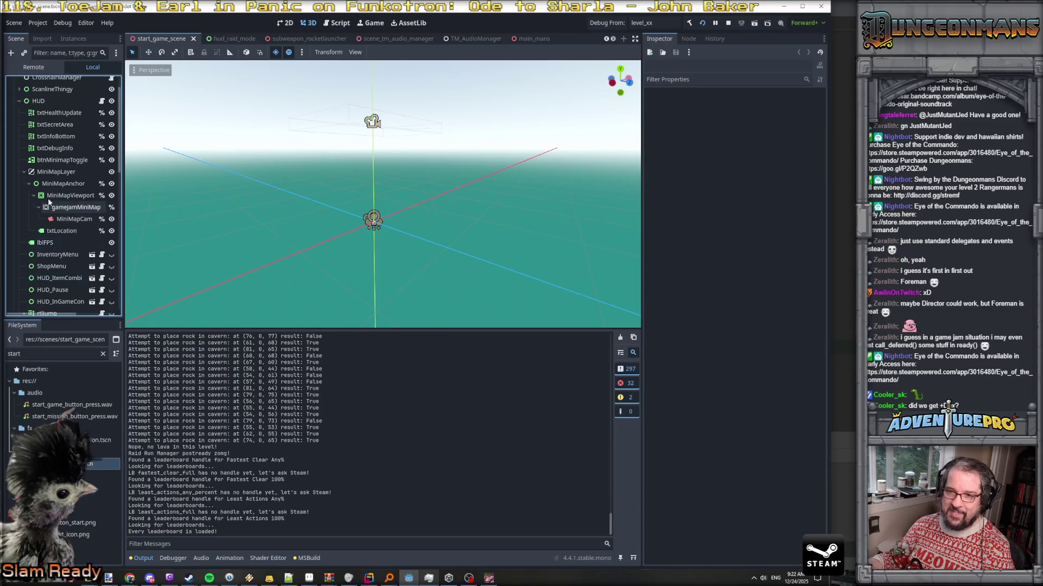
scroll(31, 211, "down", 2)
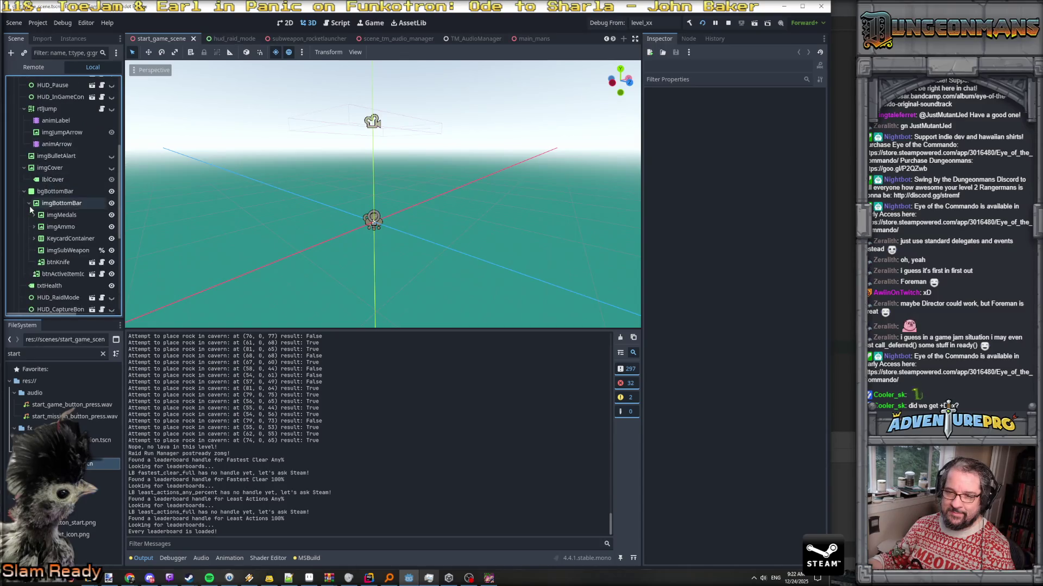
scroll(54, 239, "down", 3)
left_click(60, 269)
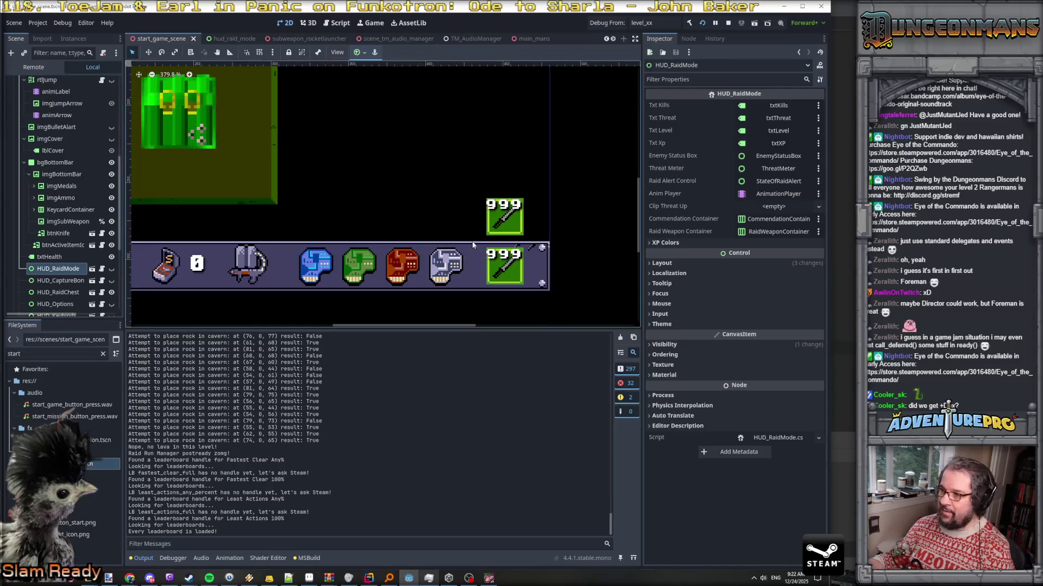
left_click(665, 243)
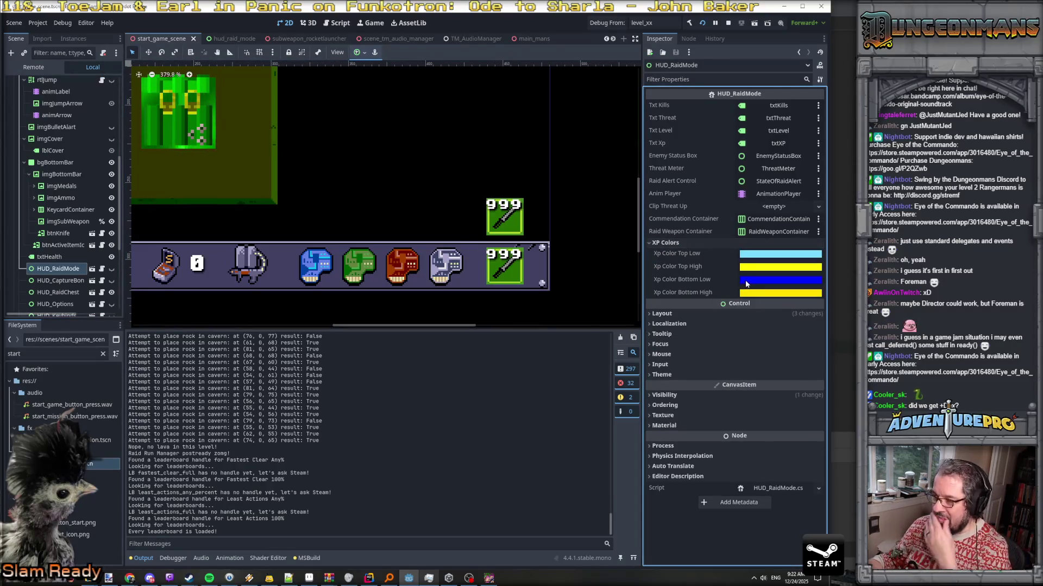
mouse_move(750, 298)
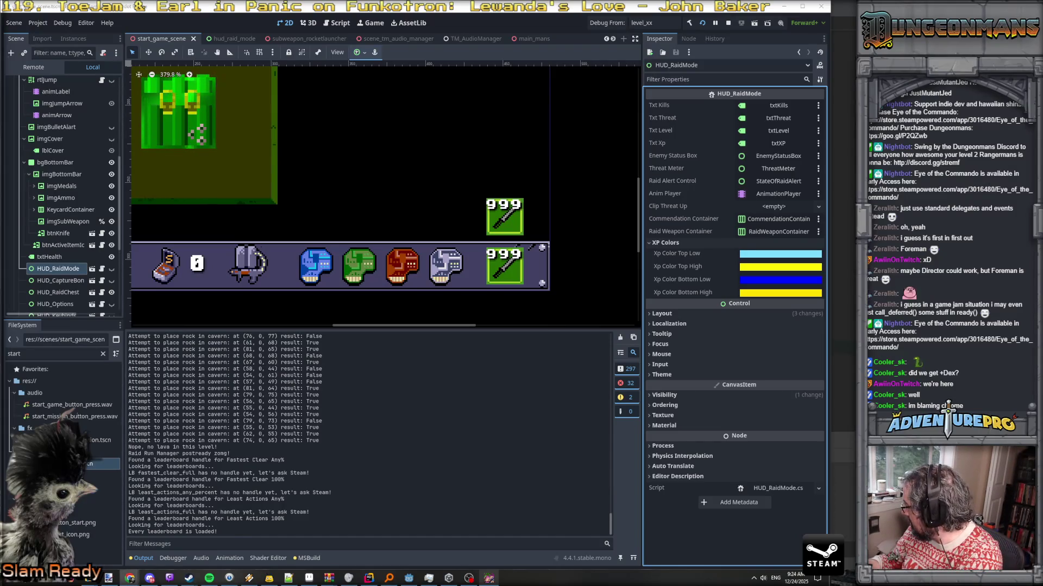
key("alt+Tab")
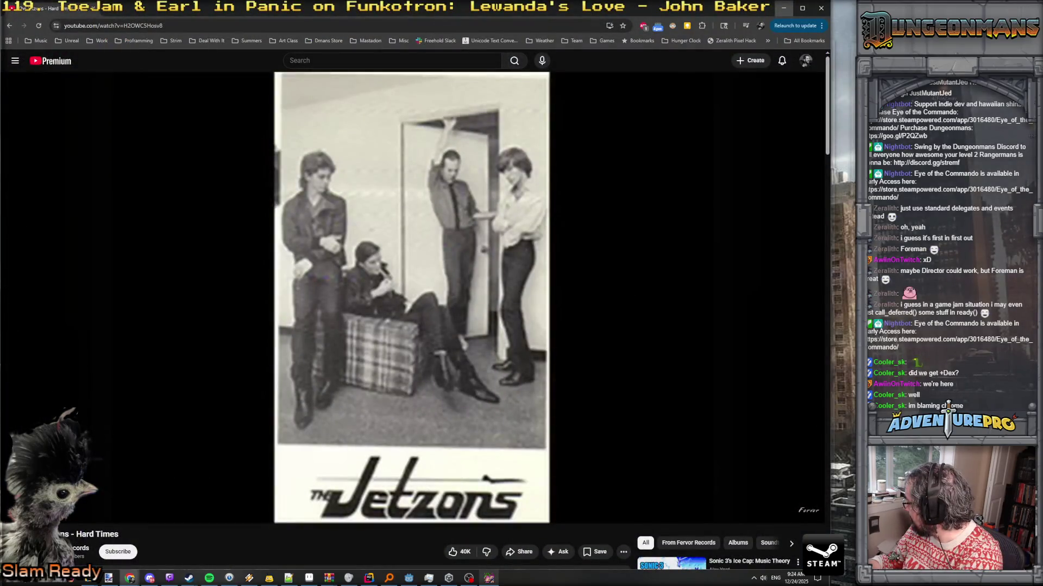
key("alt+Tab")
key("alt+Tab")
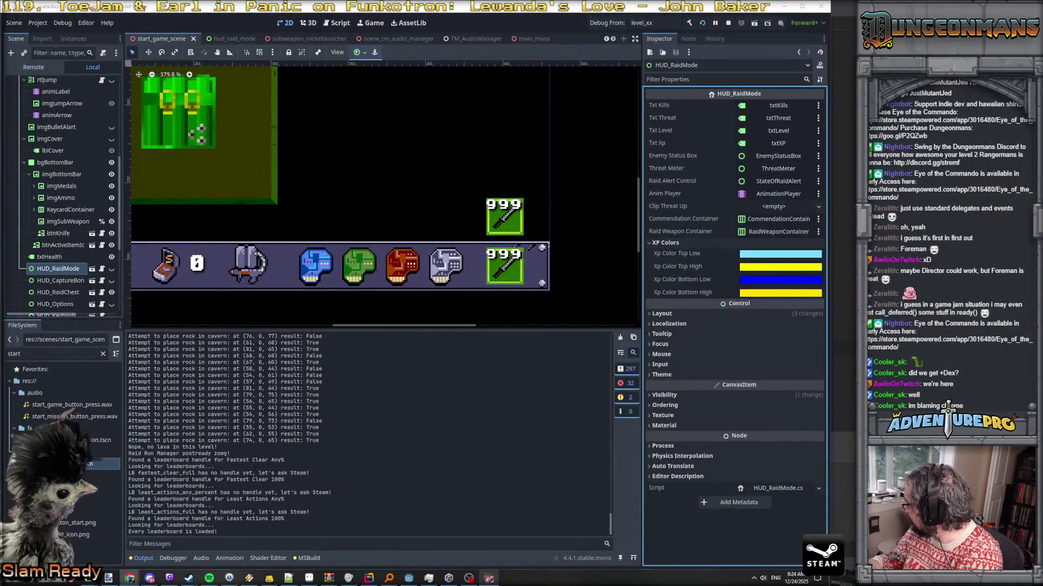
key("alt+Tab")
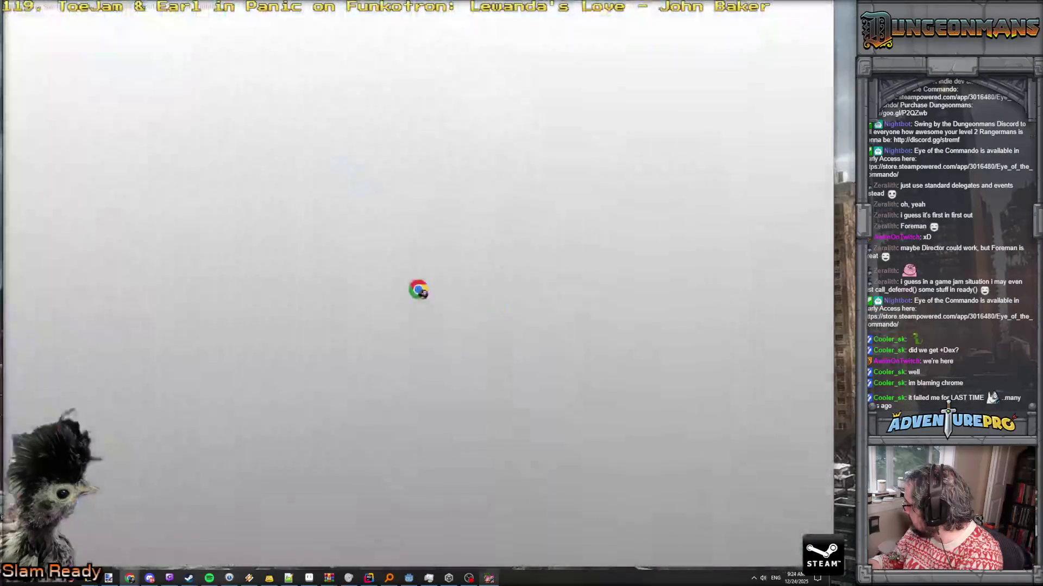
key("super+d")
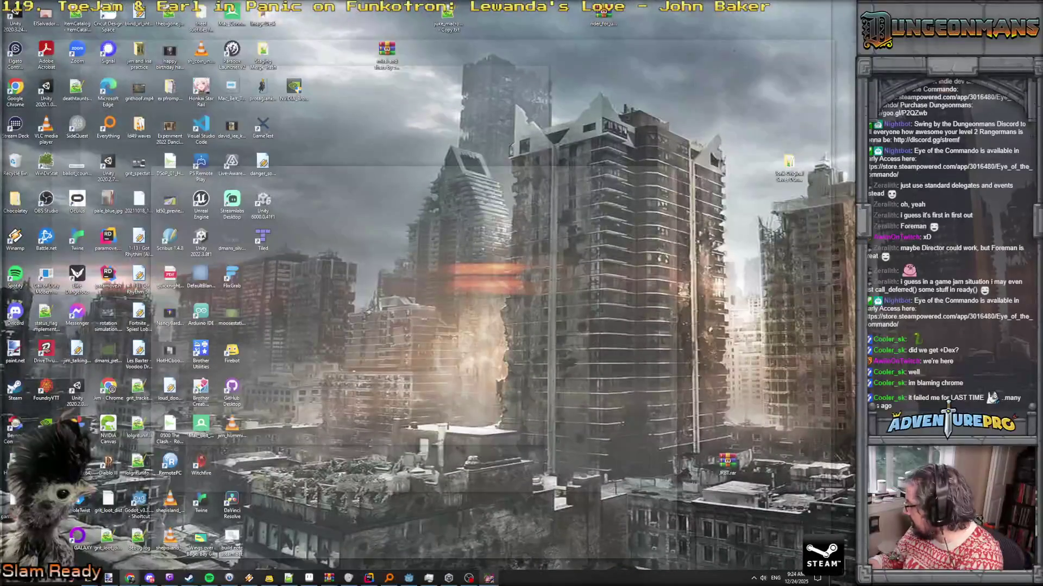
key("alt+Tab")
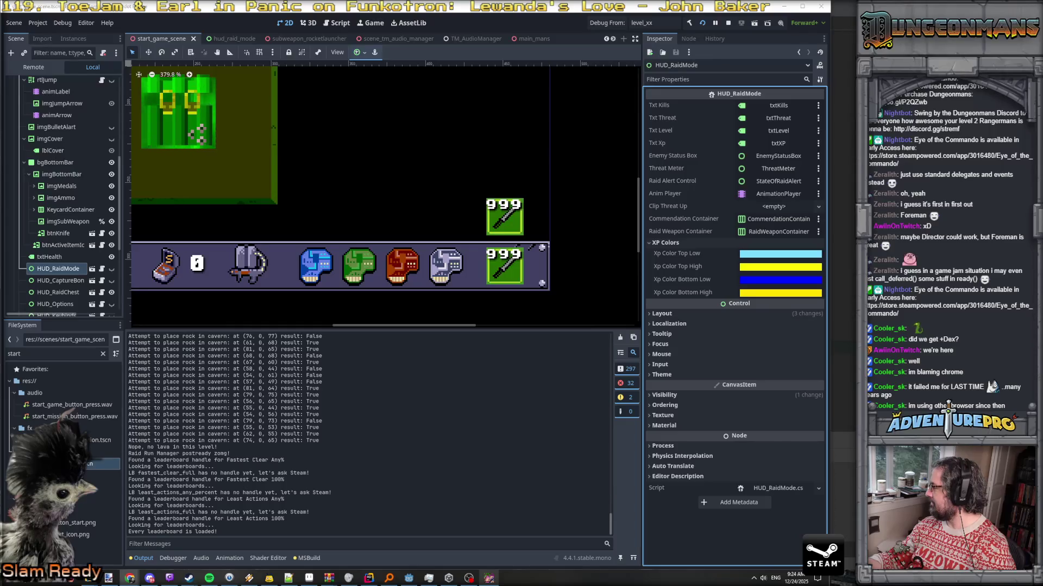
mouse_move(1042, 374)
left_mouse_down()
mouse_move(1026, 288)
mouse_move(891, 206)
mouse_move(850, 144)
mouse_move(860, 99)
left_mouse_up()
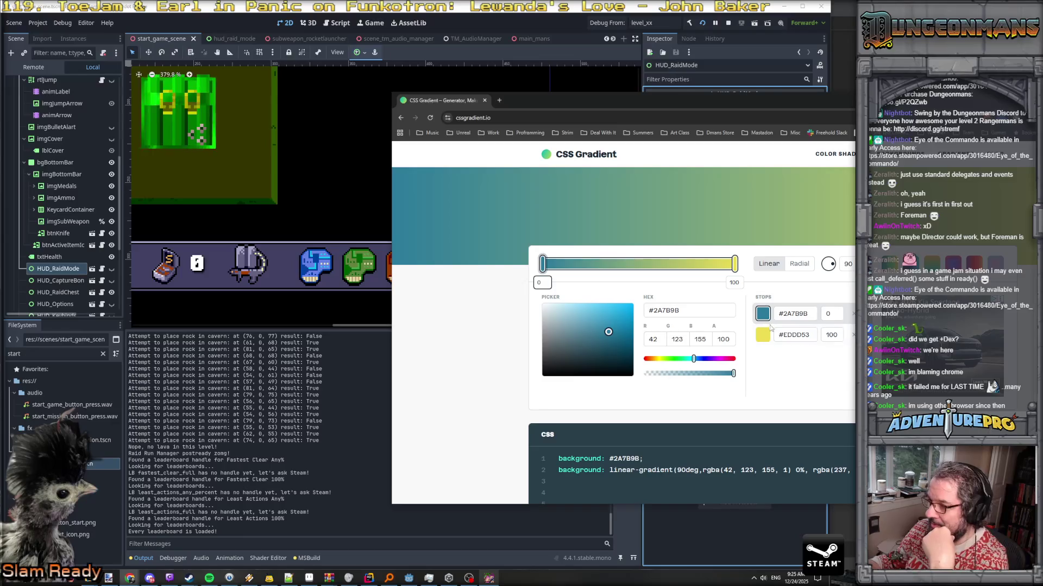
Place the CSS Gradient window beside Godot and open the bottom-low XP colour for reference
mouse_move(790, 102)
left_mouse_down()
mouse_move(1031, 125)
mouse_move(662, 185)
mouse_move(474, 165)
mouse_move(424, 118)
left_mouse_up()
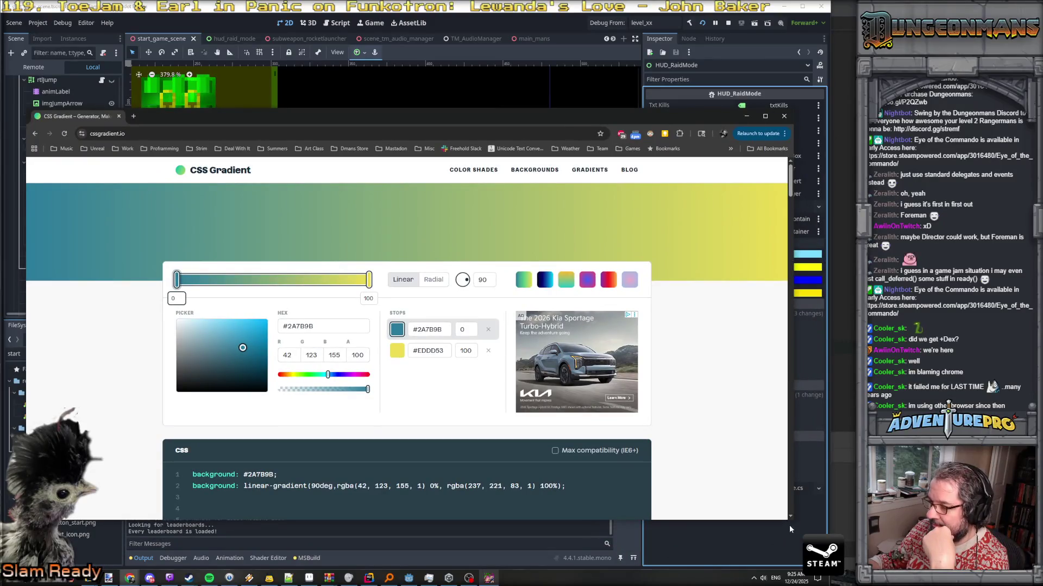
left_click_drag(794, 518, 628, 472)
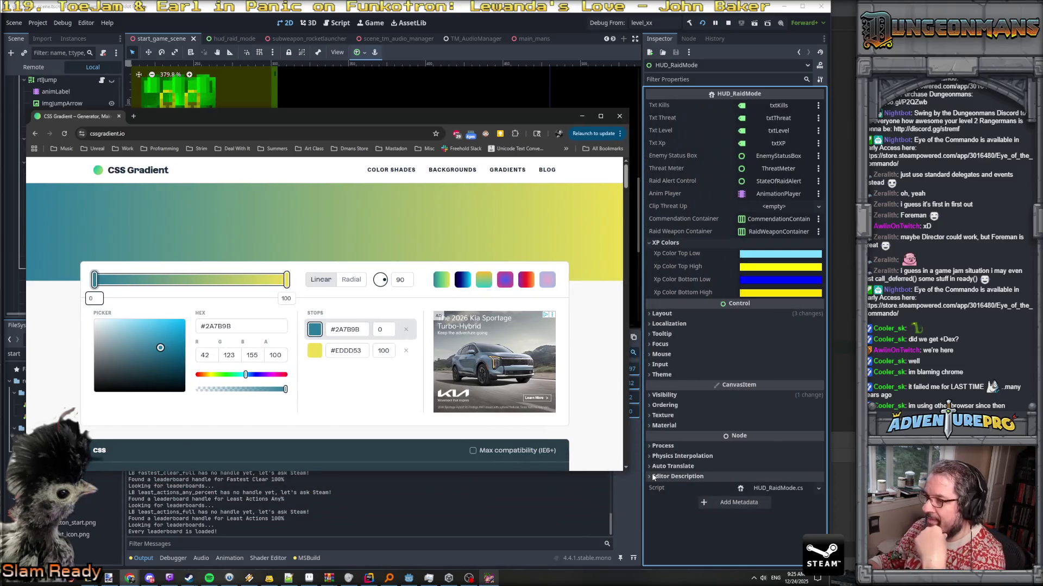
left_click(751, 283)
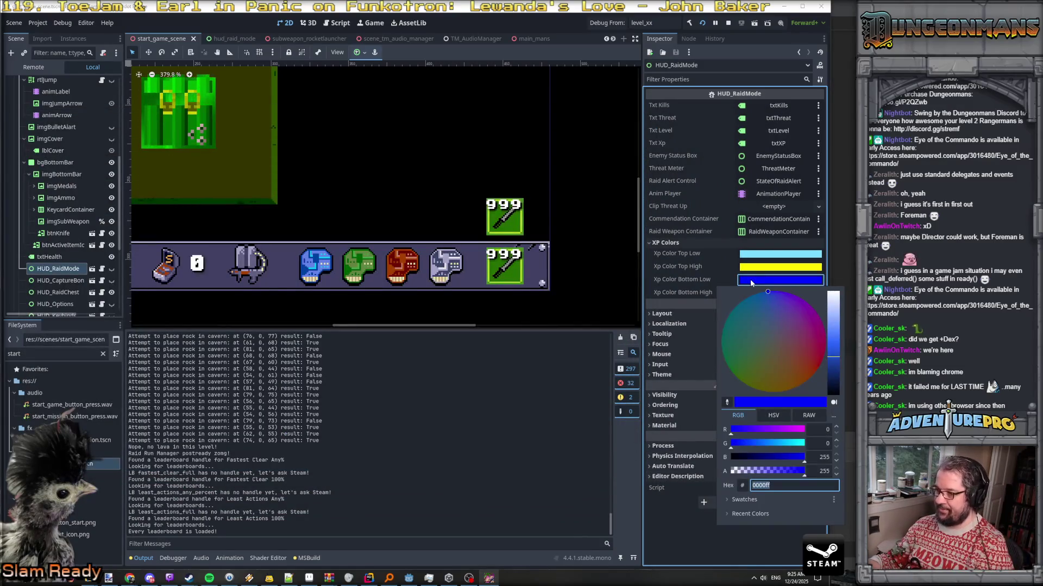
key("alt+Tab")
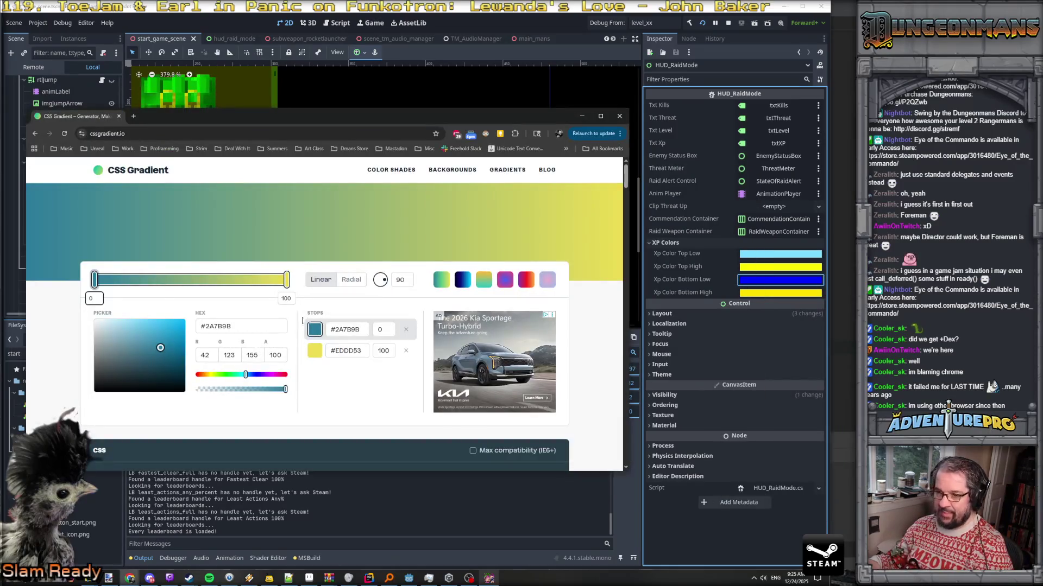
Set the gradient's two stops to #0000FF and #FFED00
double_click(346, 331)
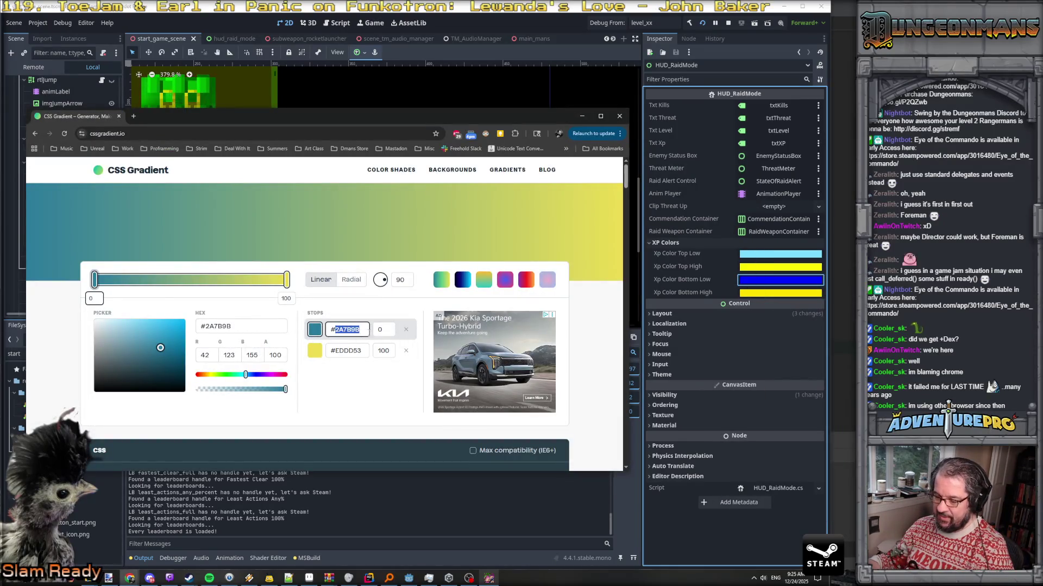
type("0000FF")
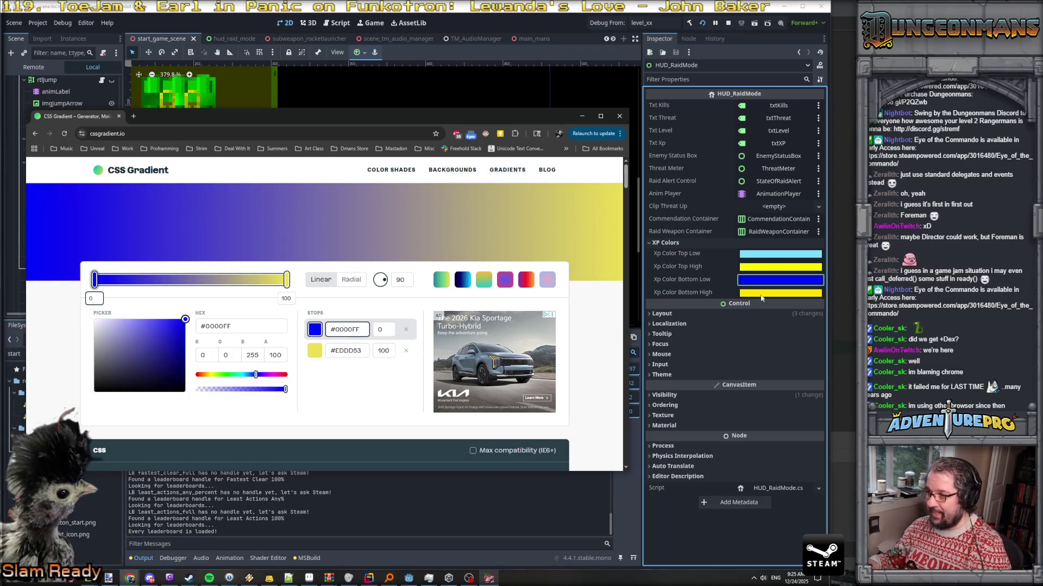
mouse_move(768, 297)
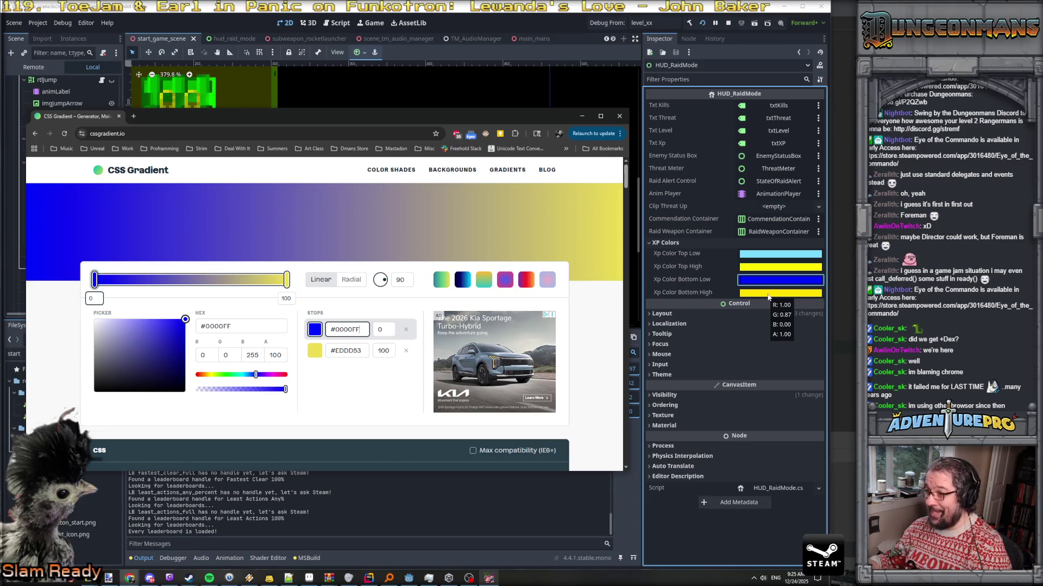
double_click(361, 351)
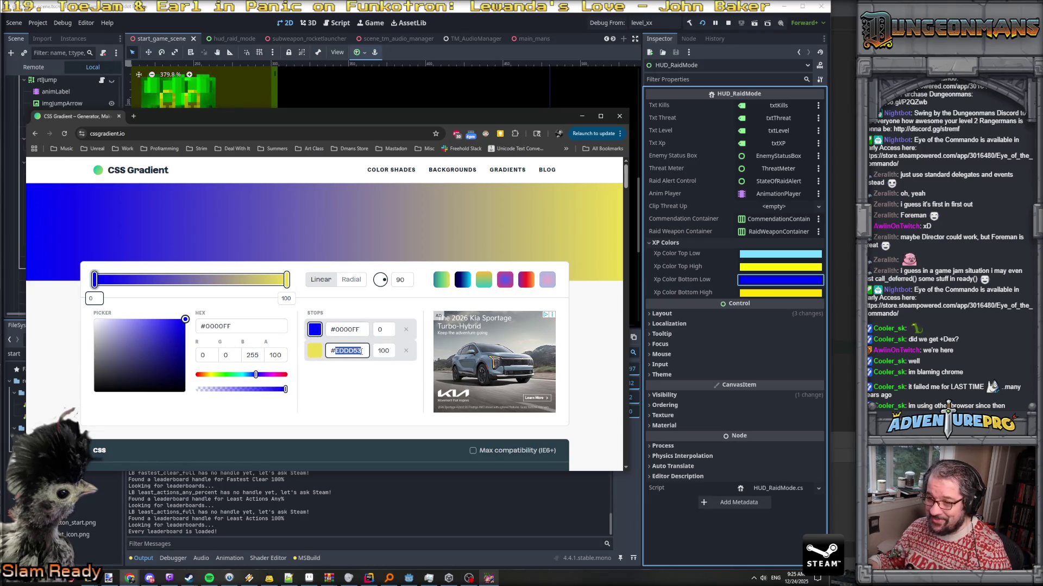
type("FF")
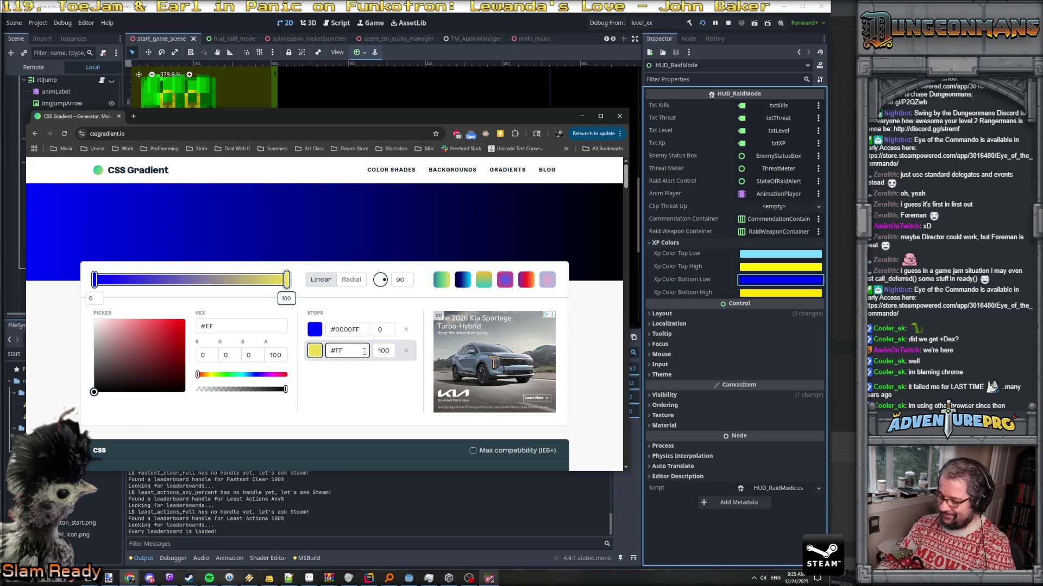
type("DD00")
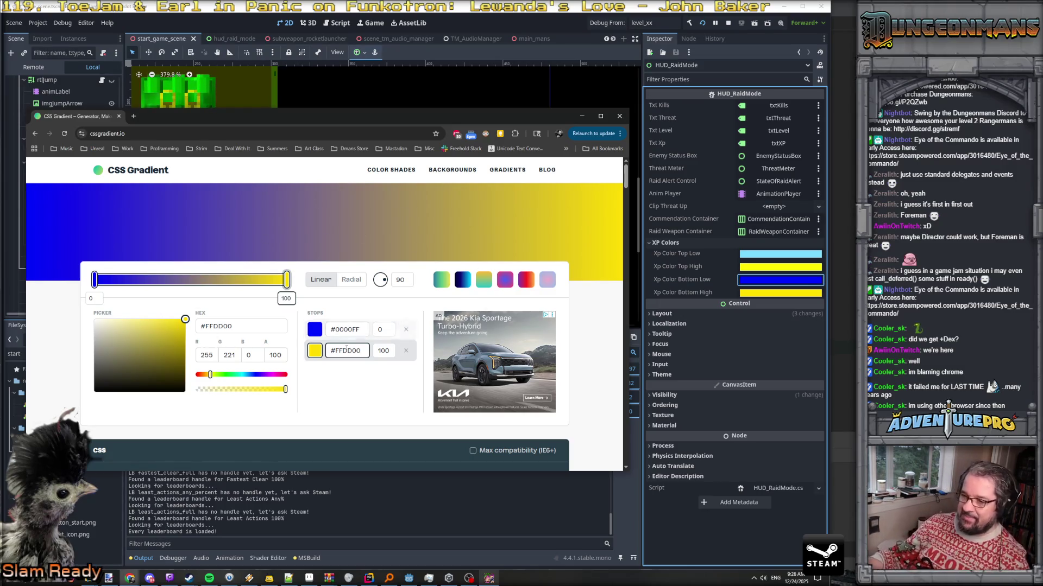
left_click_drag(339, 351, 348, 351)
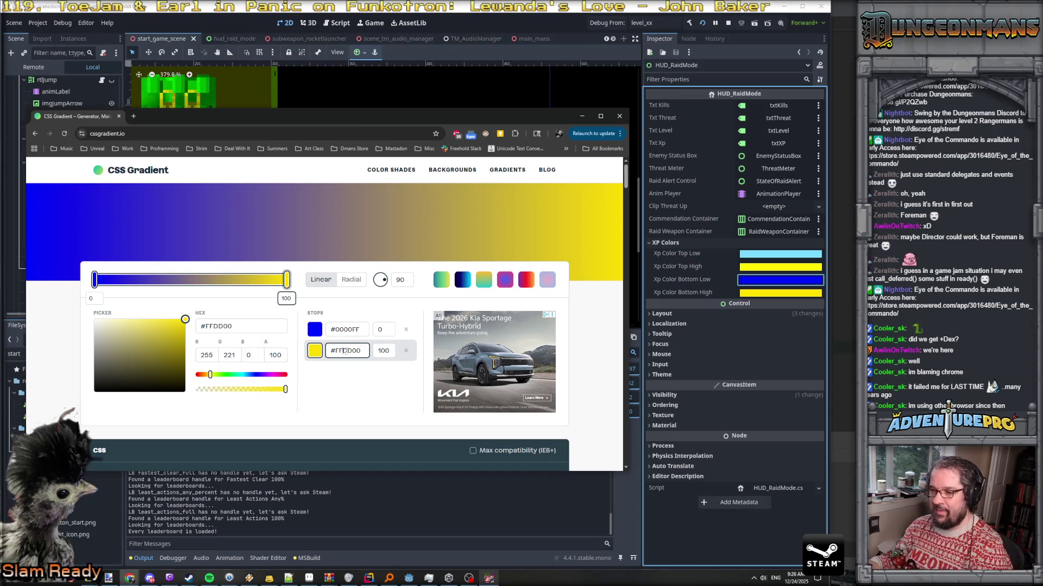
type("E")
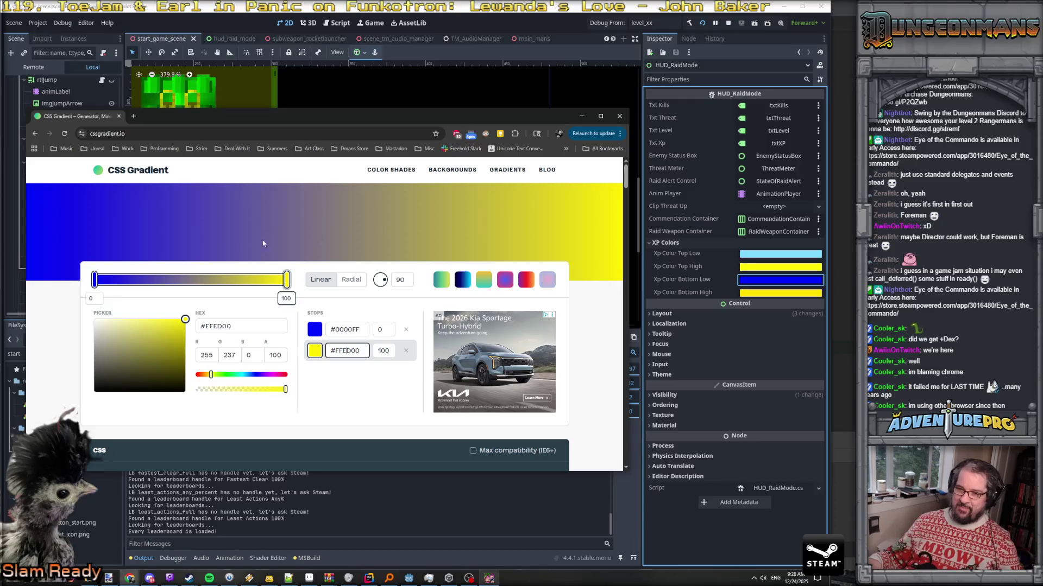
Add a middle stop and slide it to 51, showing the #71698E blend
left_click(179, 280)
left_click_drag(180, 281, 190, 280)
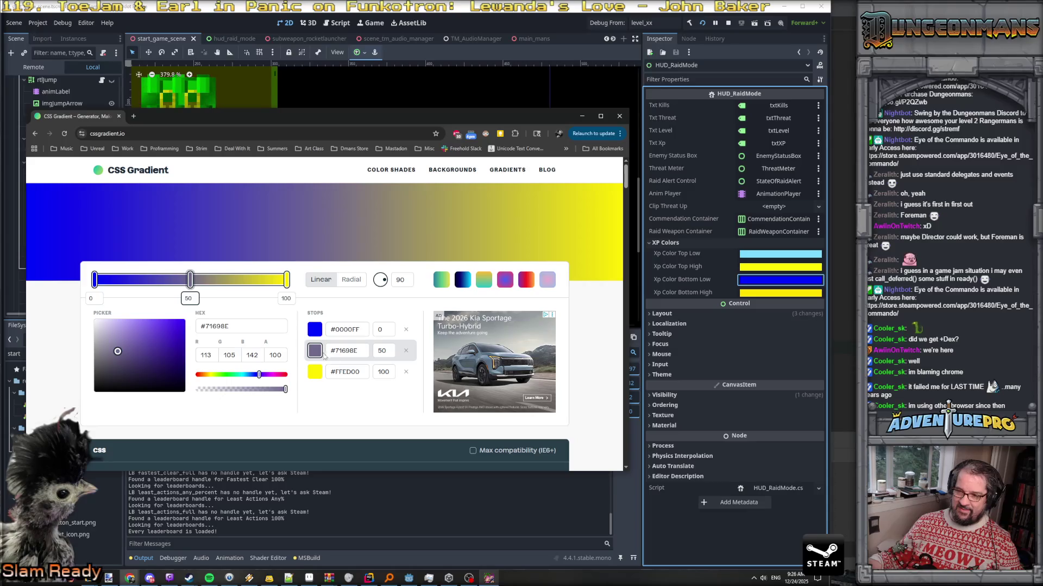
mouse_move(190, 280)
left_mouse_down()
mouse_move(116, 280)
mouse_move(246, 280)
mouse_move(273, 293)
mouse_move(140, 294)
mouse_move(235, 299)
mouse_move(158, 299)
mouse_move(191, 299)
mouse_move(196, 311)
left_mouse_up()
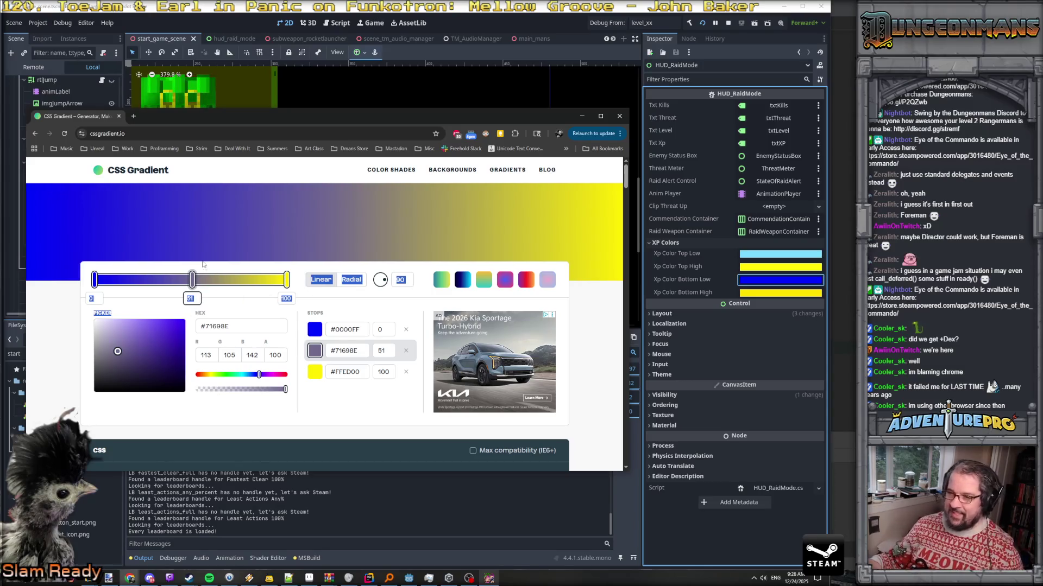
left_click(439, 92)
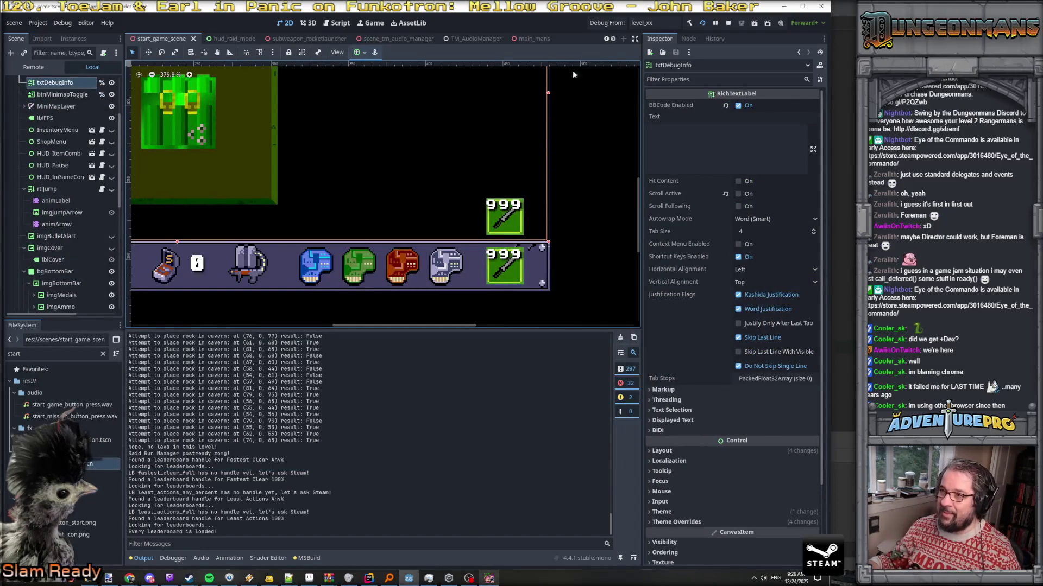
Run the game with F5 and shoot down the first Nitro Mook
key("F5")
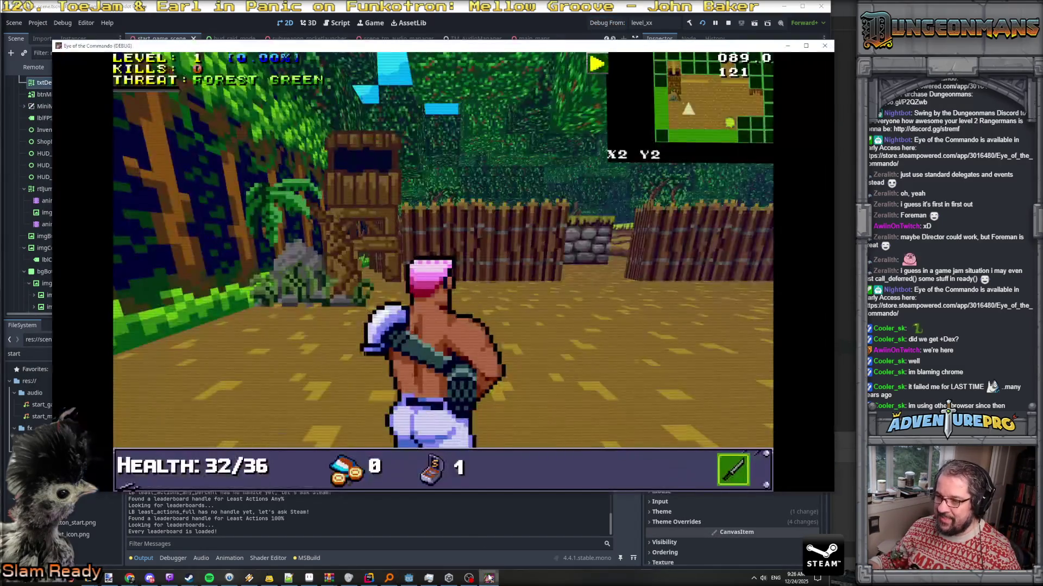
left_click(373, 203)
left_click(373, 202)
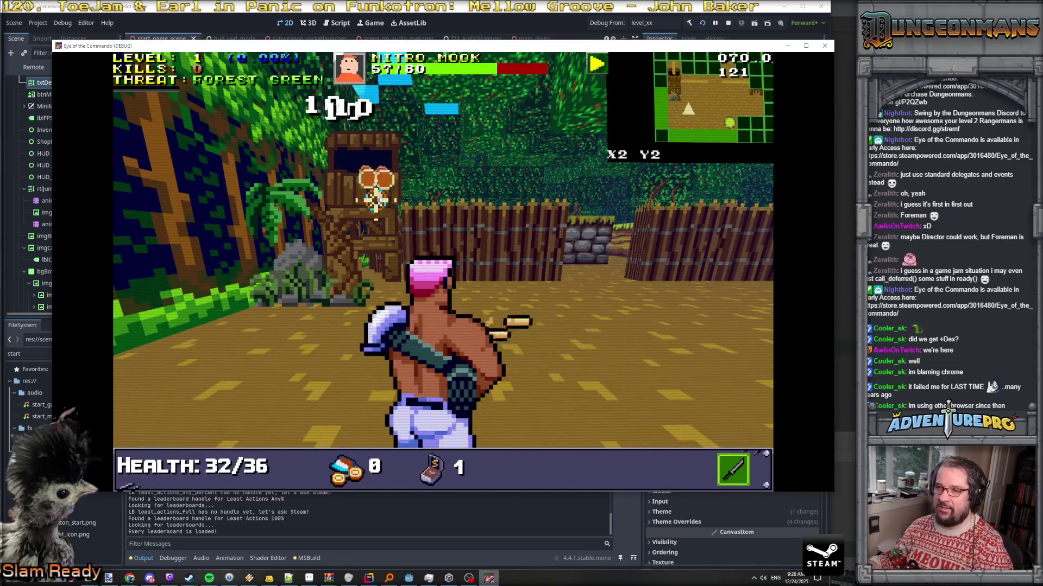
left_click(333, 204)
left_click(334, 204)
key("w")
key("w")
left_click(194, 205)
key("a")
left_click(267, 201)
left_click(268, 201)
left_click(268, 201)
Back away and kill a second Nitro Mook, watching the XP percentage rise
key("s")
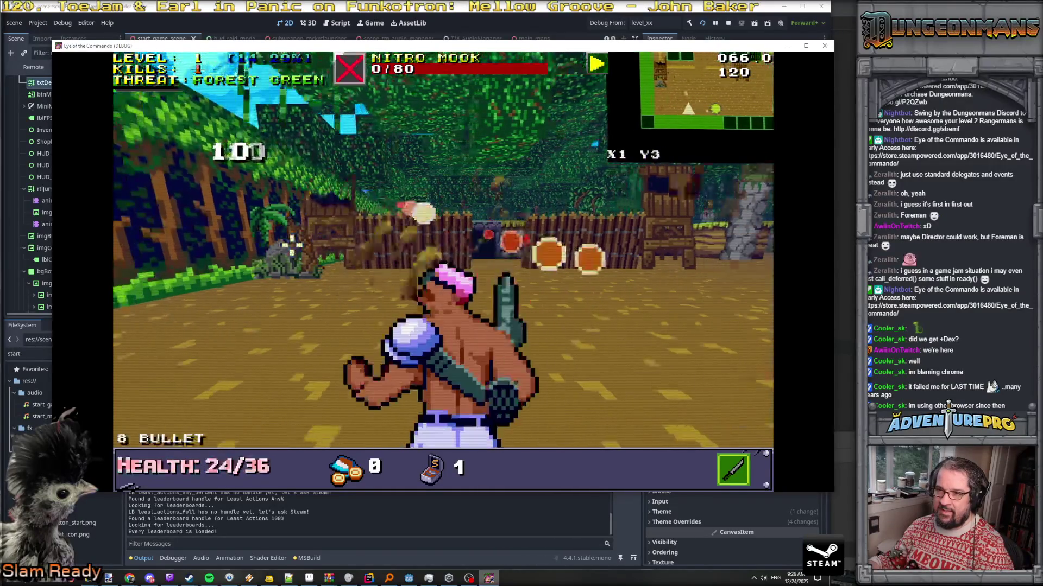
key("s")
left_click(211, 267)
left_click(245, 253)
key("s")
left_click(284, 237)
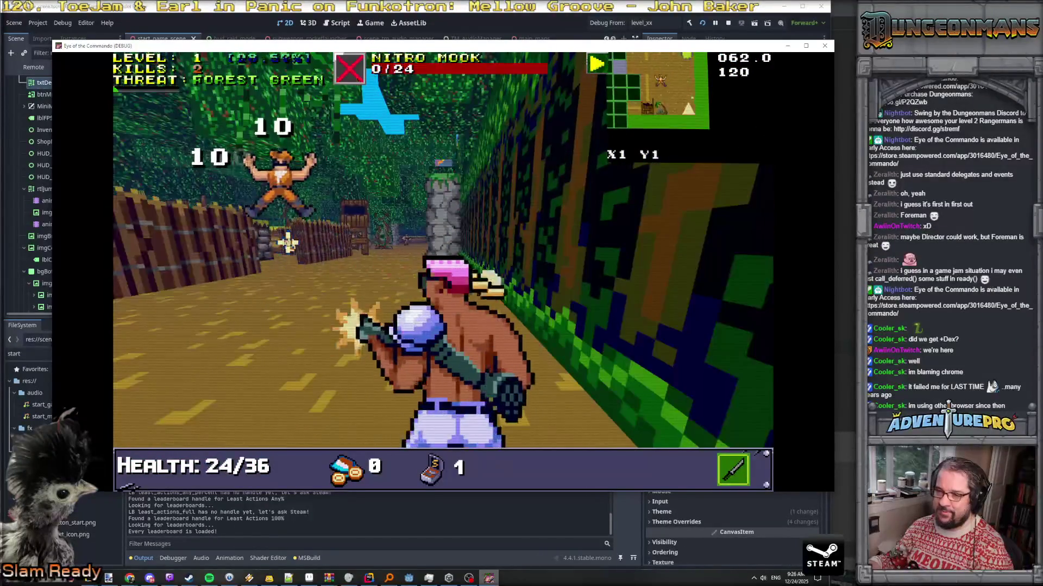
key("w")
key("alt+Tab")
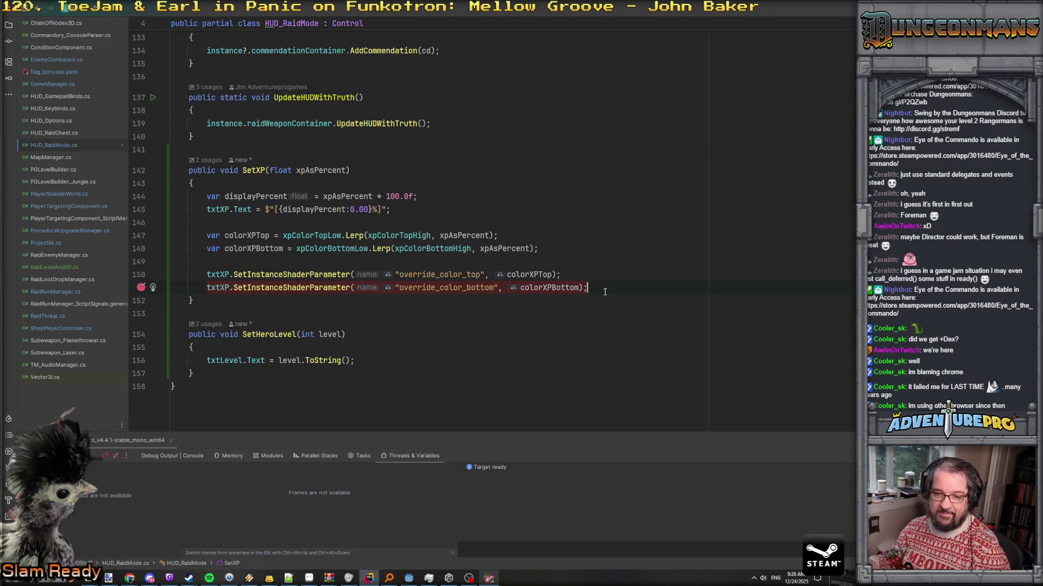
key("alt+Tab")
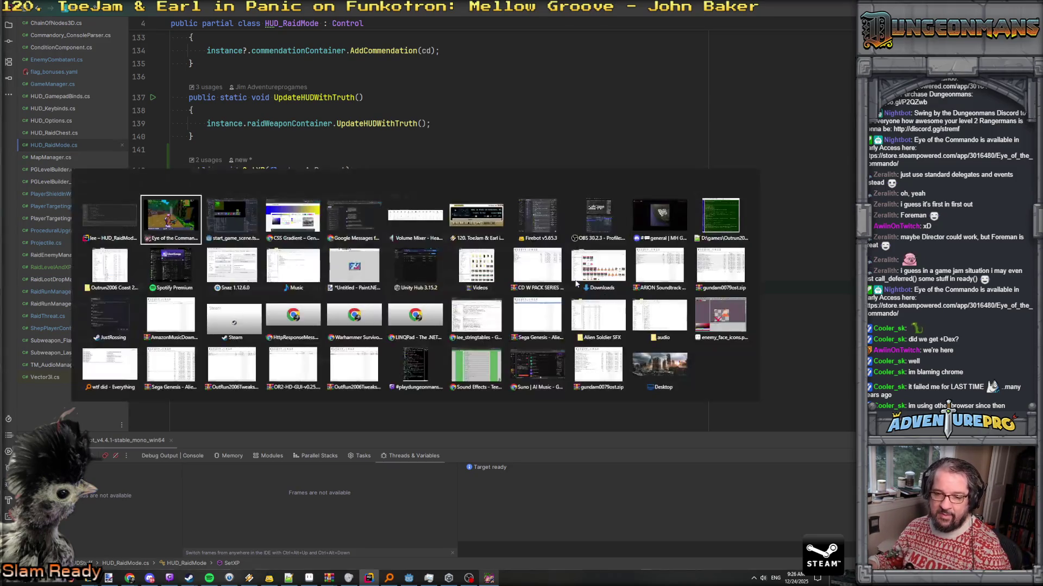
key("w")
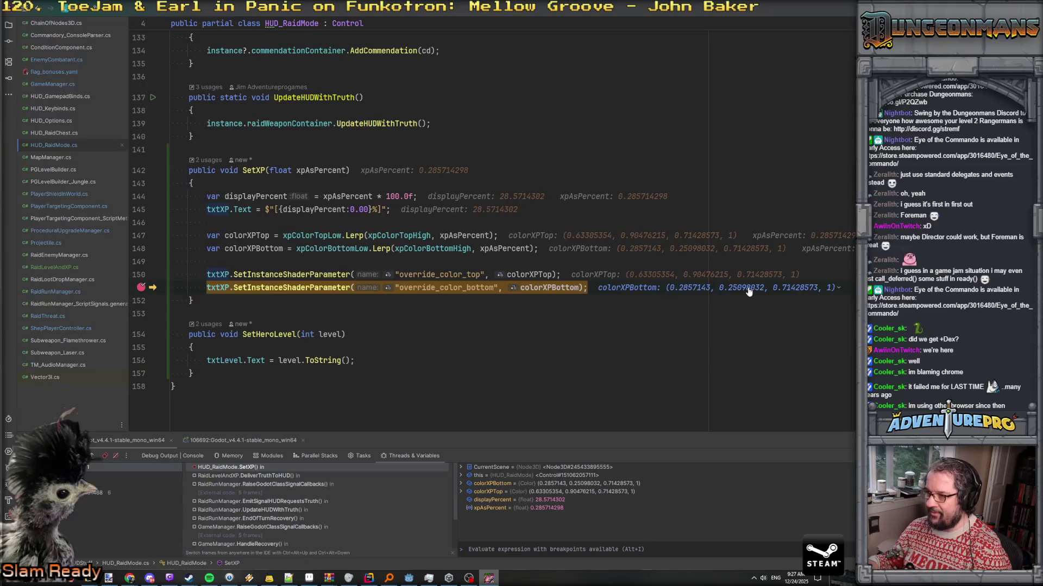
key("F5")
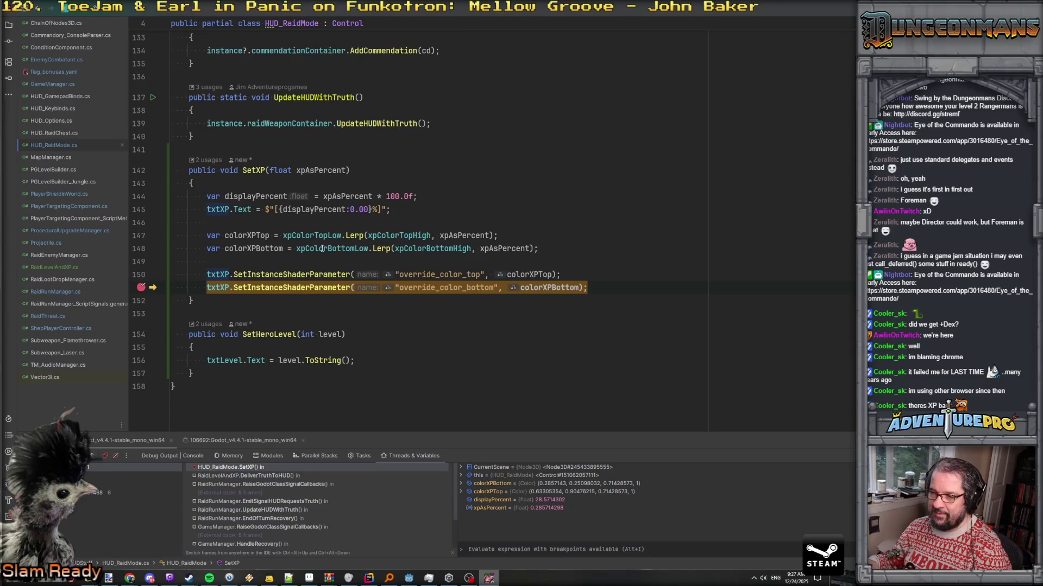
mouse_move(338, 249)
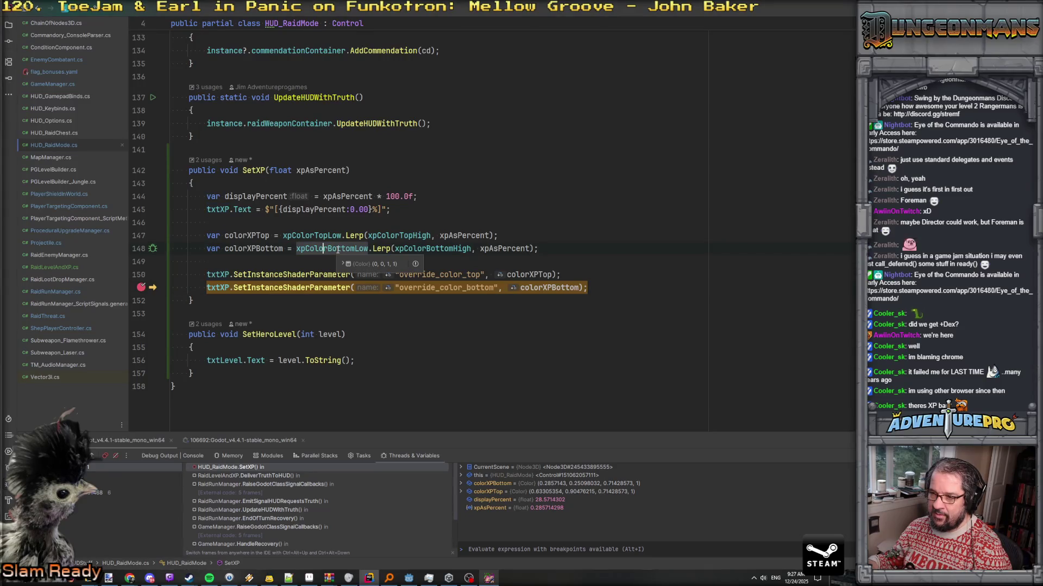
mouse_move(408, 251)
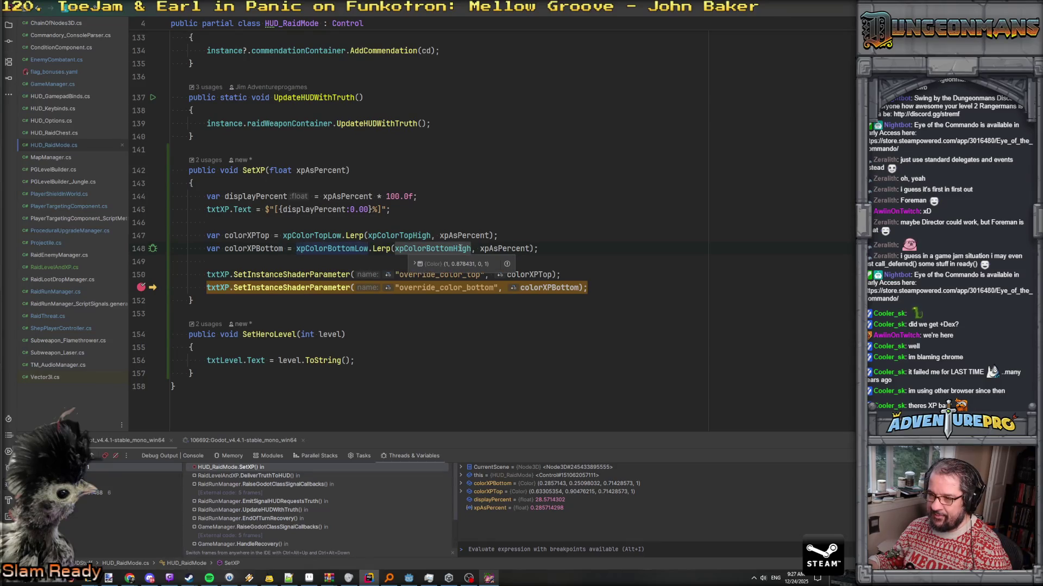
mouse_move(515, 248)
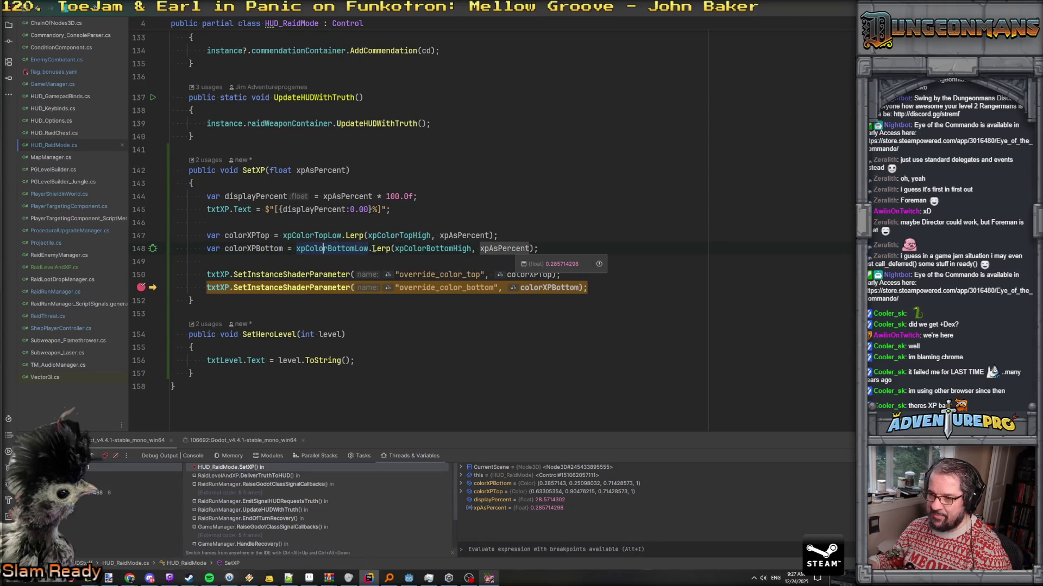
mouse_move(273, 249)
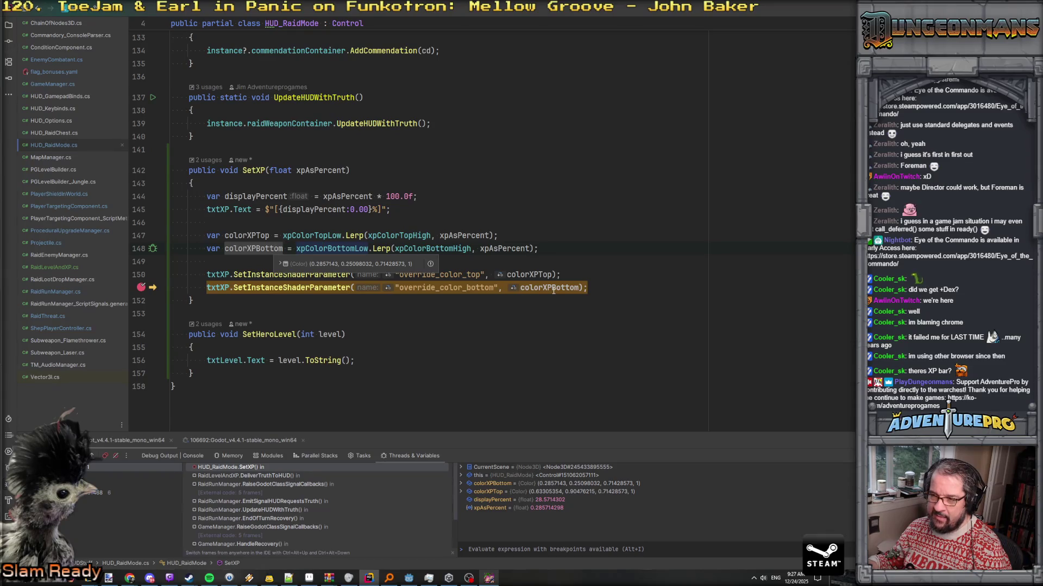
mouse_move(553, 291)
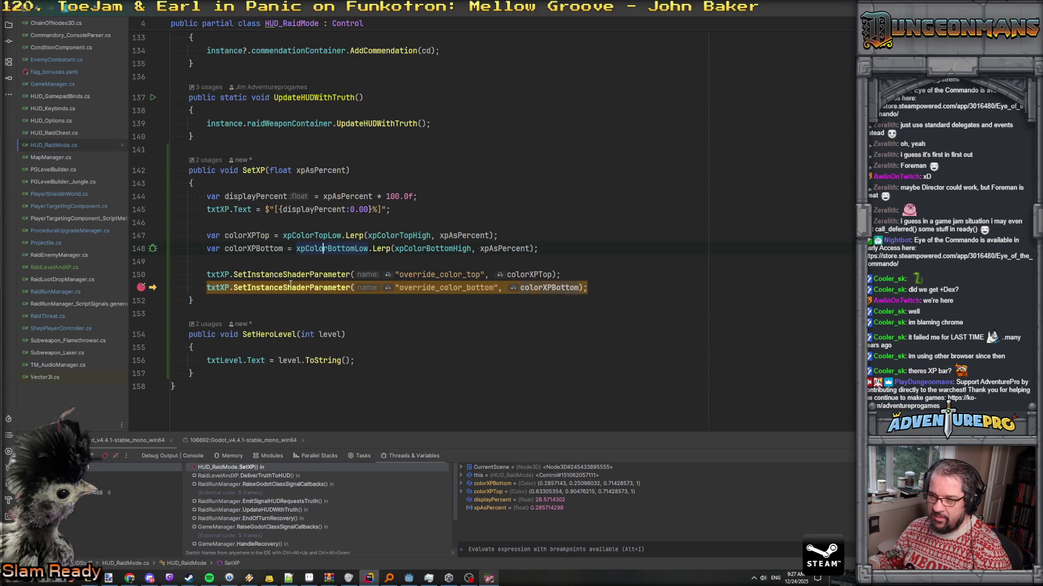
mouse_move(291, 284)
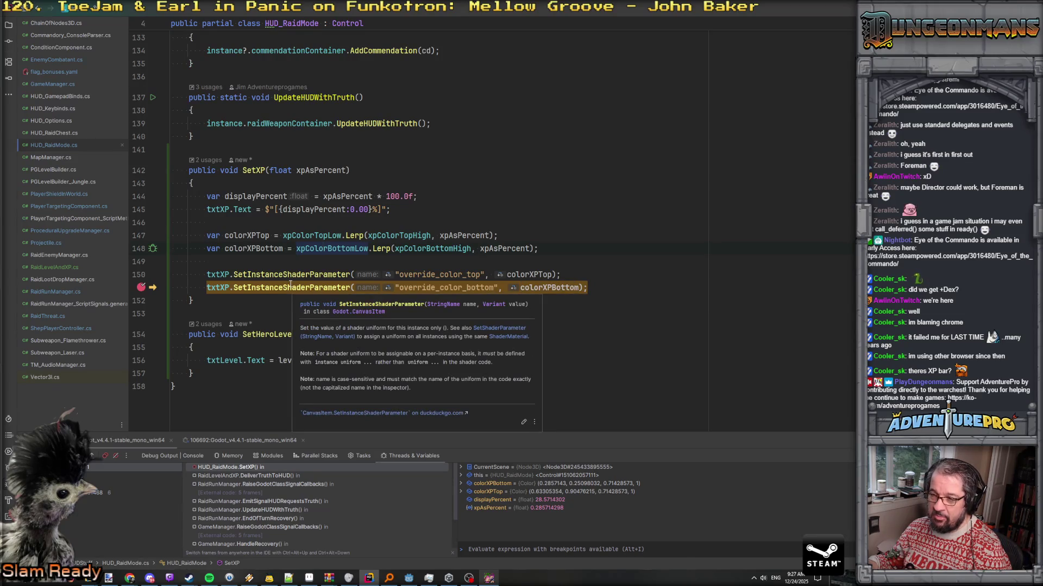
mouse_move(520, 273)
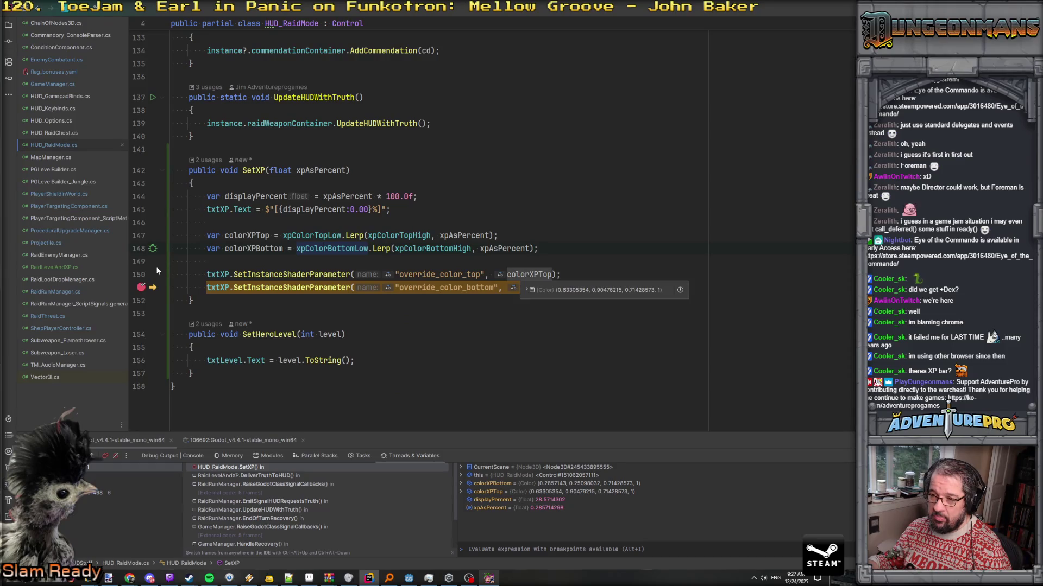
left_click(234, 288)
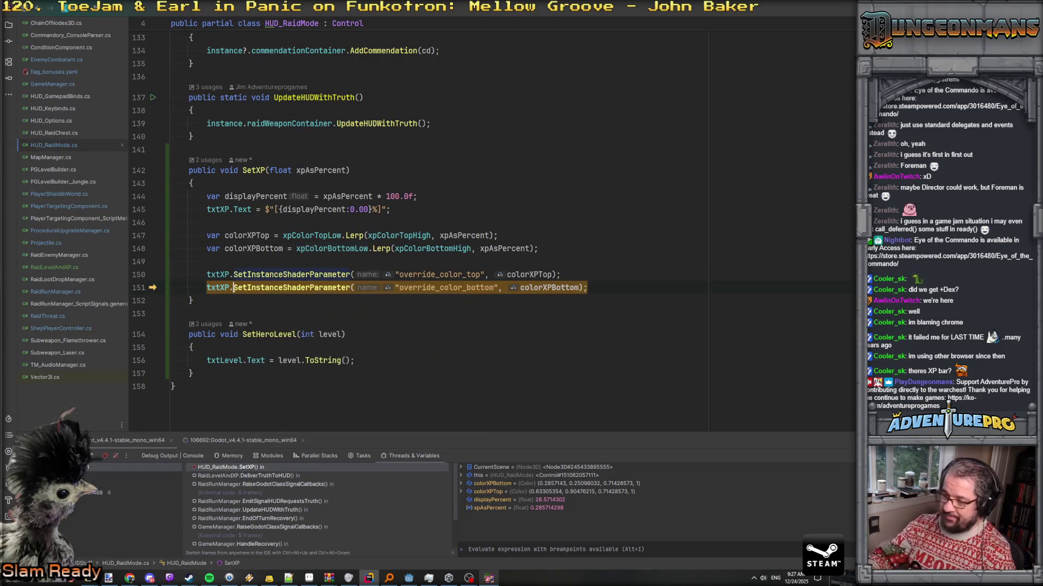
key("F5")
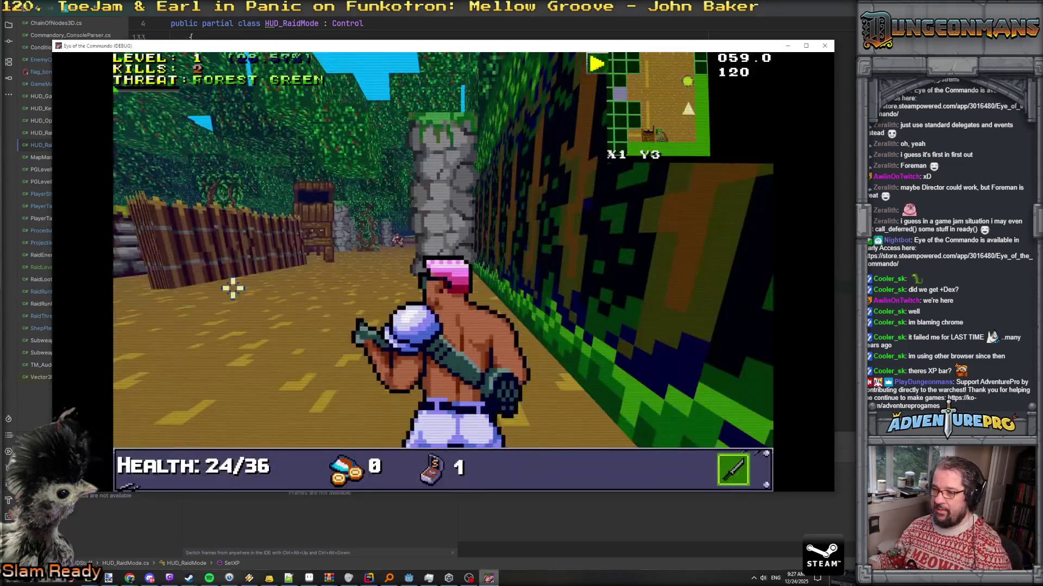
Fire past the miss tutorial and keep shooting the dark enemy
left_click(403, 241)
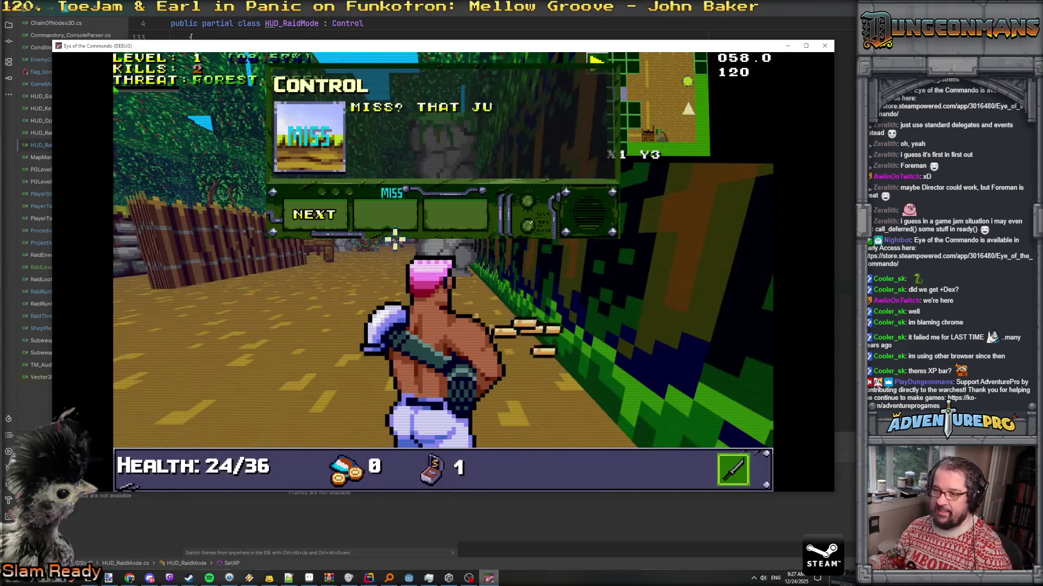
left_click(322, 220)
left_click(318, 210)
left_click(319, 217)
left_click(320, 220)
left_click(310, 226)
left_click(226, 252)
left_click(229, 253)
Move along the path and kill two Nitro Mooks
key("w")
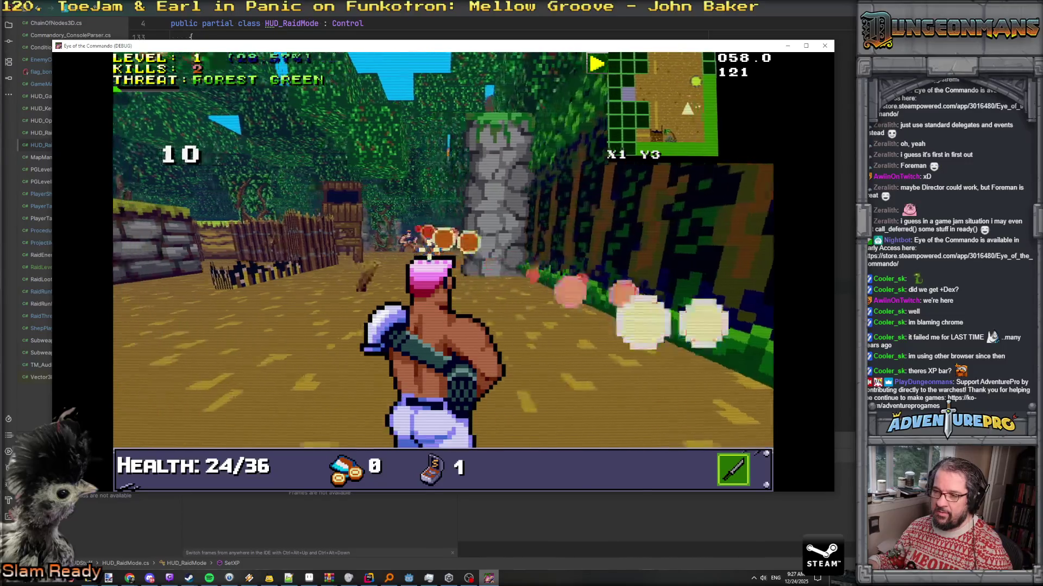
left_click(438, 239)
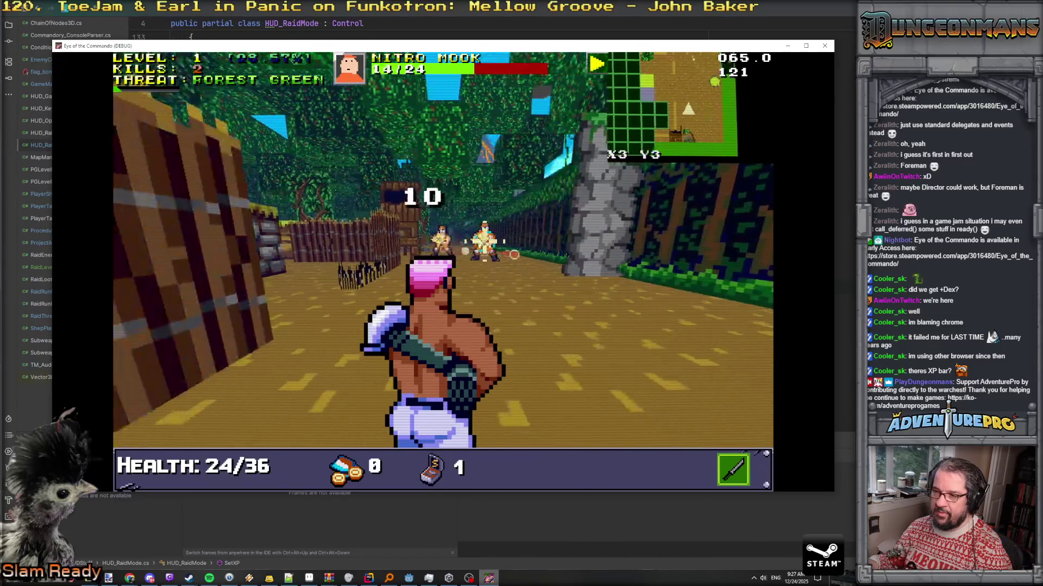
left_click(491, 239)
left_click(492, 239)
key("w")
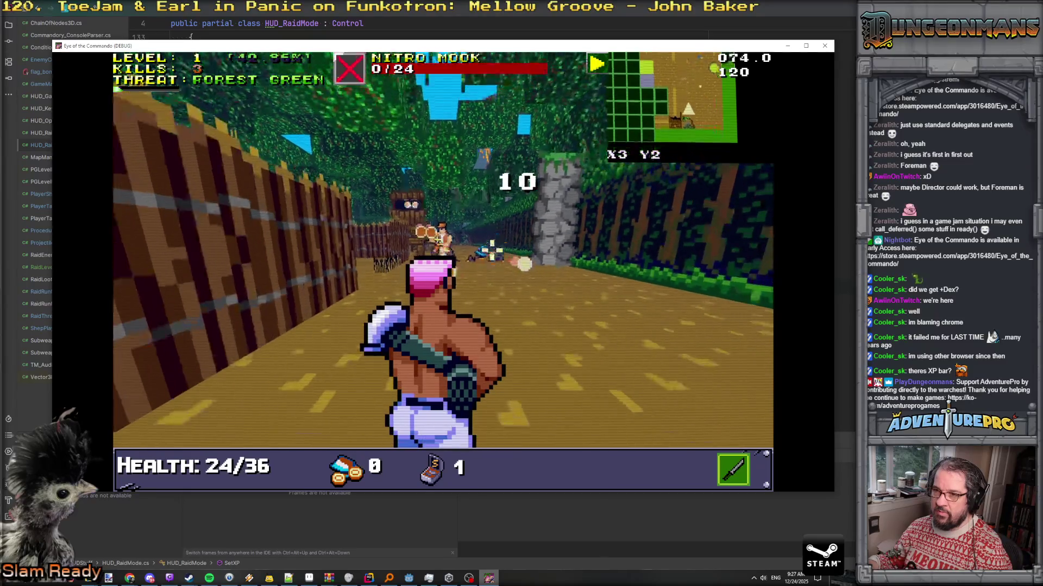
key("w")
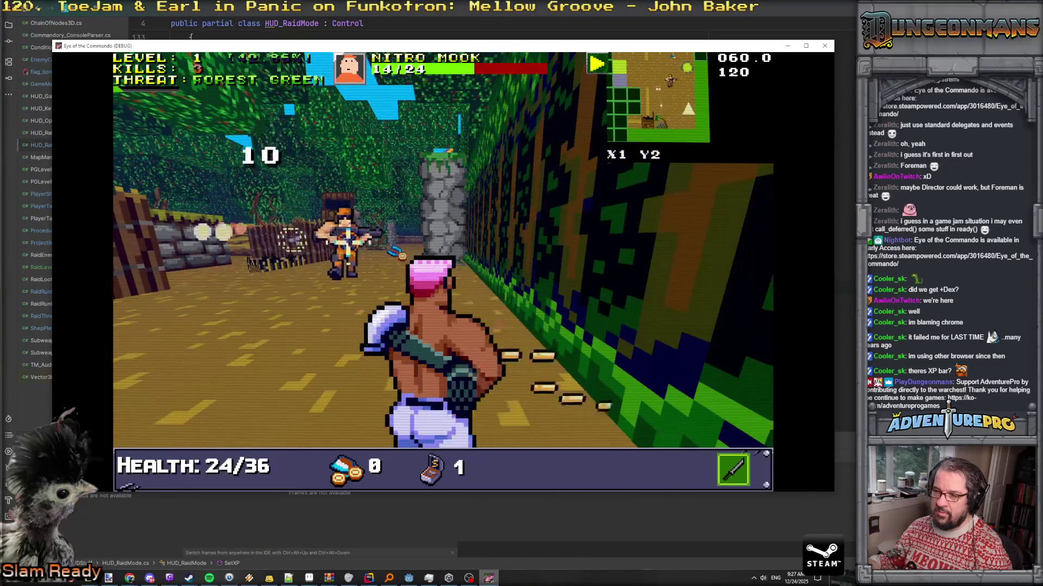
left_click(491, 238)
Walk forward collecting Freedom Medals, then back away from an enemy
key("w")
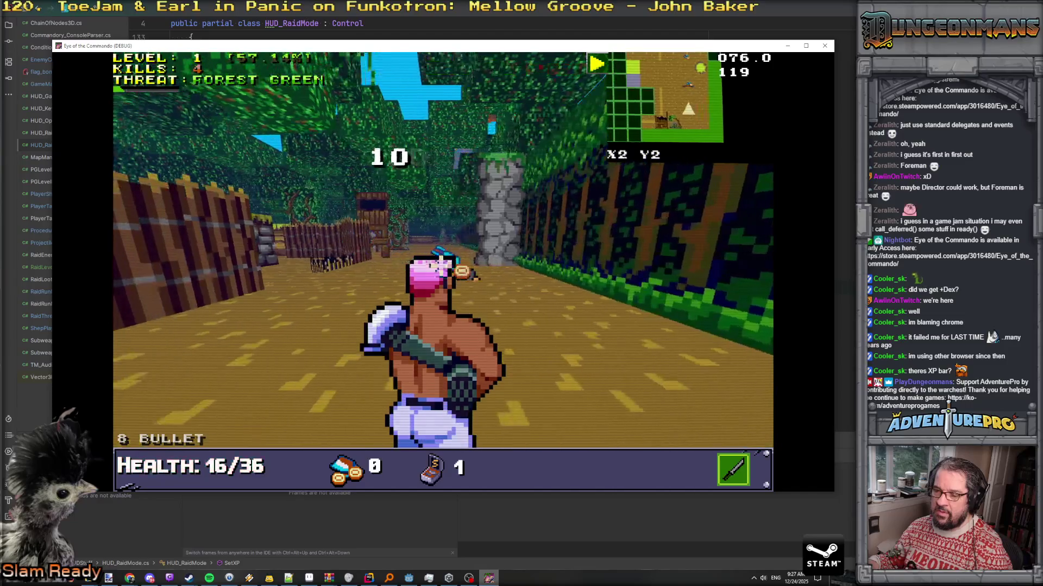
key("w")
key("w")
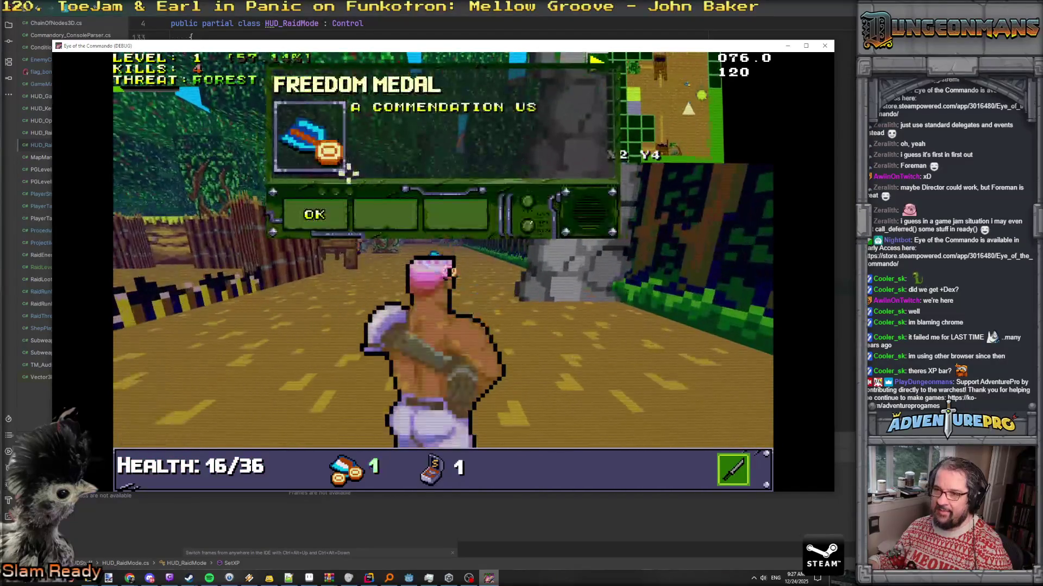
left_click(315, 220)
key("w")
key("w")
key("w")
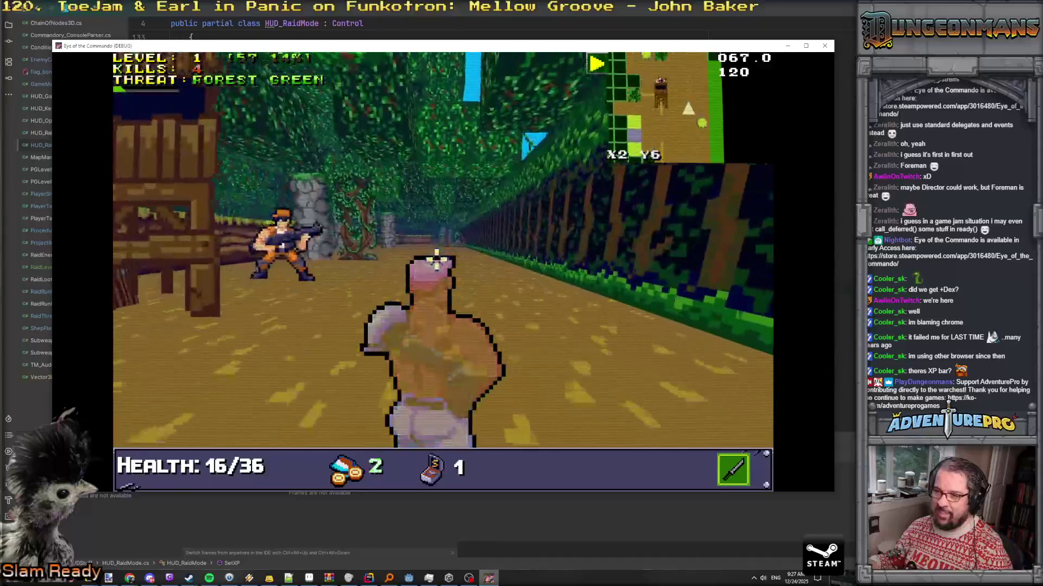
key("s")
key("s")
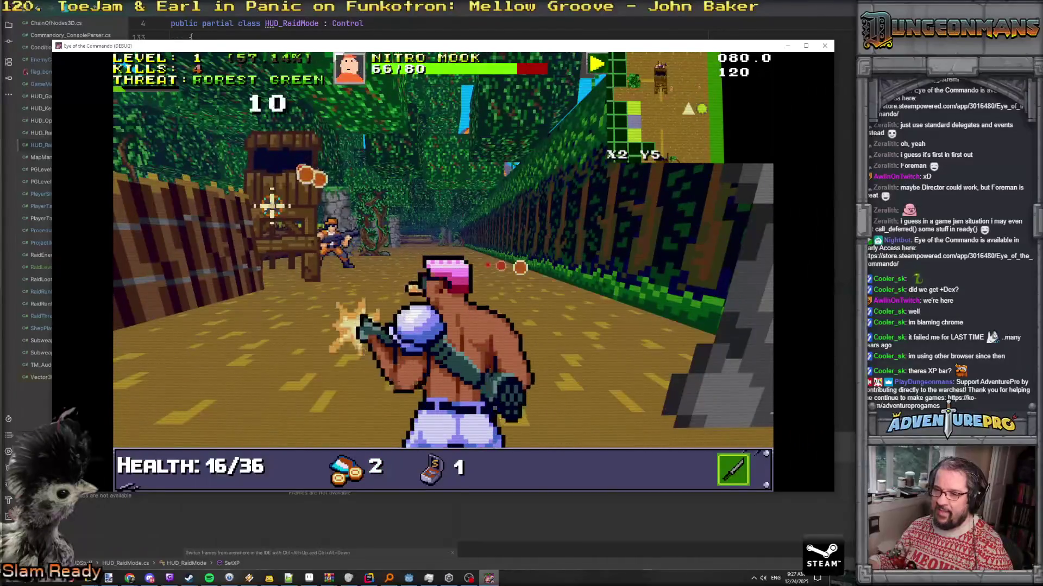
key("s")
key("s")
Sidestep to finish a Nitro Mook and attack a full-health one past the stone pillar
left_click(319, 209)
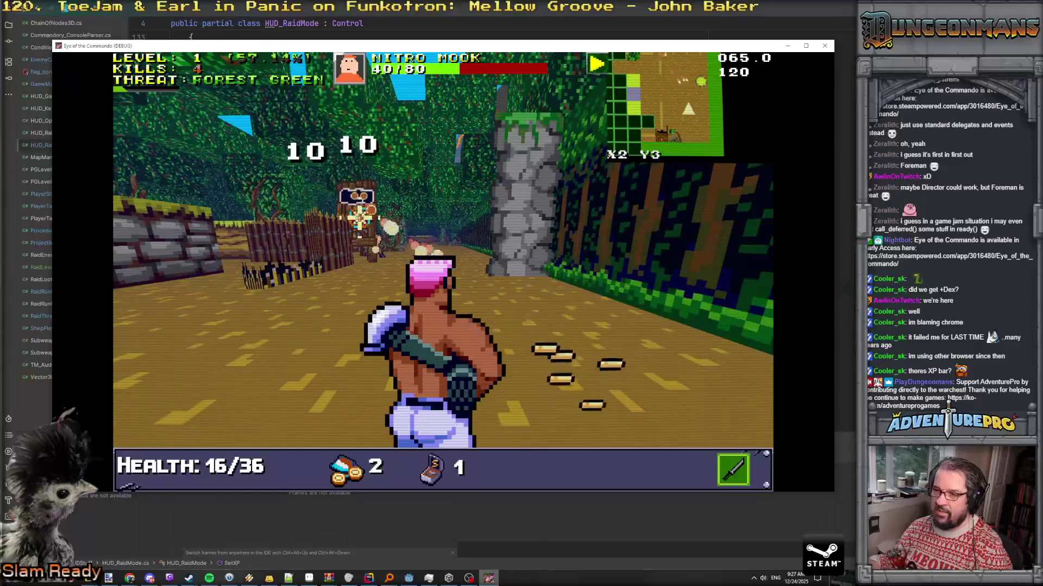
key("d")
left_click(411, 217)
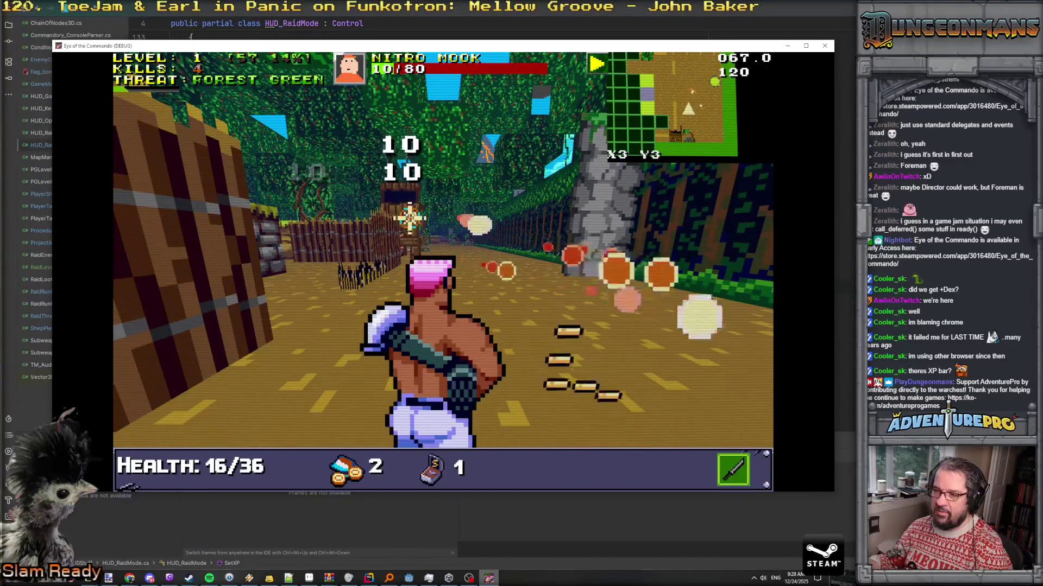
key("a")
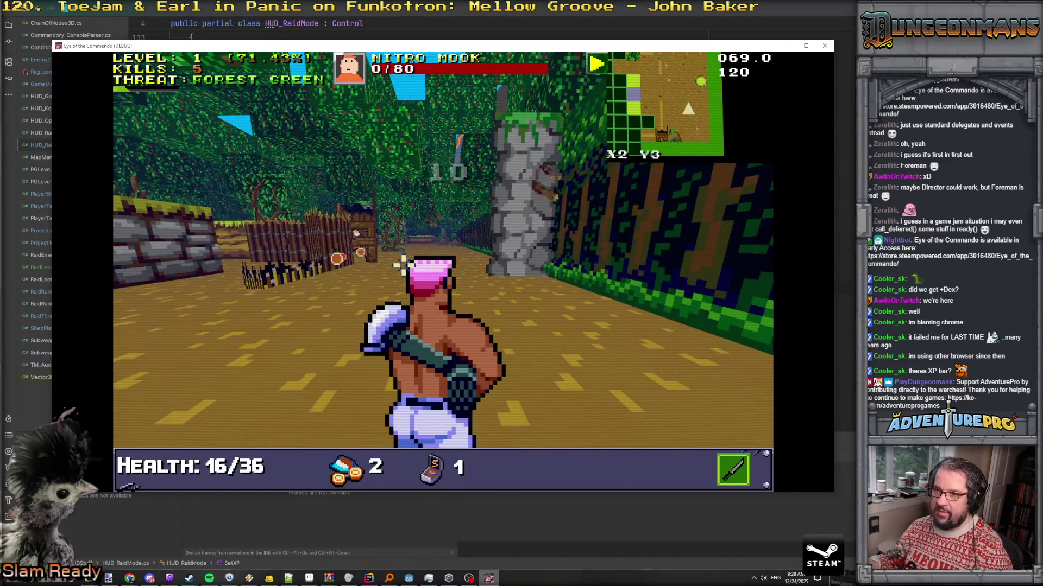
key("w")
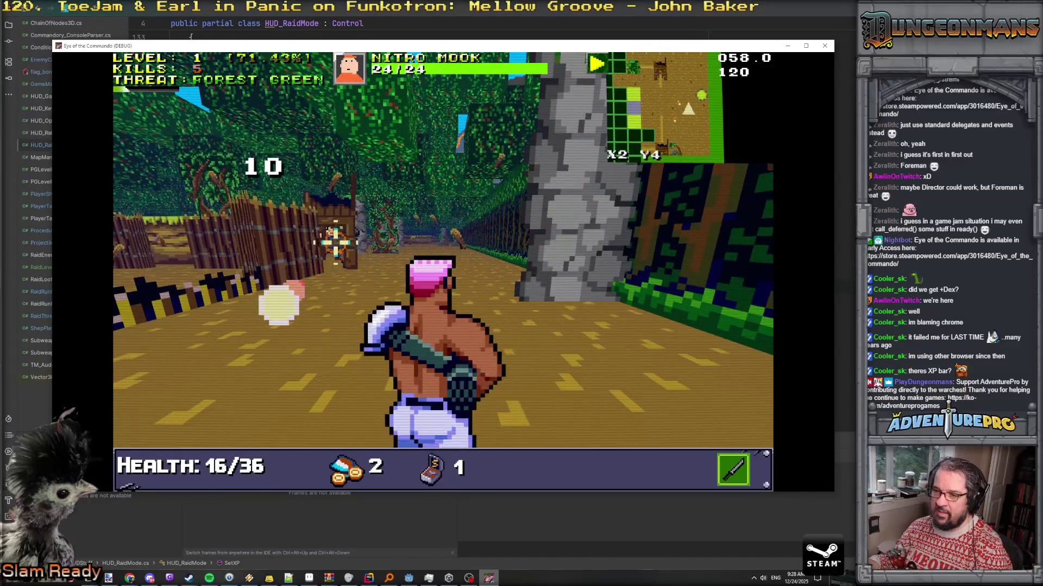
left_click(336, 241)
left_click(325, 235)
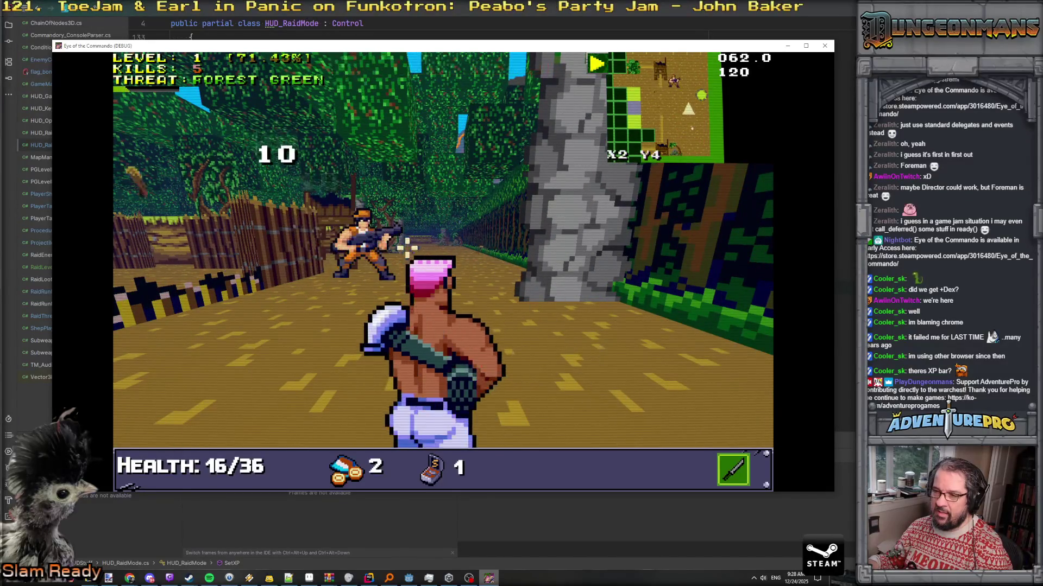
Advance down the forest path, attack the enemy ahead and grab the bullet pickup
key("w")
key("w")
key("w")
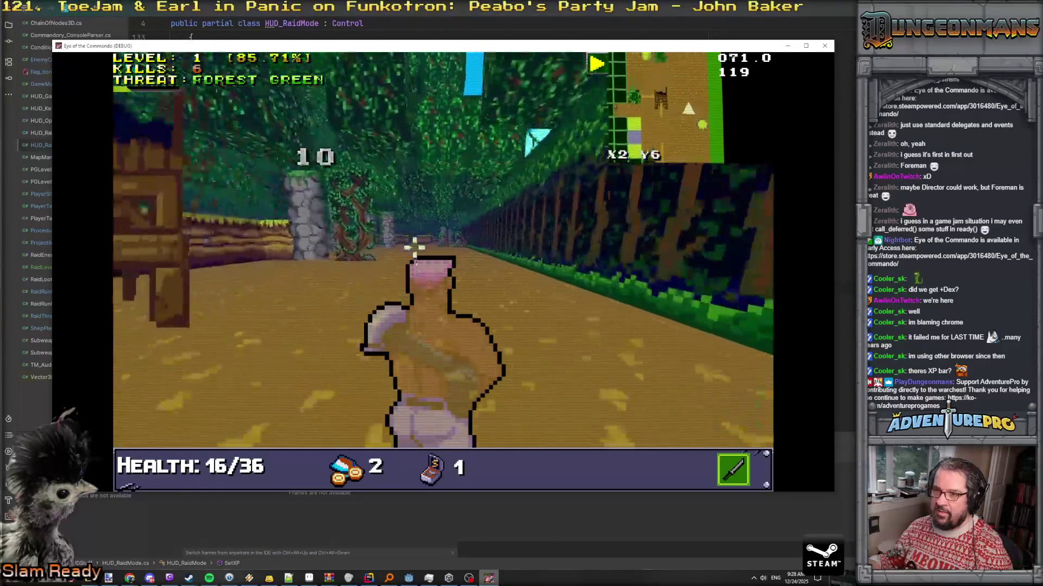
key("w")
key("w")
key("w")
left_click(321, 262)
key("d")
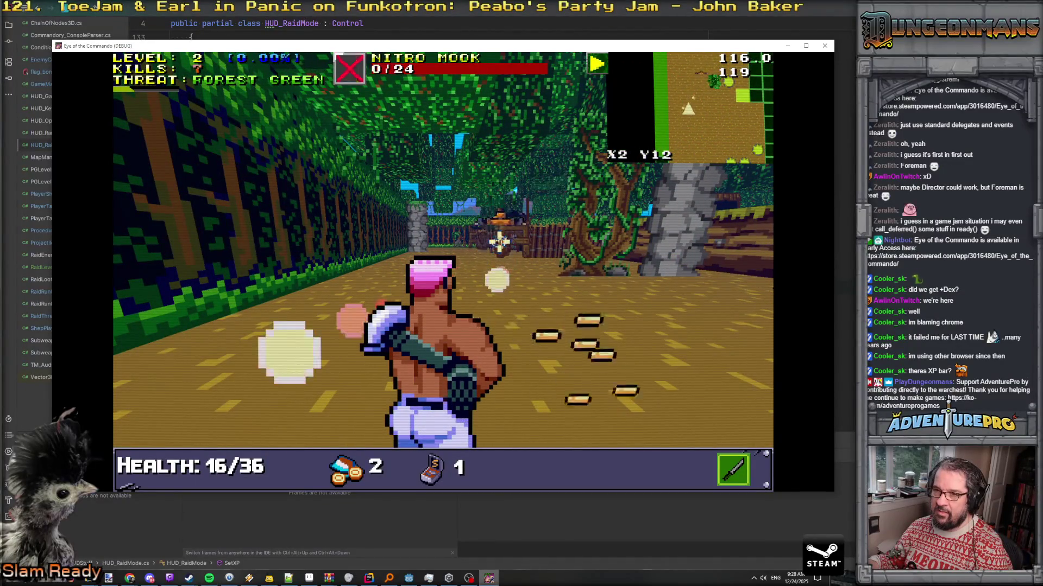
key("w")
key("d")
key("d")
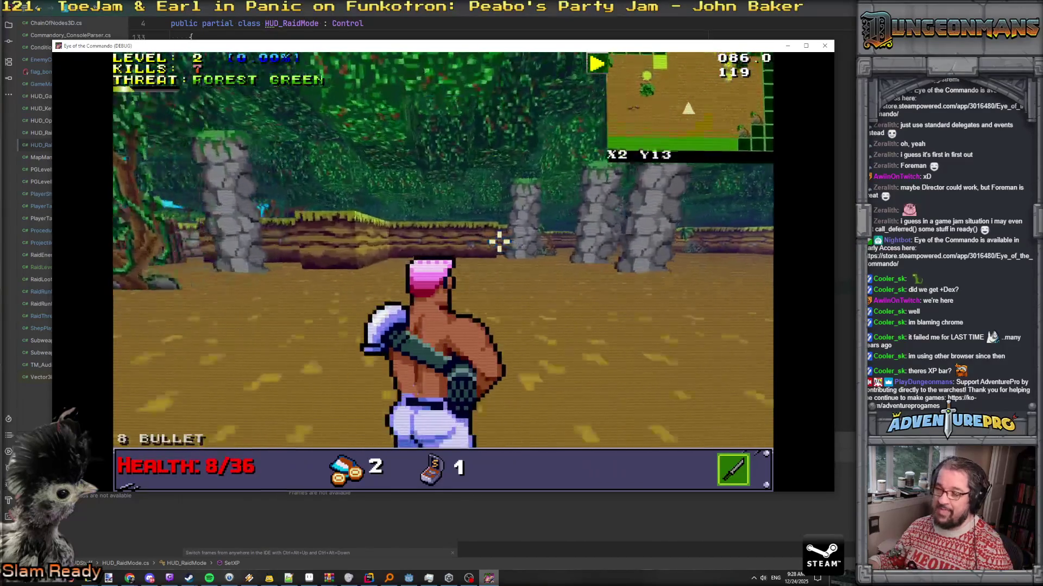
Walk through the forest into the flag clearing and open the debug console
key("a")
key("w")
key("w")
key("w")
key("d")
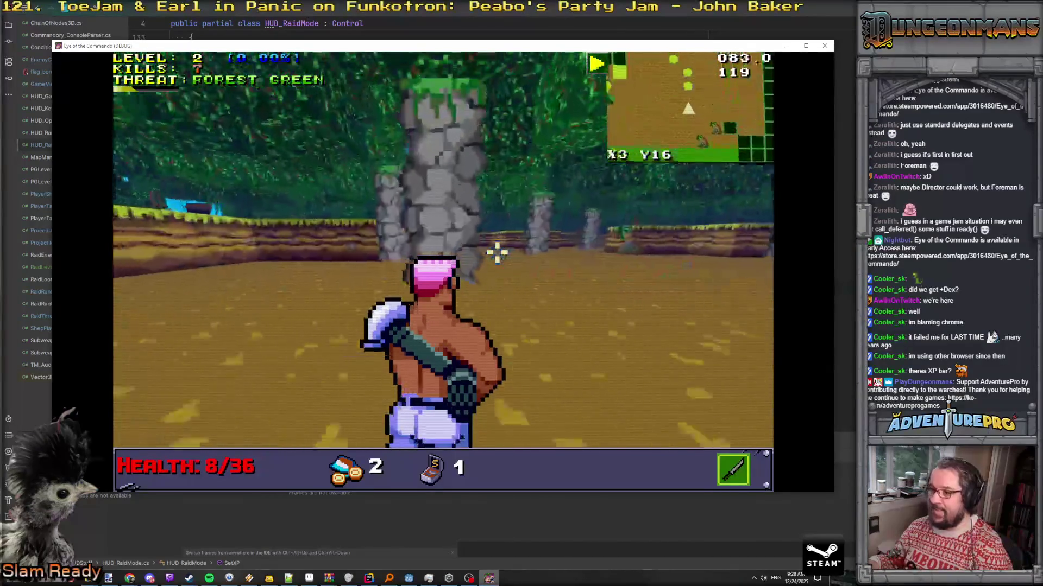
key("d")
key("d")
key("d")
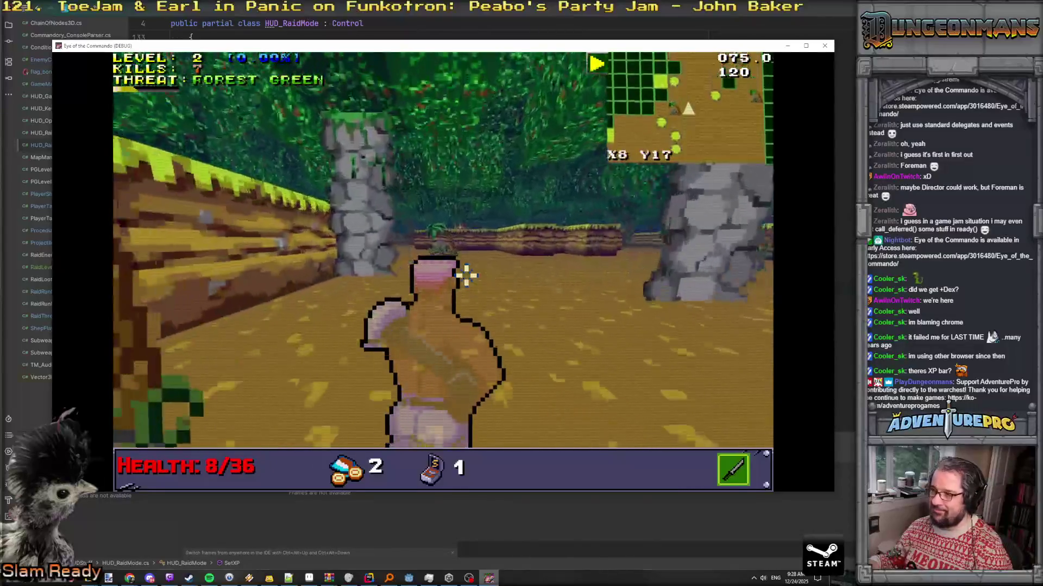
key("w")
key("w")
key("w")
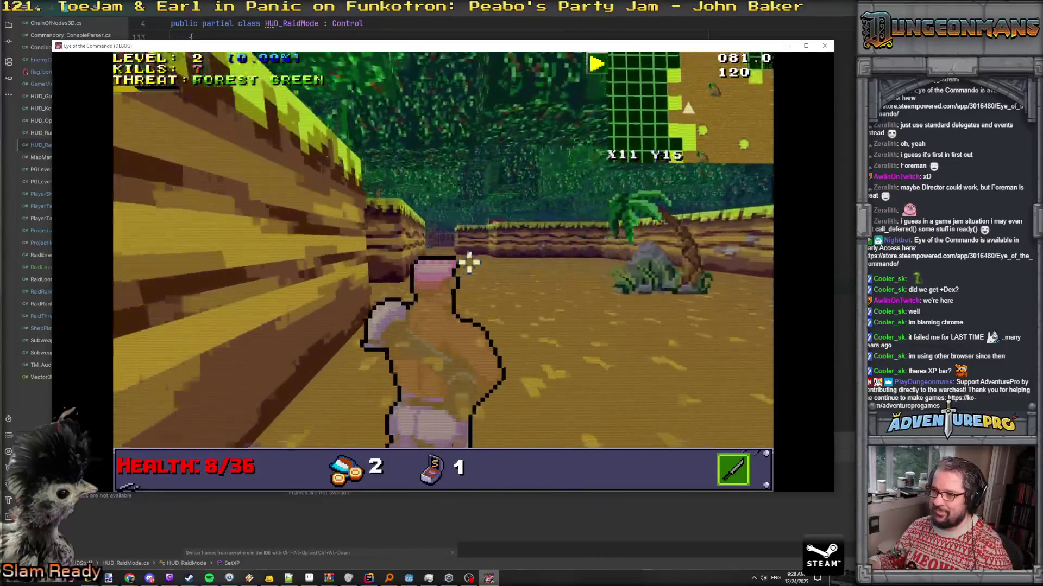
key("w")
key("w")
key("w")
key("d")
key("d")
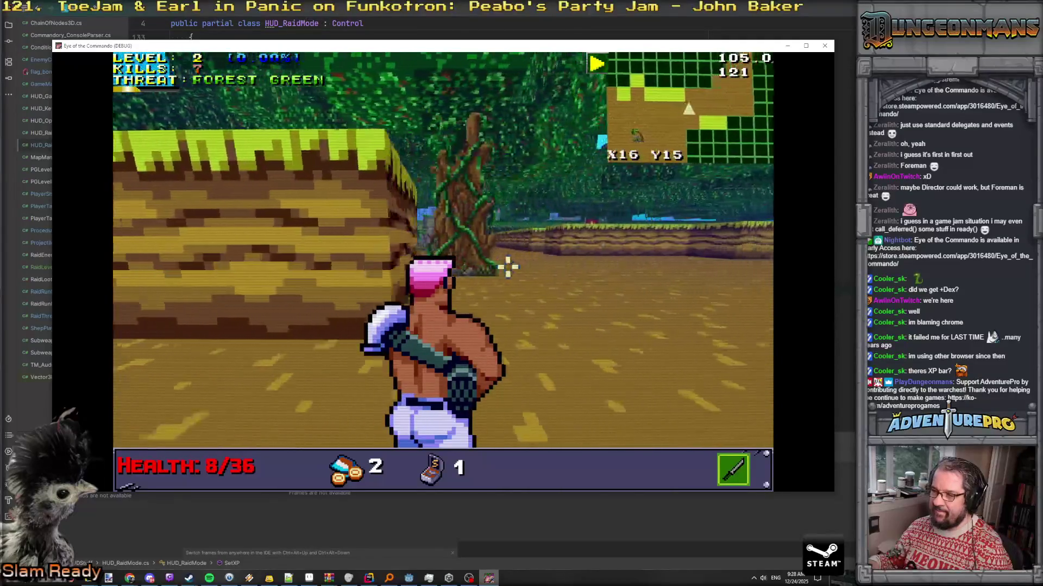
key("w")
key("w")
key("w")
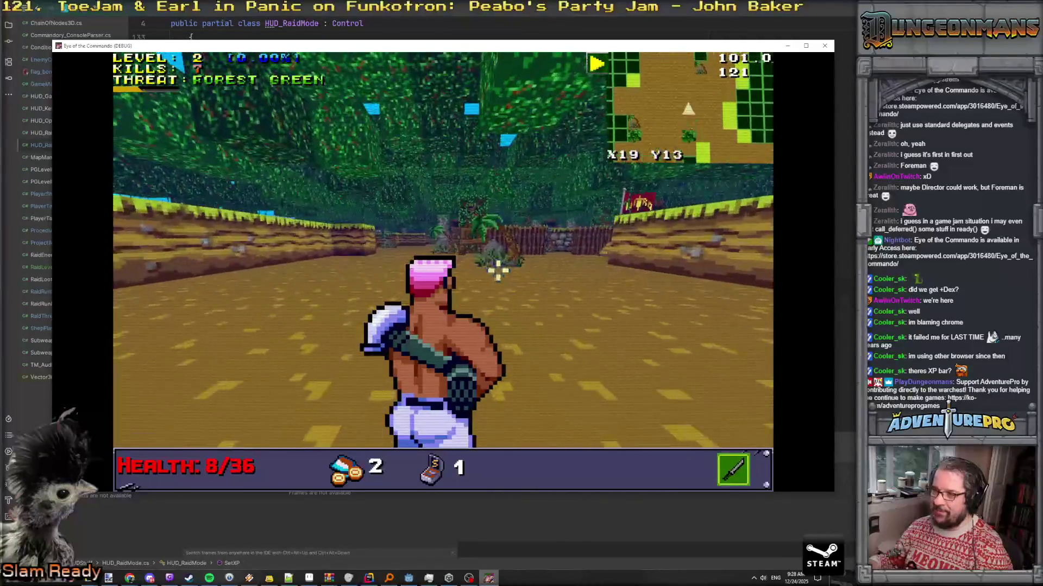
key("a")
key("a")
key("grave")
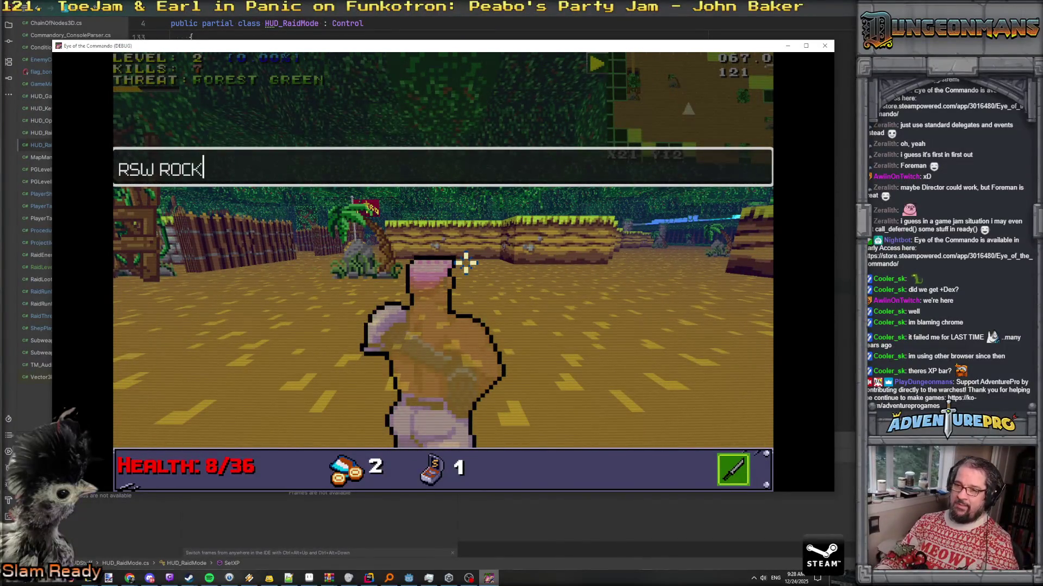
Enter GIVEAMMO 99 in the debug console to raise ammo to 100
type("GIVEAMMO 99")
key("Return")
key("grave")
Attack the enemies ahead with subweapon, melee, launcher and rifle shots
left_click(465, 263)
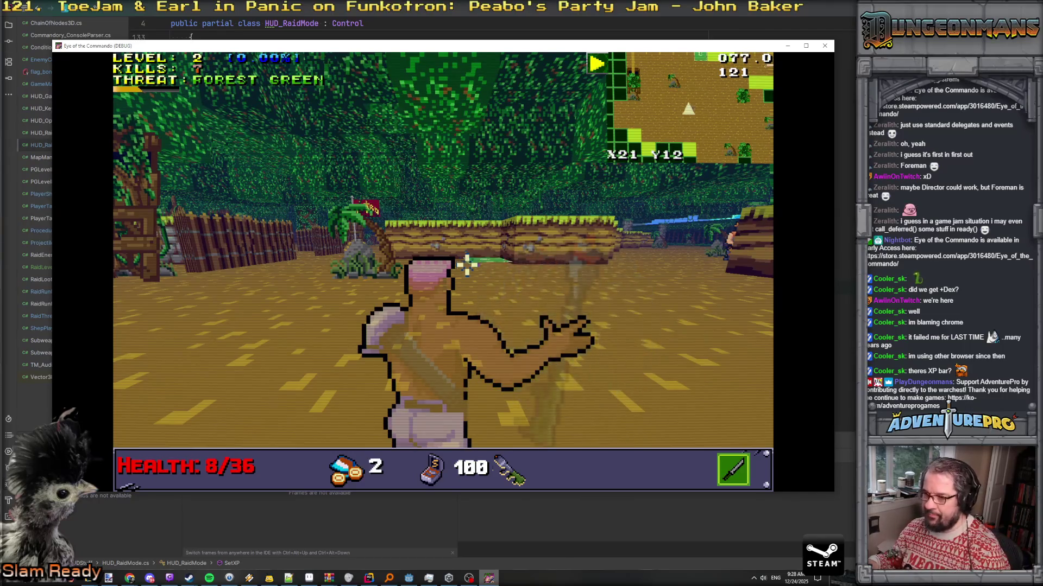
left_click(478, 275)
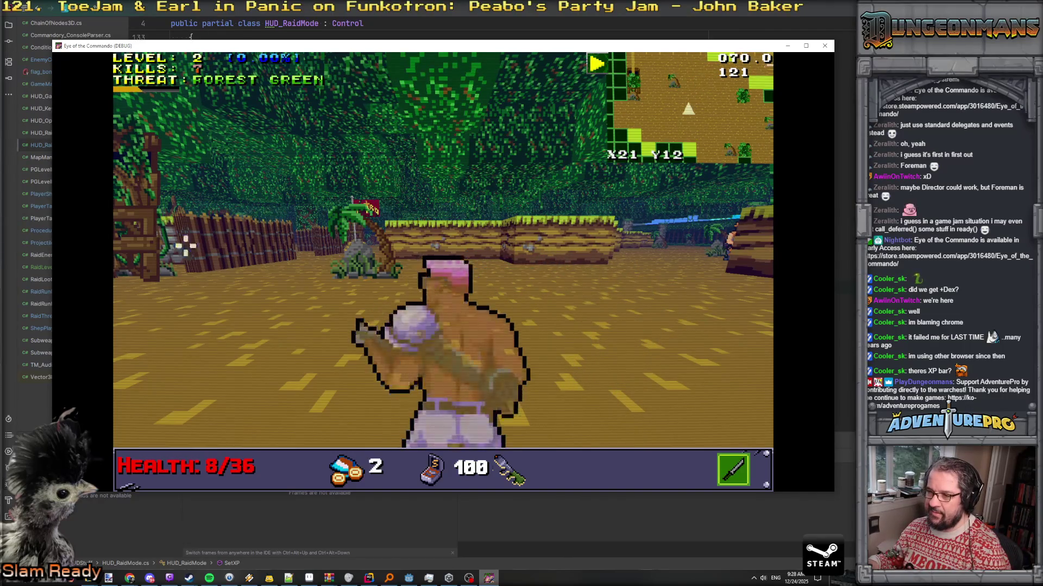
left_click(579, 254)
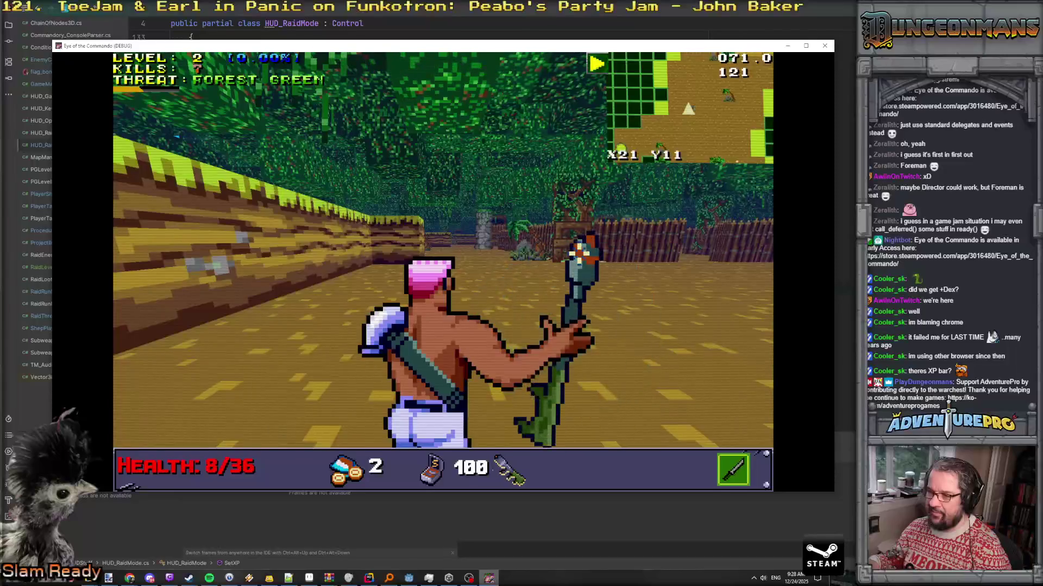
left_click(580, 254)
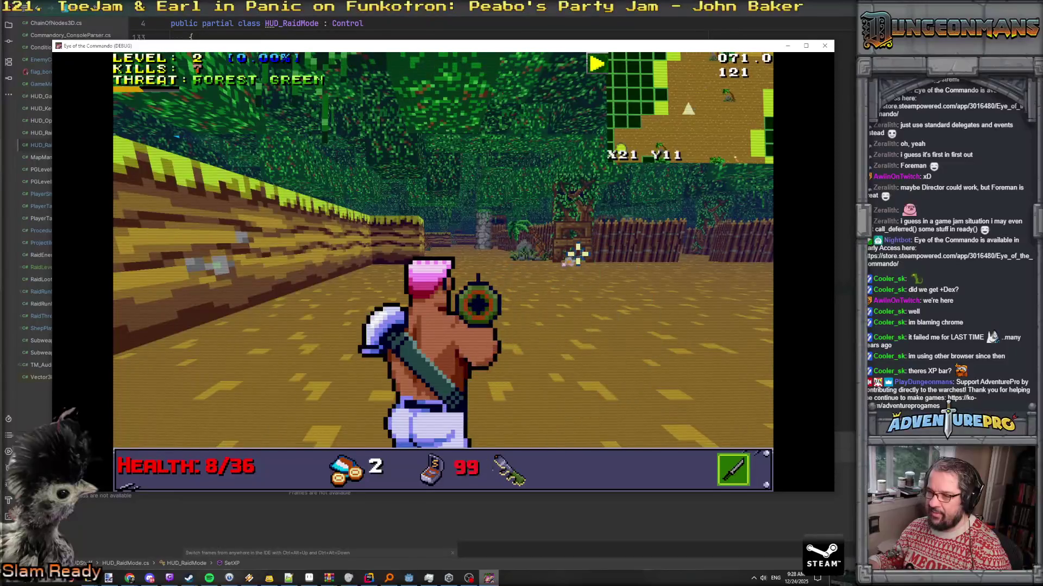
left_click(607, 267)
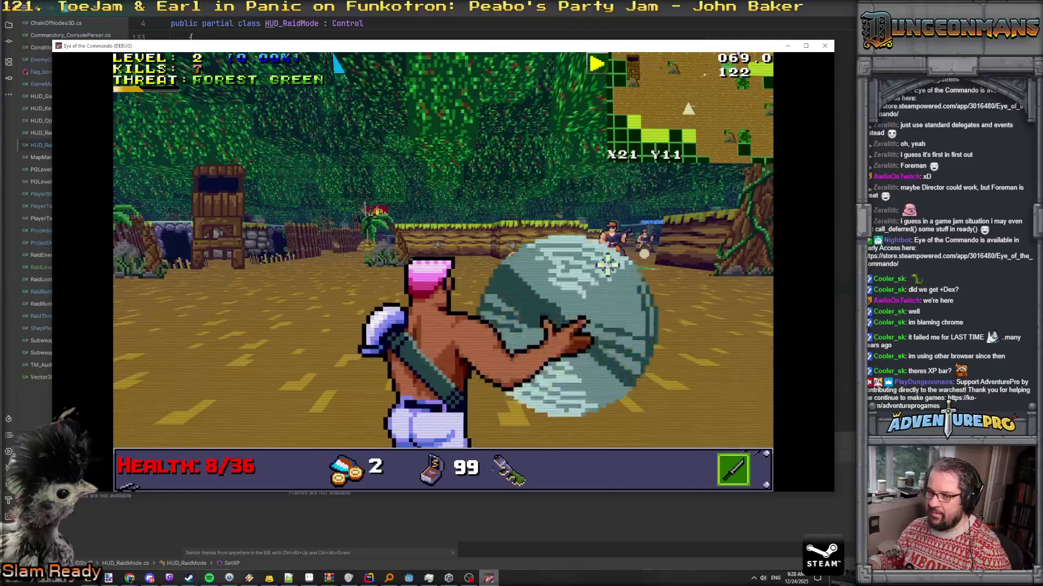
left_click(607, 266)
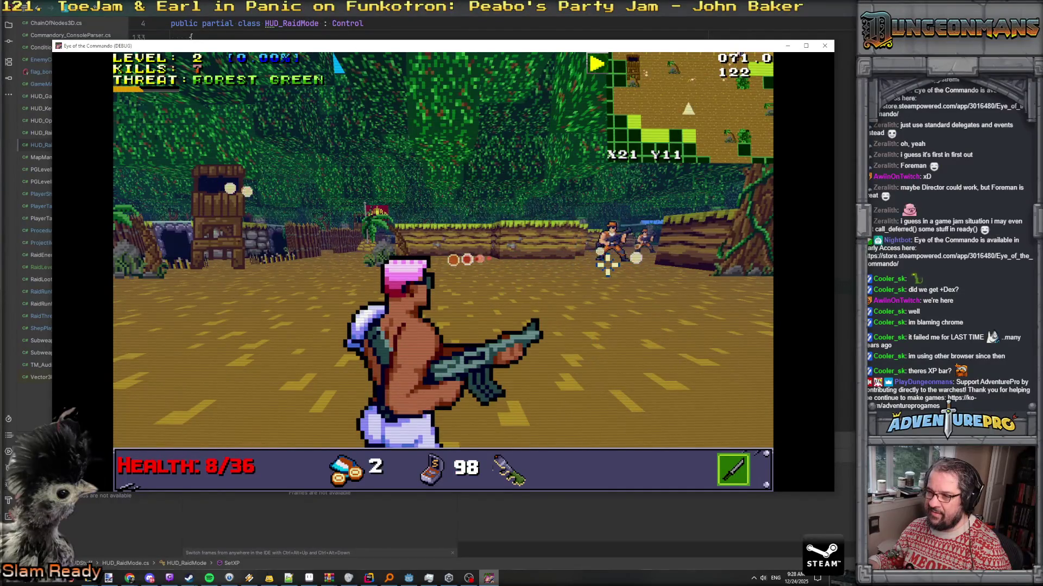
left_click(630, 255)
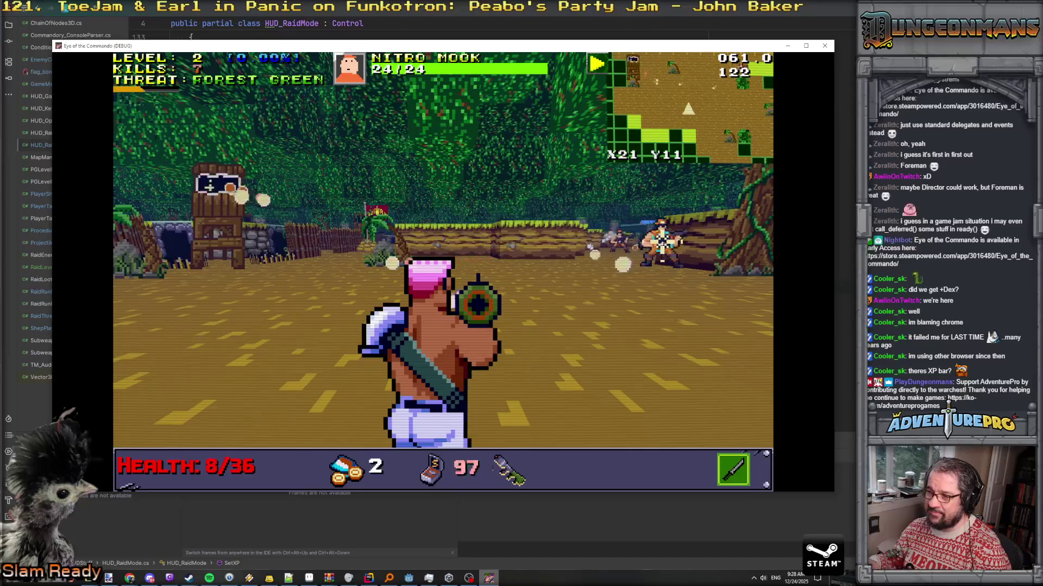
left_click(688, 271)
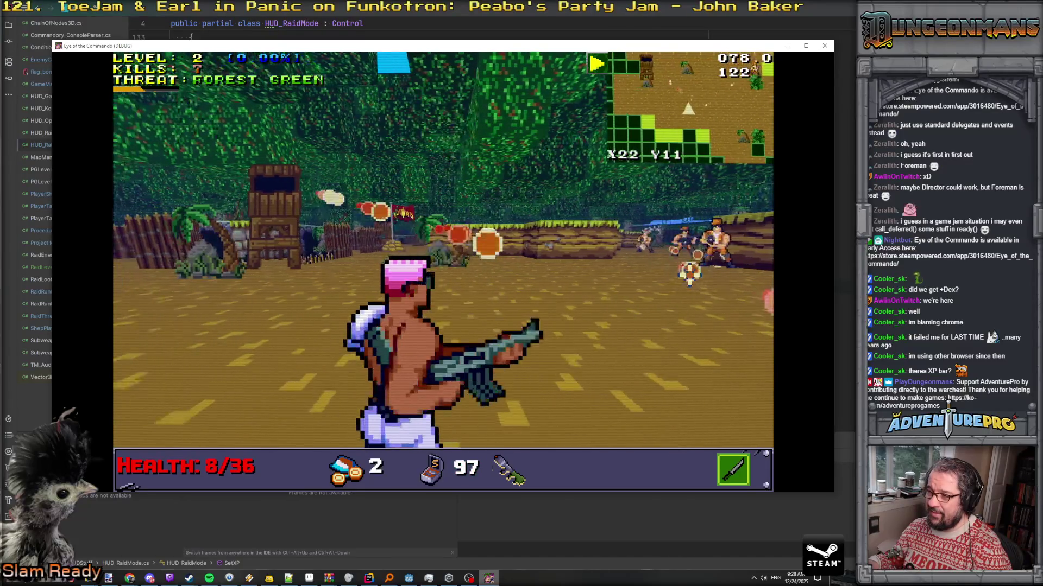
left_click(688, 271)
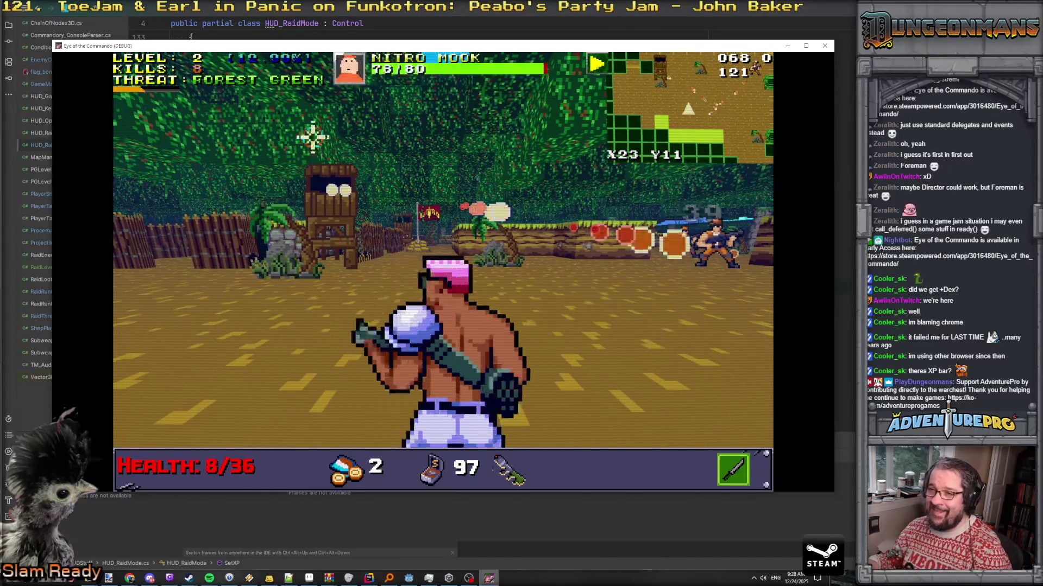
Advance and kill the remaining Nitro Mooks until kills reach 10 at Level 2
left_click(326, 179)
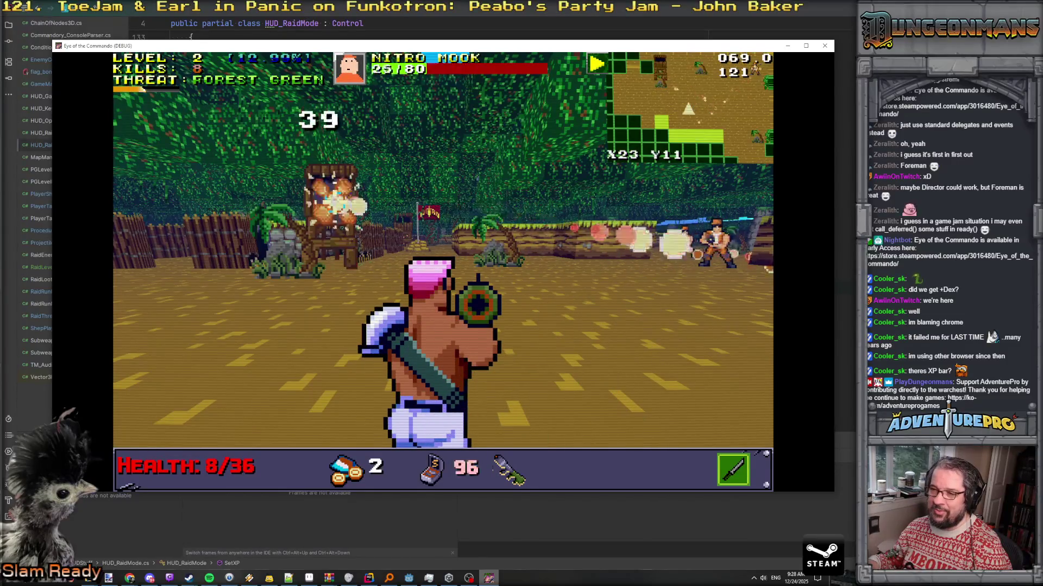
key("w")
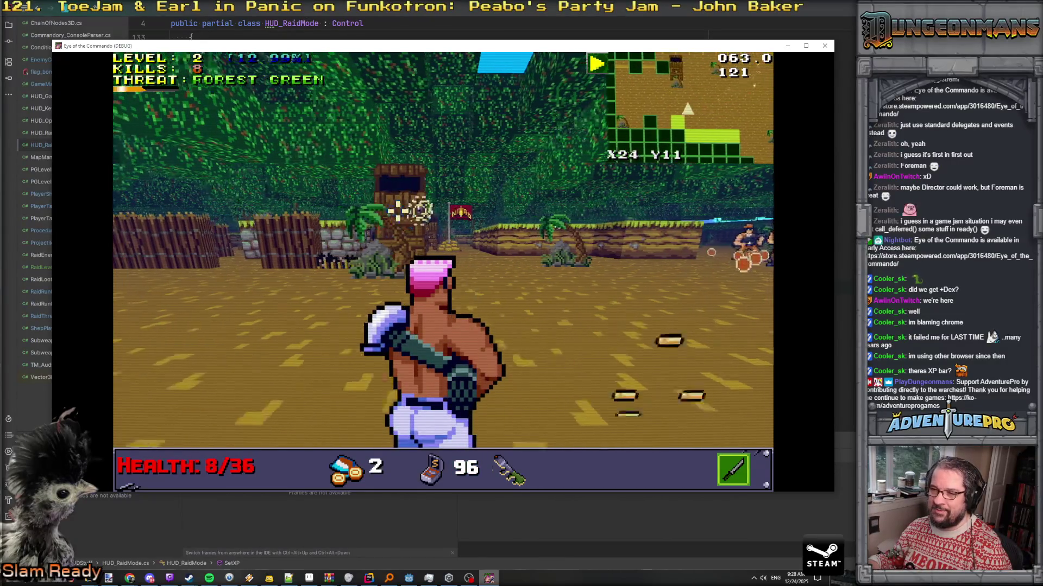
left_click(442, 181)
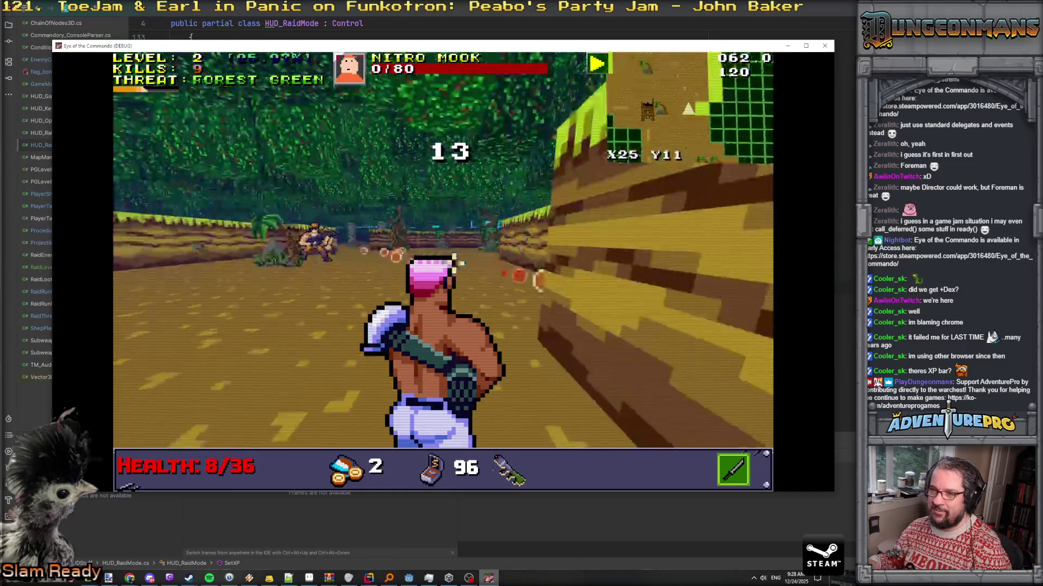
left_click(462, 264)
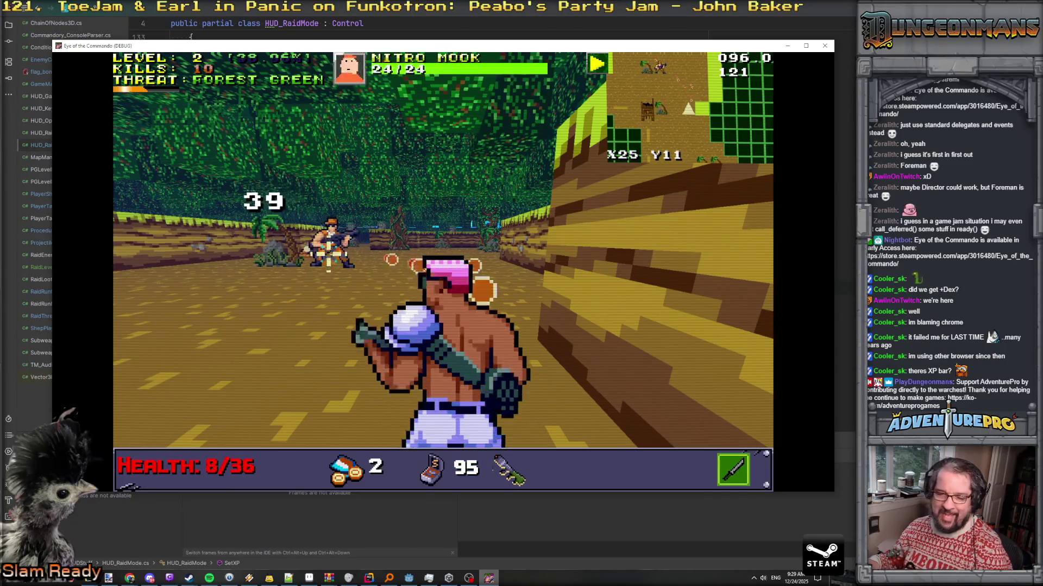
key("w")
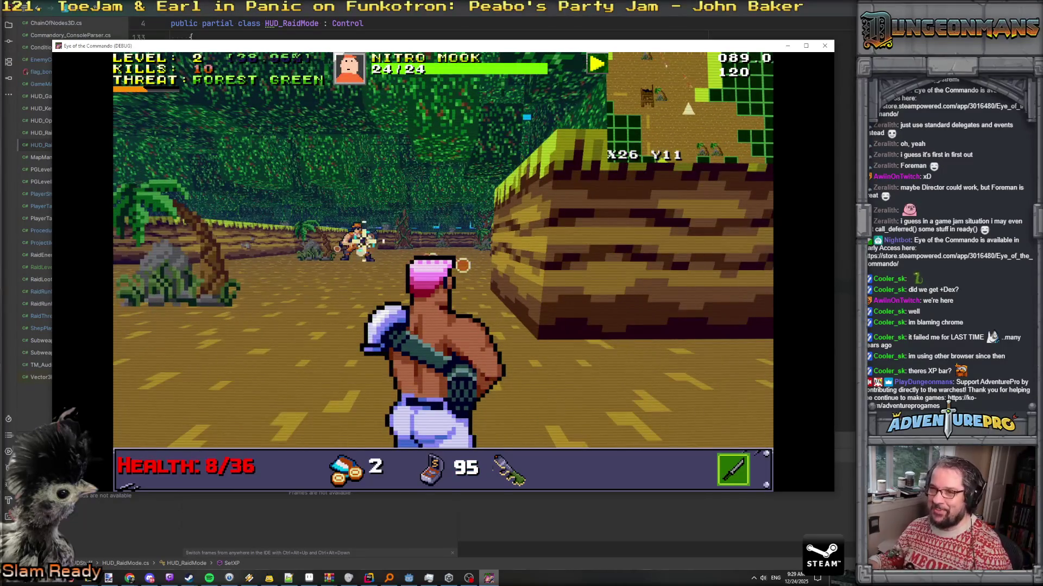
left_click(645, 293)
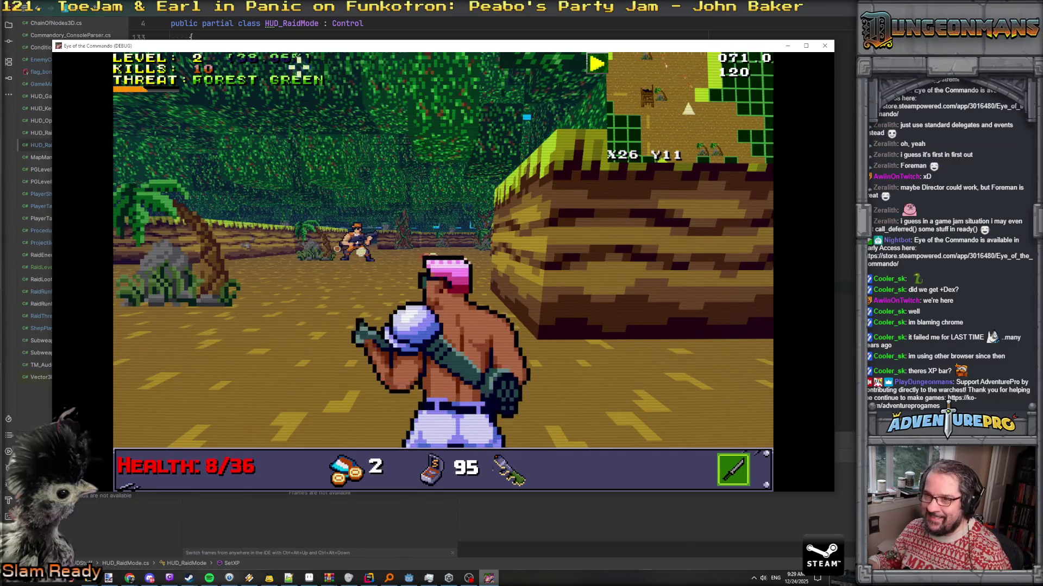
left_click(326, 82)
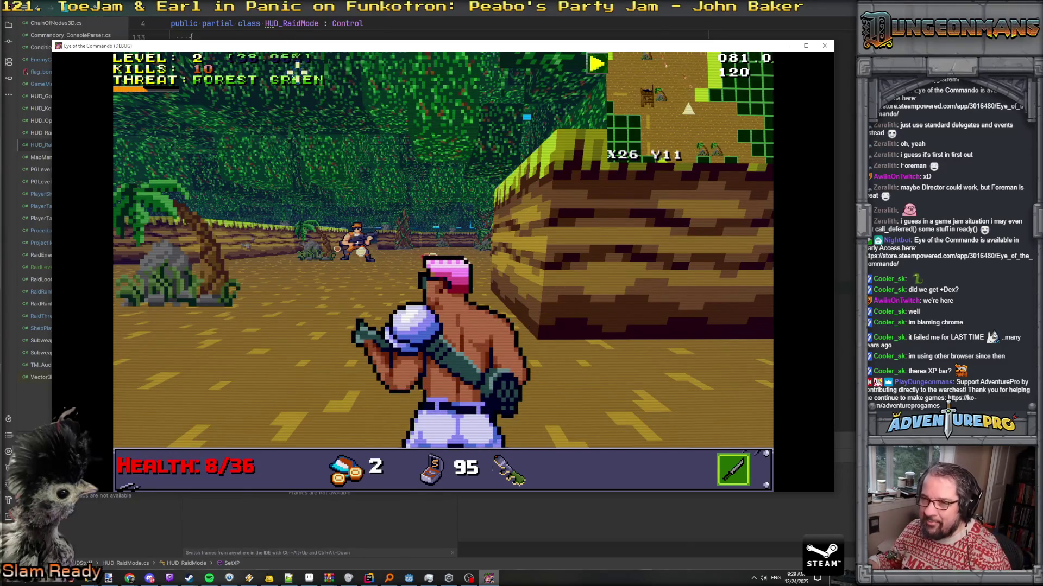
left_click(329, 83)
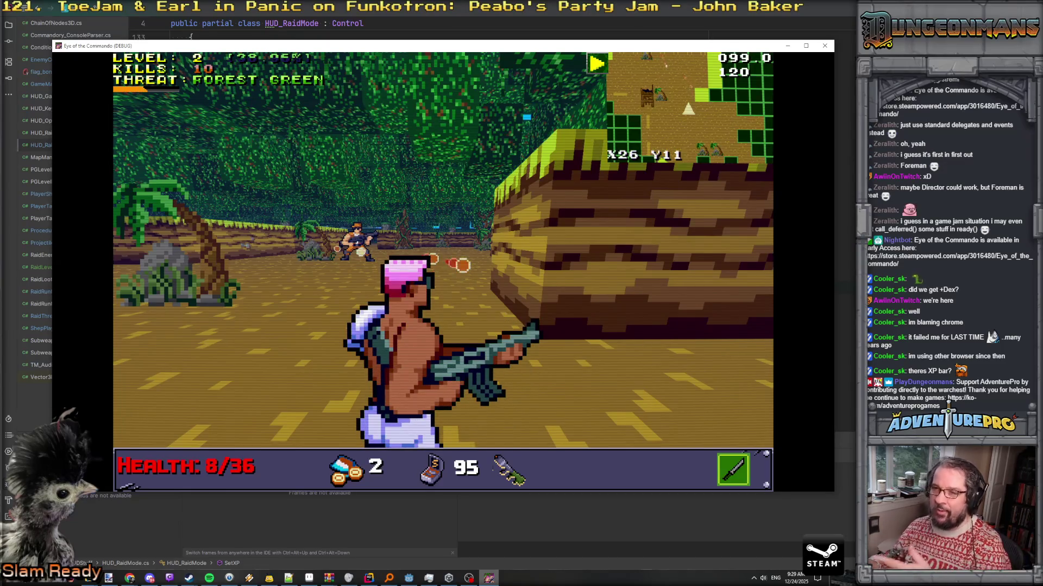
key("Escape")
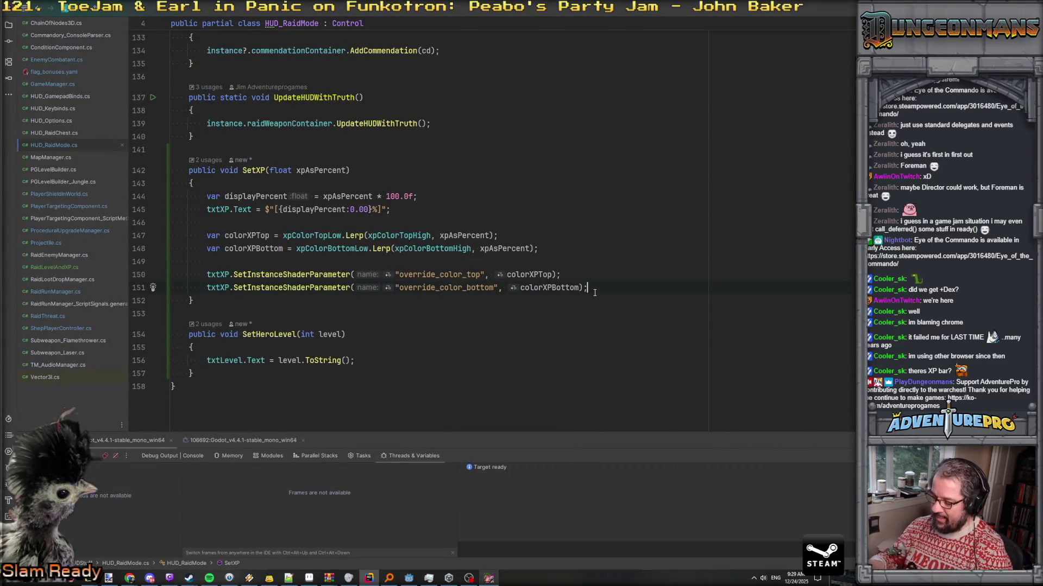
At the SetXP breakpoint, inspect xpAsPercent 0.3896 and colorXPBottom (0.3896, 0.3422, 0.6104, 1)
key("alt+Tab")
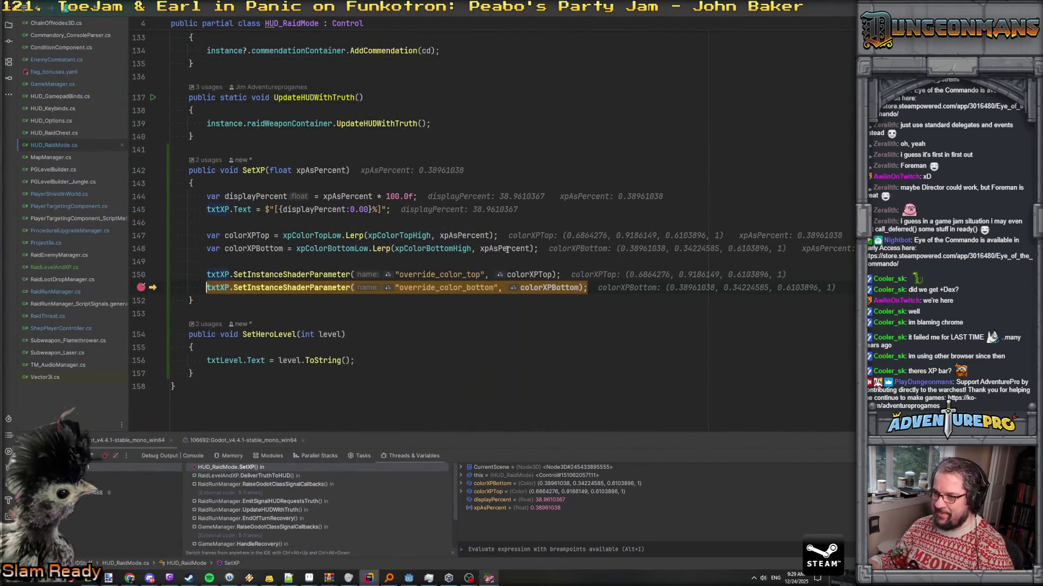
mouse_move(507, 249)
mouse_move(562, 289)
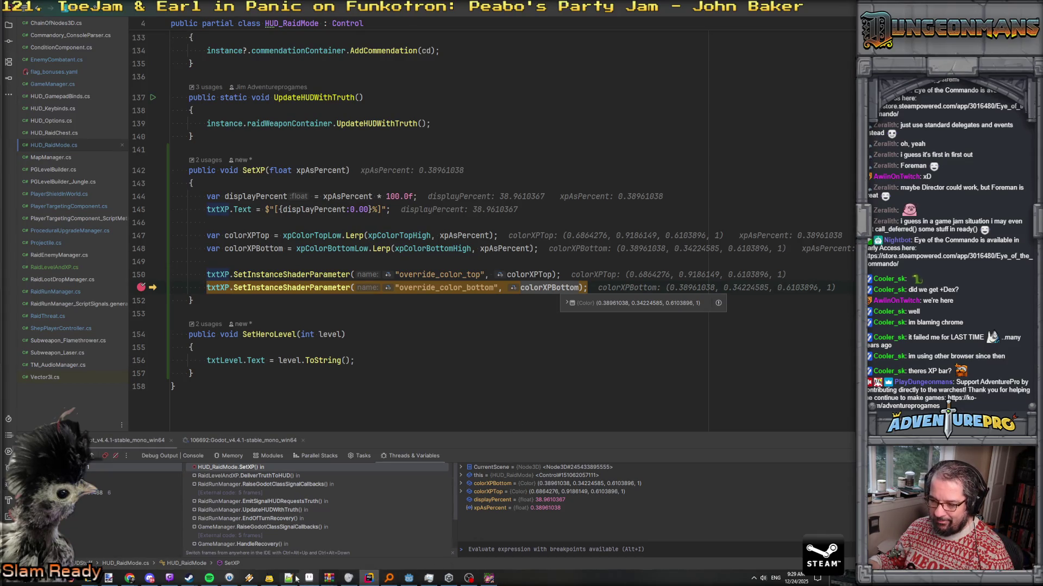
Set the middle #71698E stop's position to 40, previewing Radial before returning to Linear
mouse_move(131, 577)
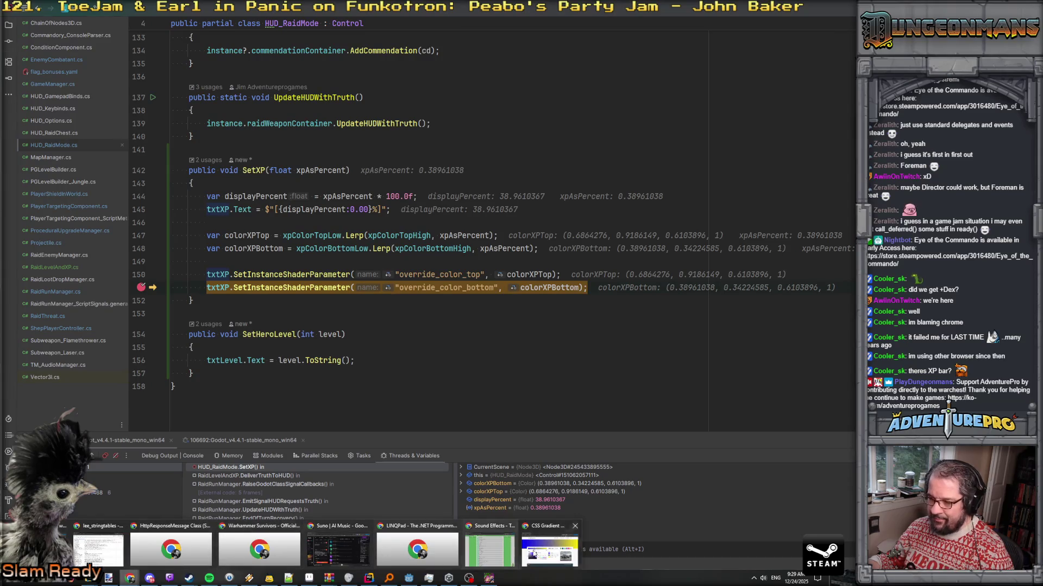
left_click(549, 549)
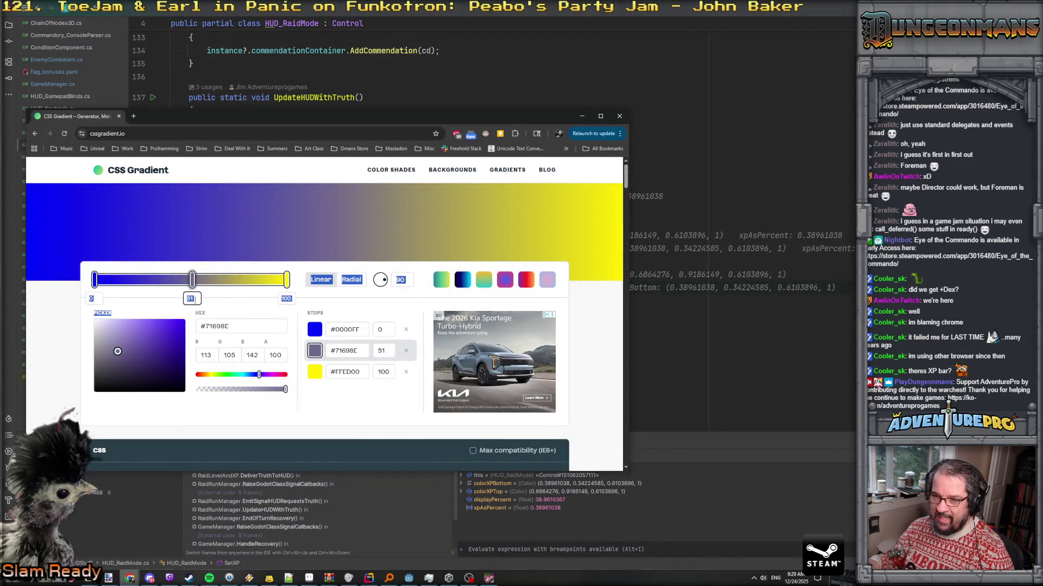
double_click(190, 298)
type("4")
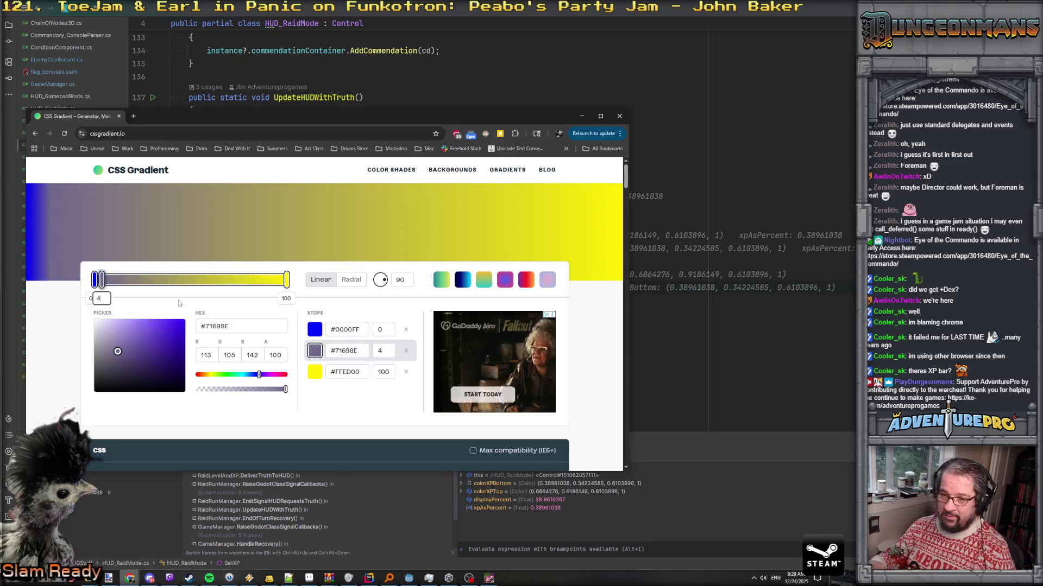
type("0")
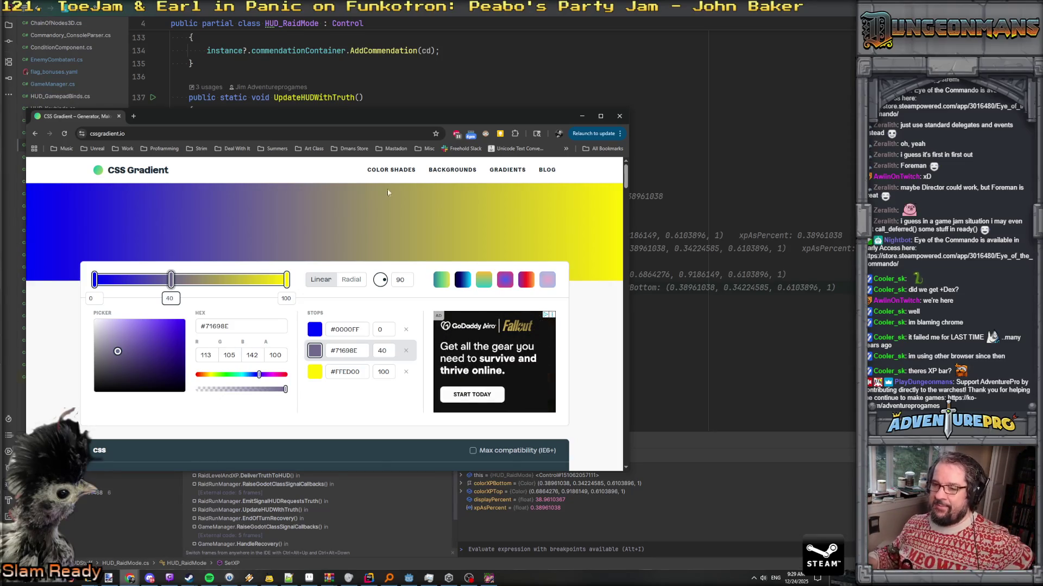
left_click(353, 281)
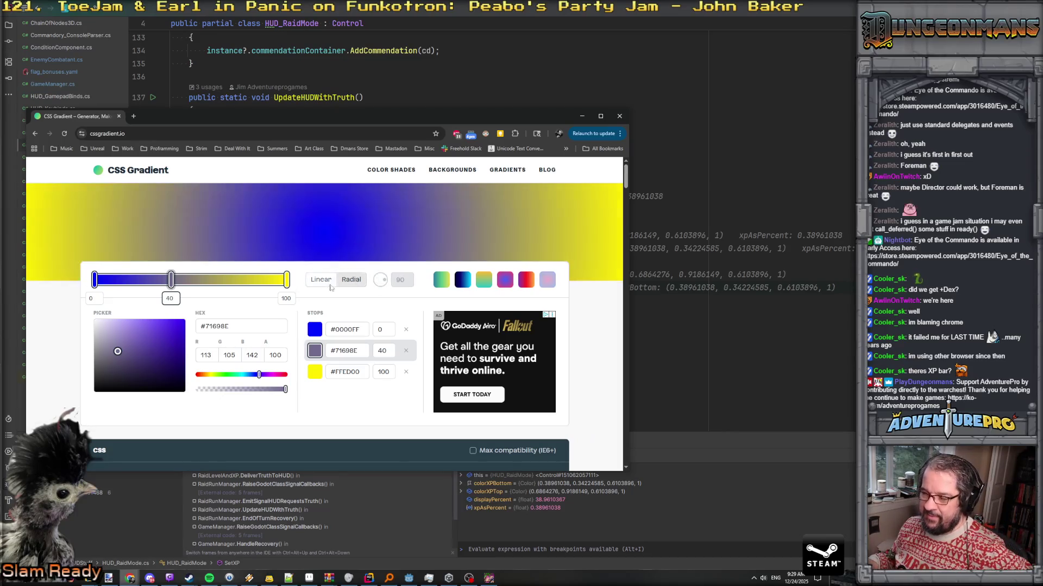
left_click(322, 286)
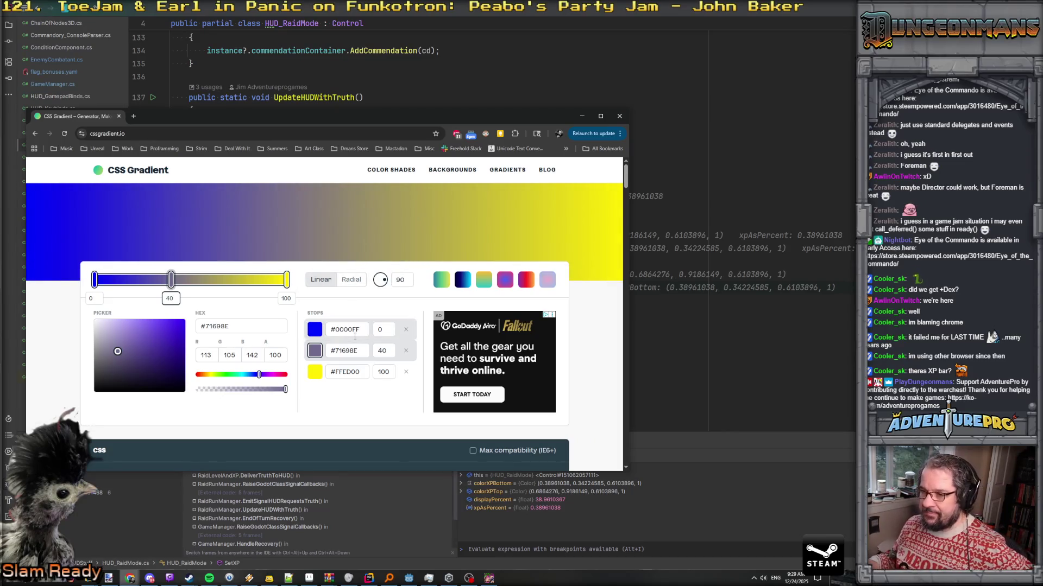
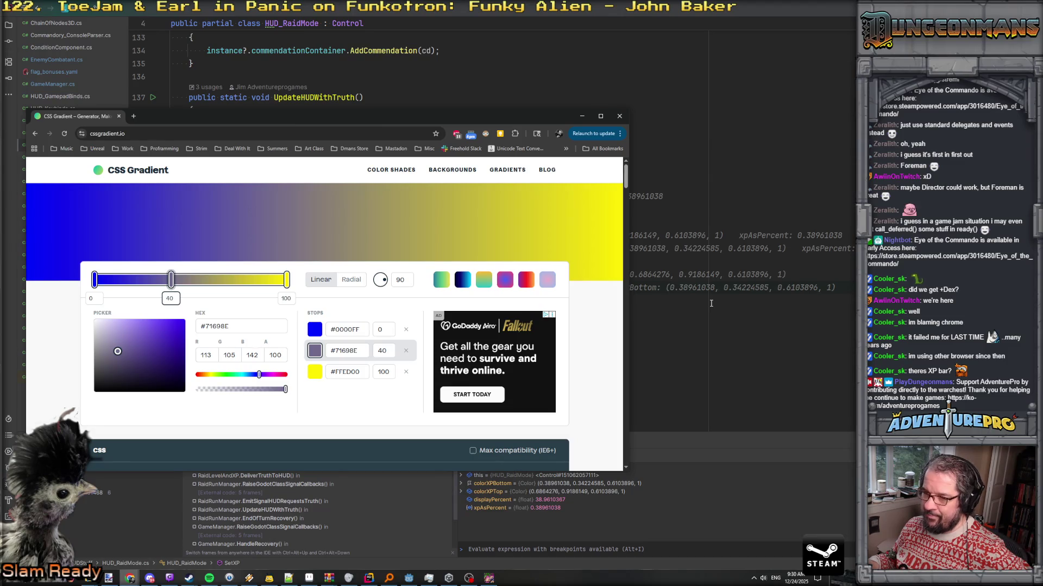
Launch Windows Calculator from the Start search with 'calc'
key("super")
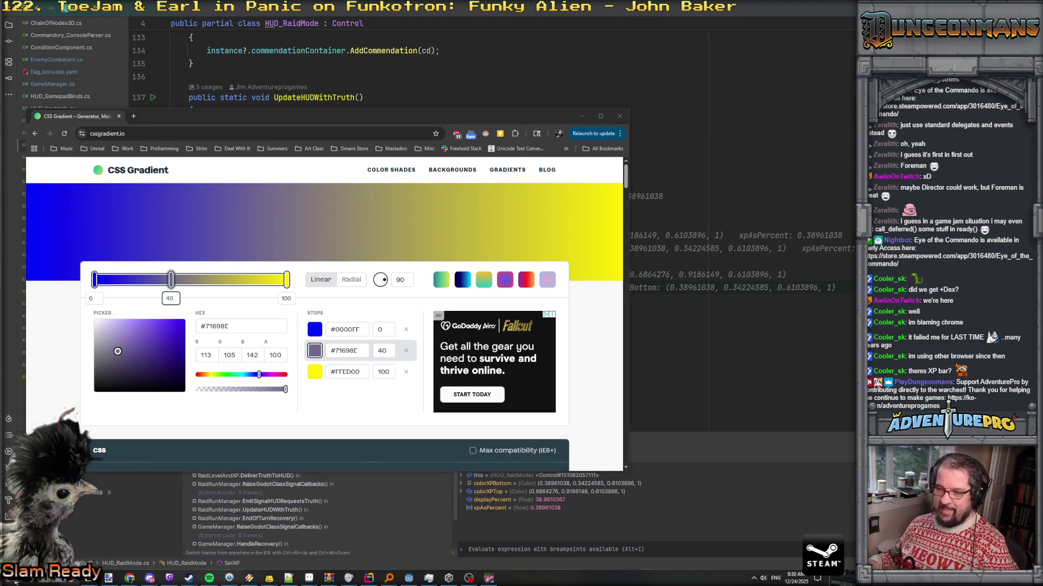
type("calc")
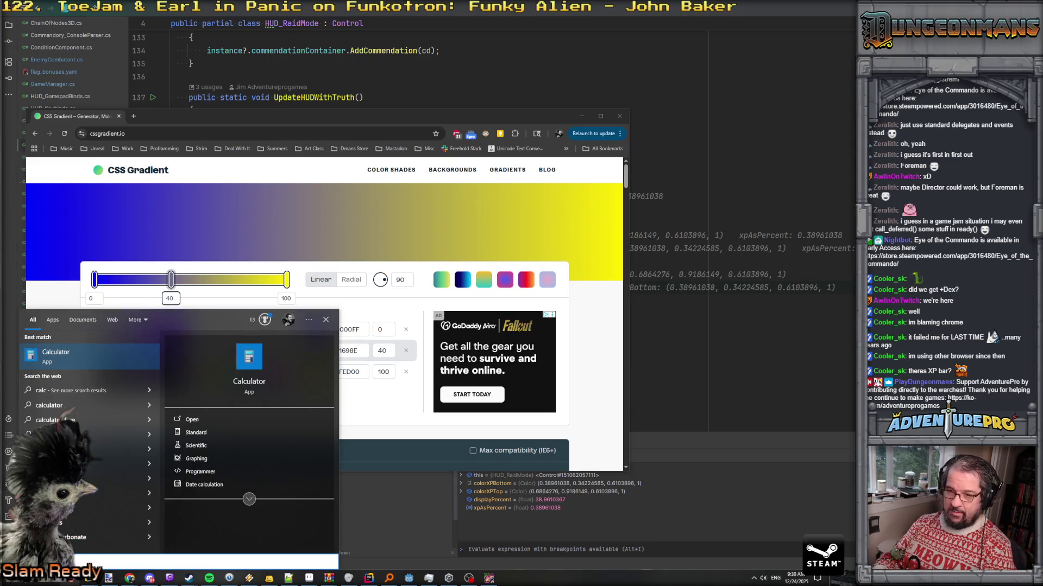
key("Return")
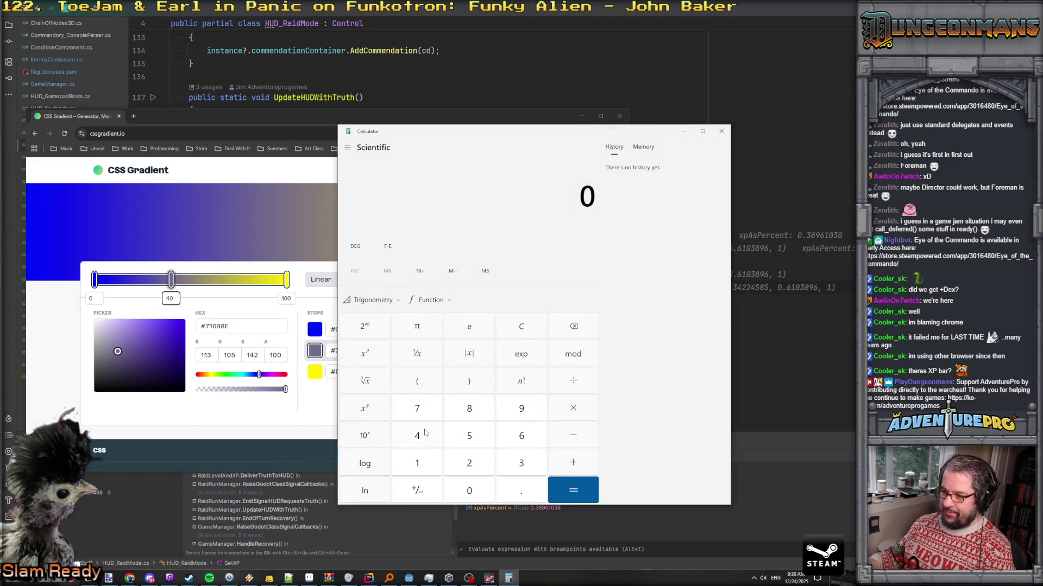
Compute 113 ÷ 255 (0.4431…) and move Calculator aside to the right
type("113")
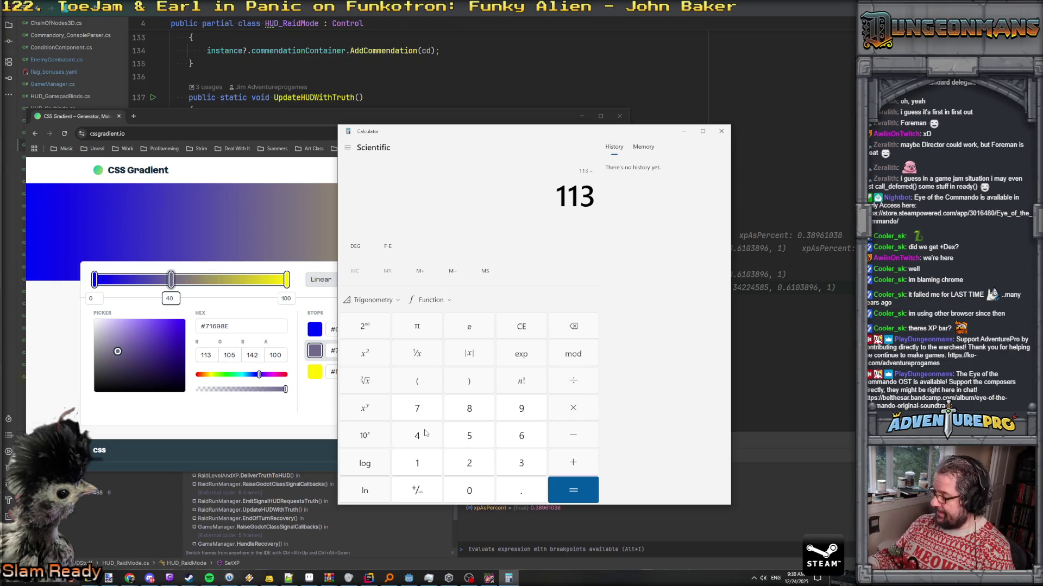
type("-255")
key("Return")
mouse_move(503, 116)
left_mouse_down()
mouse_move(687, 109)
mouse_move(622, 114)
mouse_move(490, 96)
left_mouse_up()
mouse_move(646, 133)
left_mouse_down()
mouse_move(1042, 140)
mouse_move(1042, 46)
left_mouse_up()
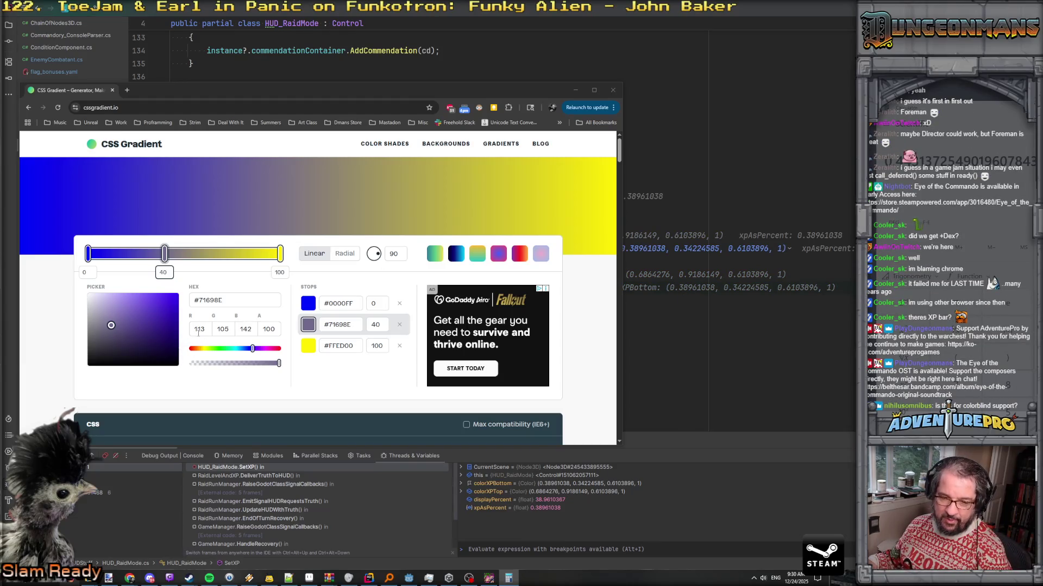
Place Calculator's 0.4431… result at the top right beside the gradient stops, then return to Godot
left_click_drag(275, 83, 273, 74)
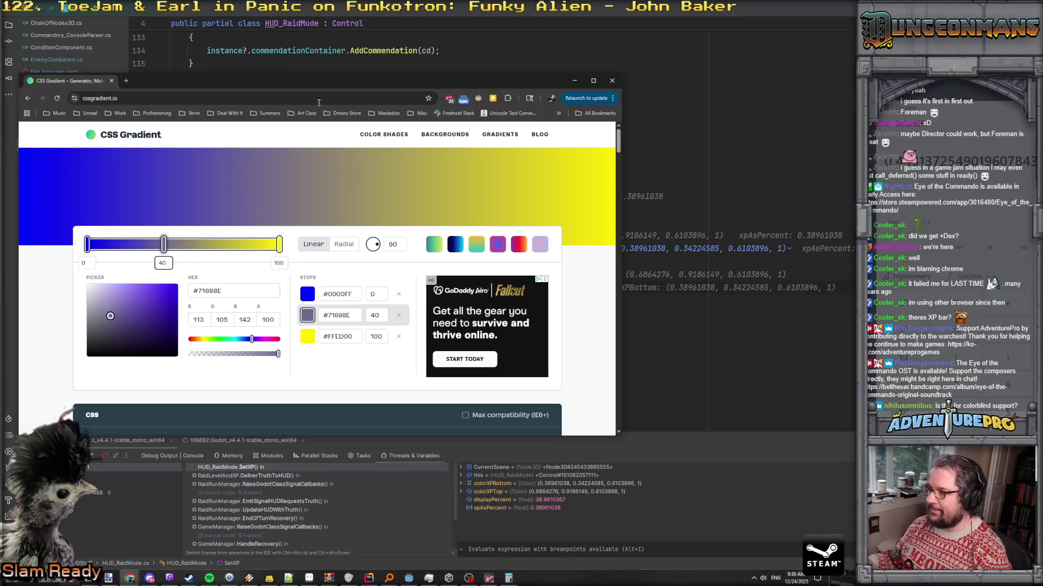
mouse_move(1042, 46)
left_mouse_down()
mouse_move(1042, 358)
mouse_move(644, 367)
mouse_move(581, 343)
left_mouse_up()
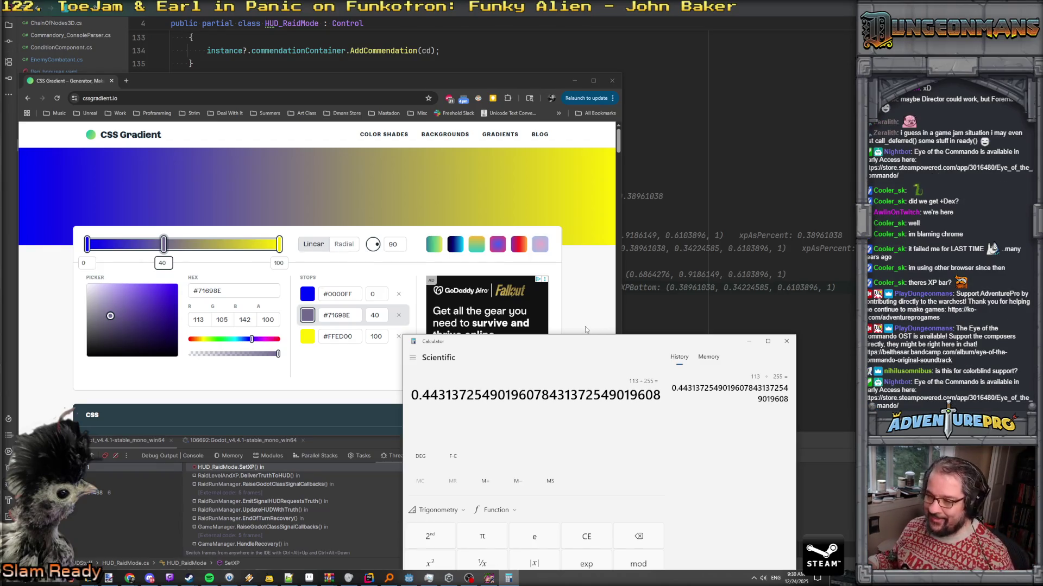
mouse_move(603, 341)
left_mouse_down()
mouse_move(670, 298)
mouse_move(892, 23)
mouse_move(891, 63)
left_mouse_up()
mouse_move(408, 578)
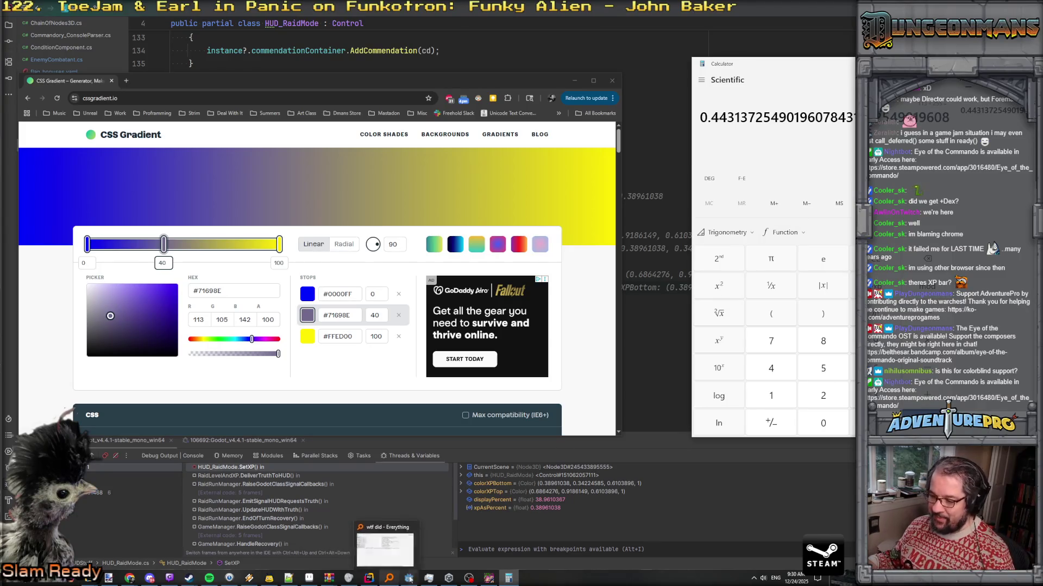
left_click(386, 546)
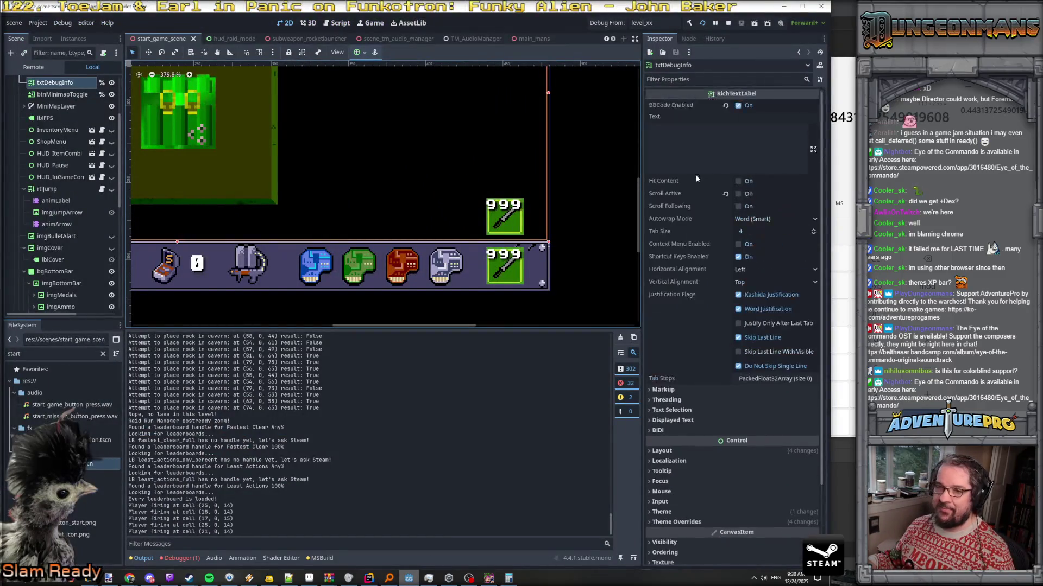
Close the raid_mode_manager, enemy_gatling_t_1, projectile_fake_thrown_knife and subweapon_shield scene tabs
scroll(48, 97, "up", 4)
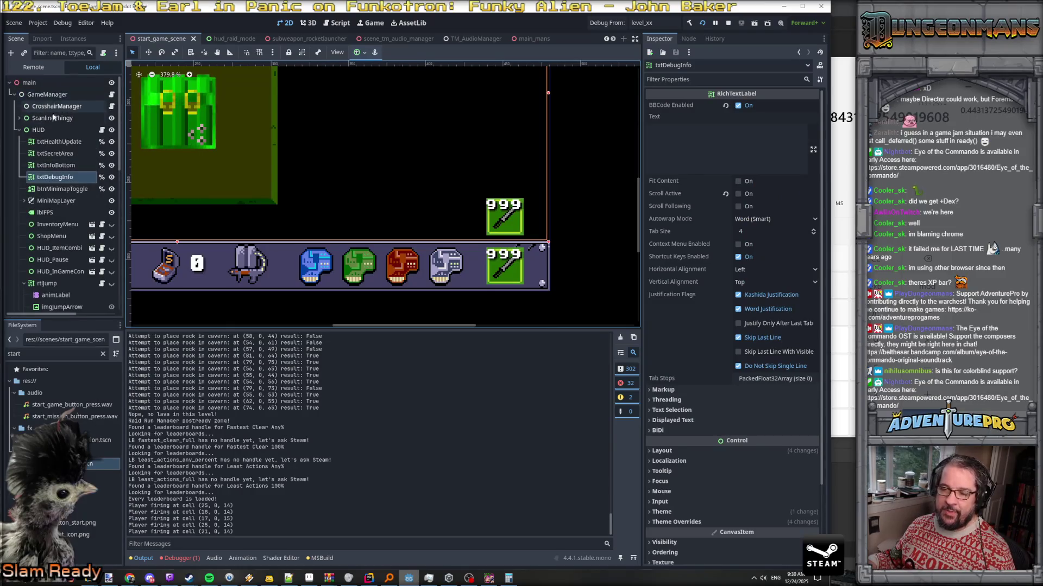
scroll(60, 190, "down", 8)
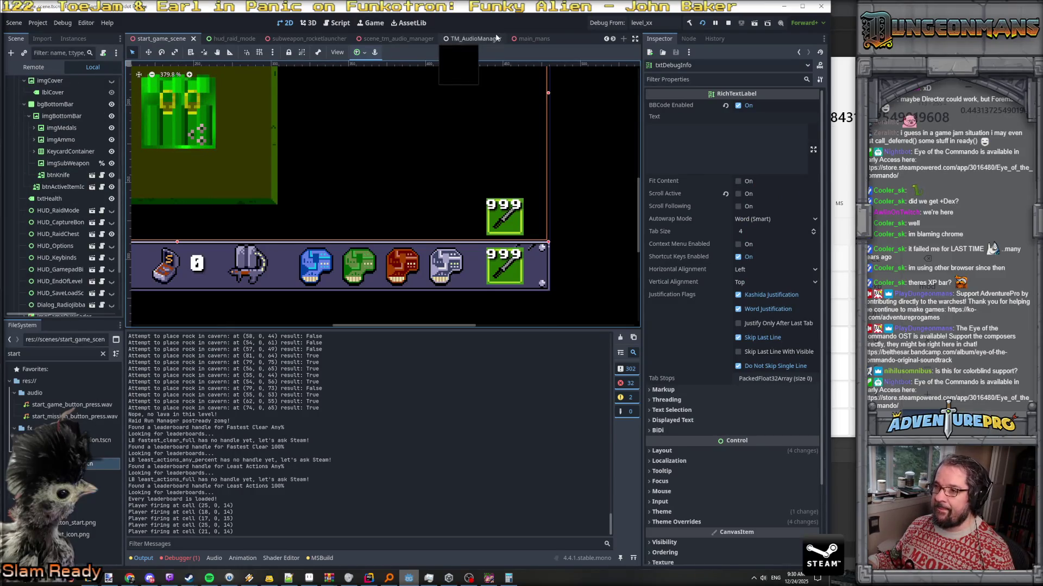
left_click(613, 38)
left_click(613, 38)
left_click(613, 38)
left_click(613, 38)
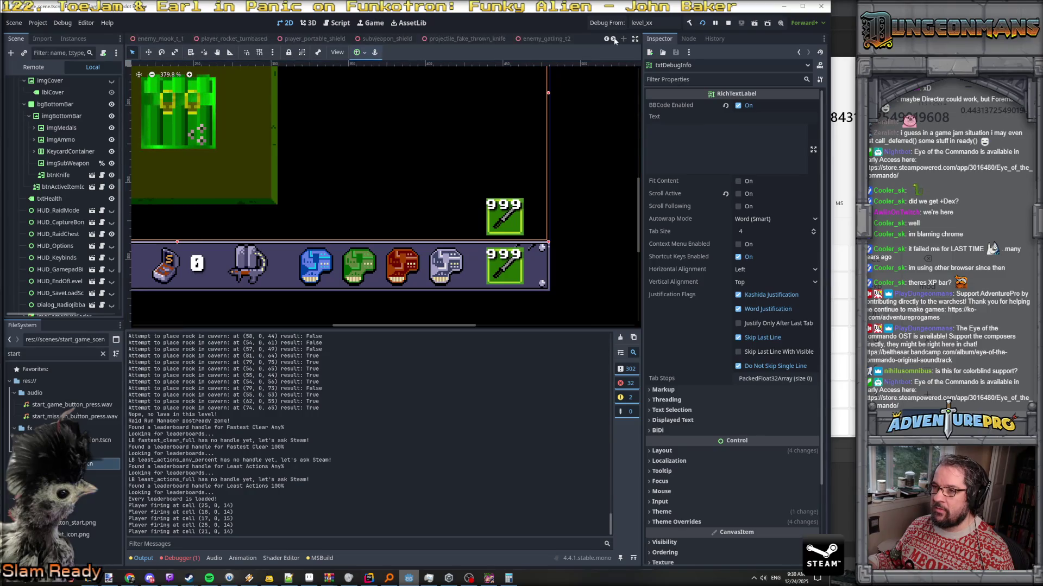
left_click(537, 38)
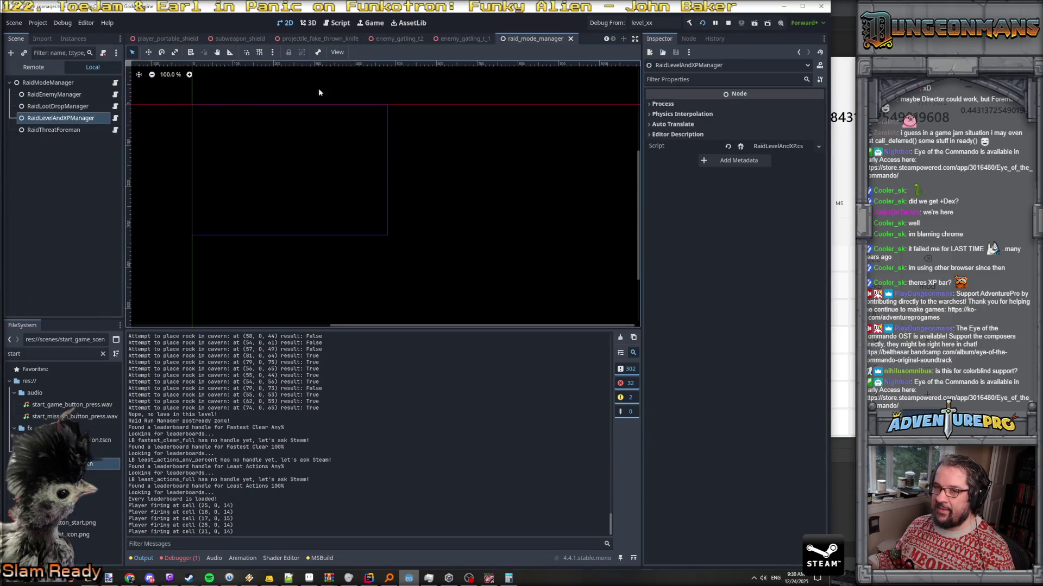
left_click(571, 38)
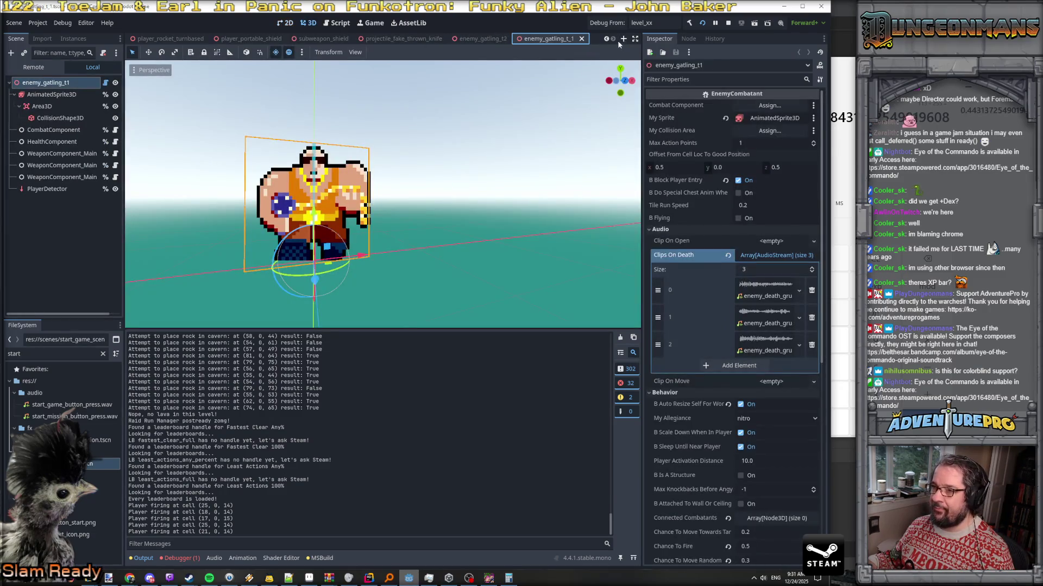
left_click(581, 38)
left_click(580, 39)
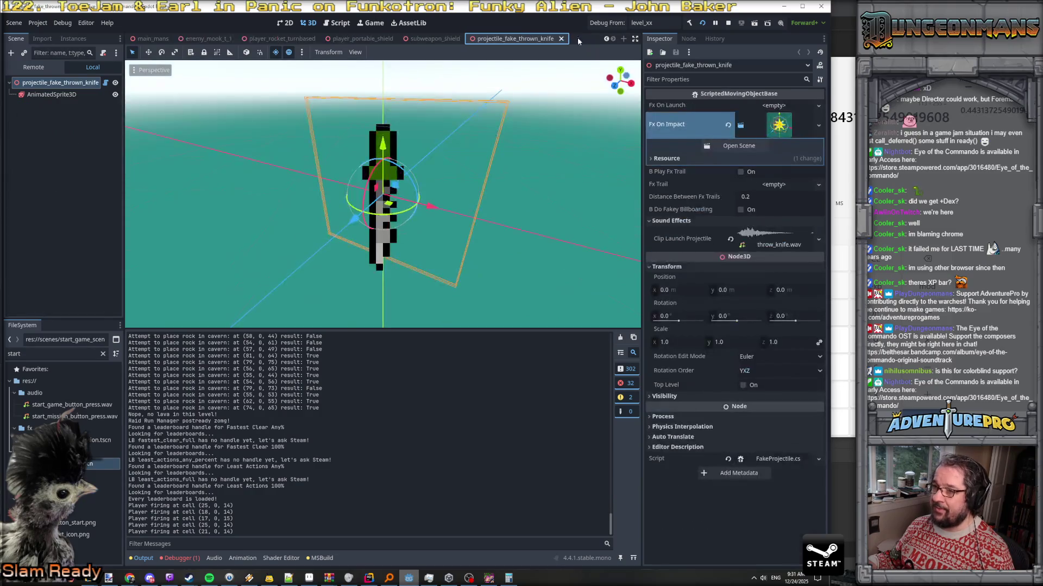
left_click(561, 39)
left_click(560, 39)
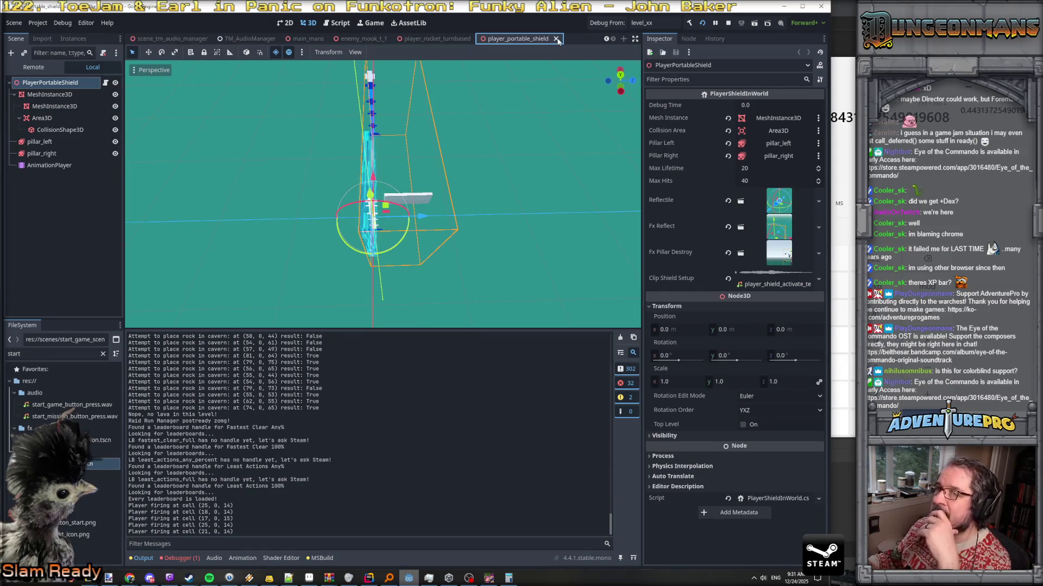
Delete the second MeshInstance3D from player_portable_shield and save the scene
left_click(57, 121)
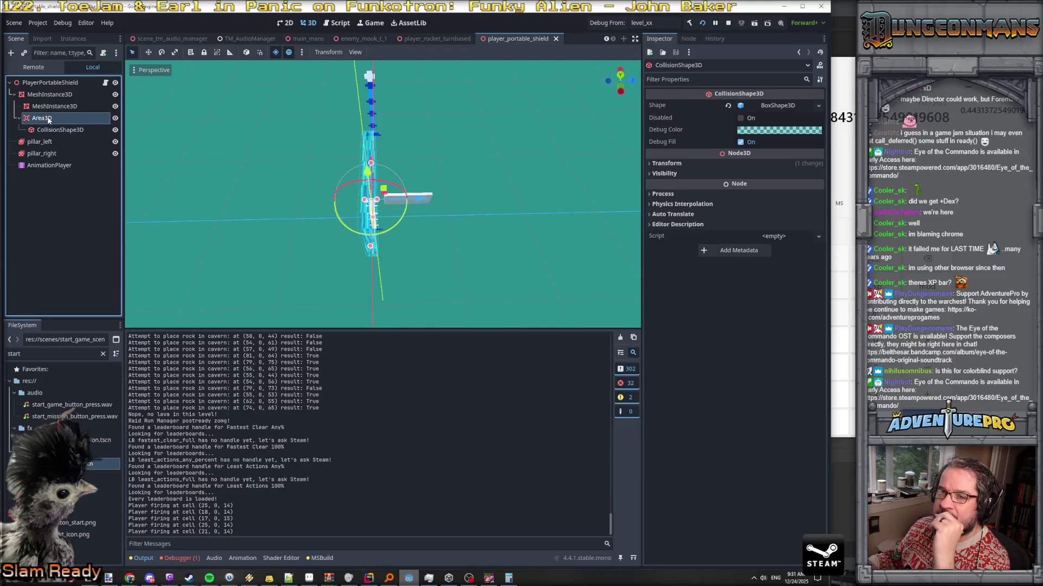
left_click(57, 107)
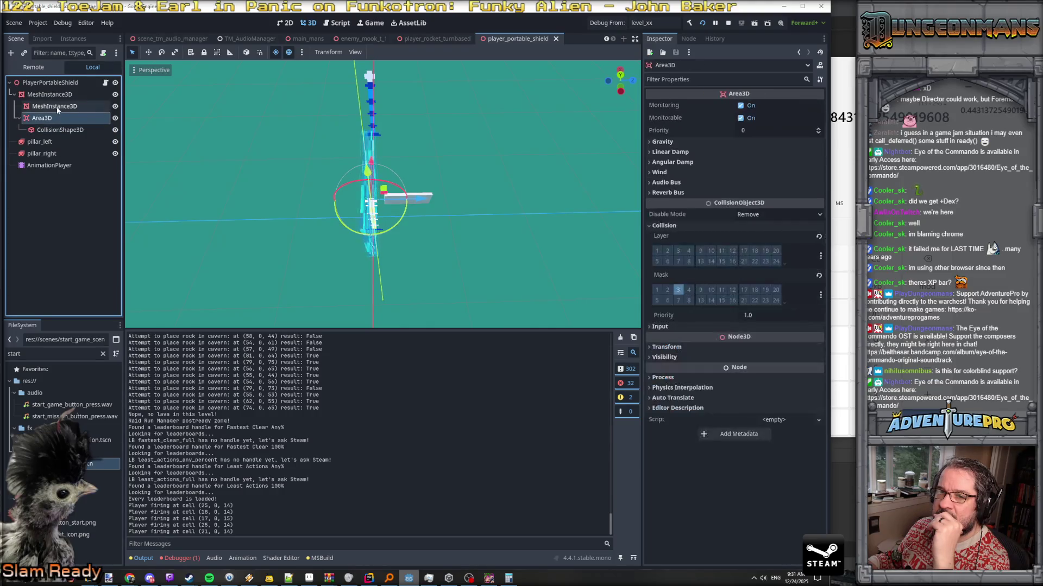
key("Delete")
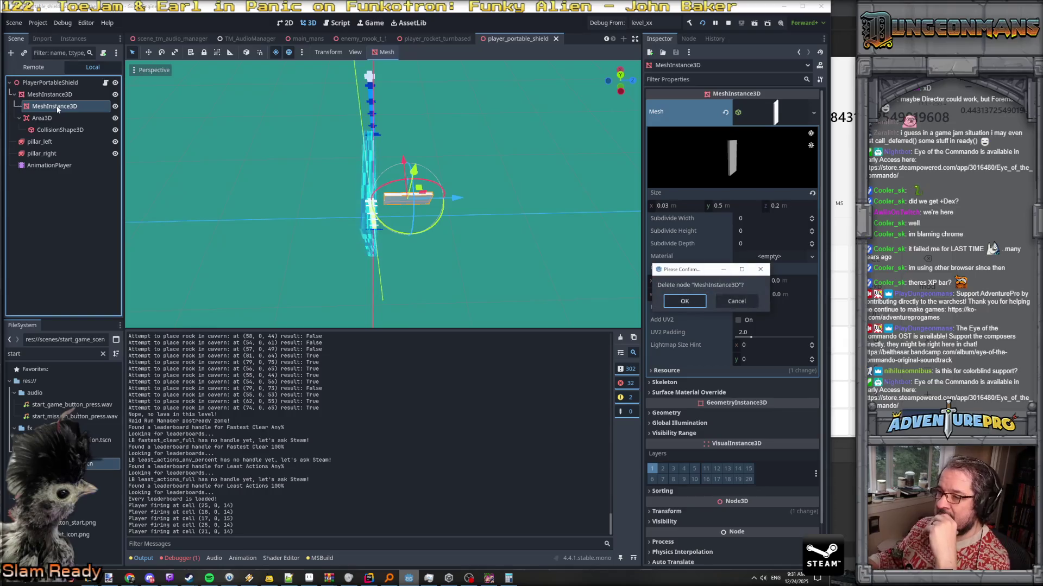
left_click(682, 301)
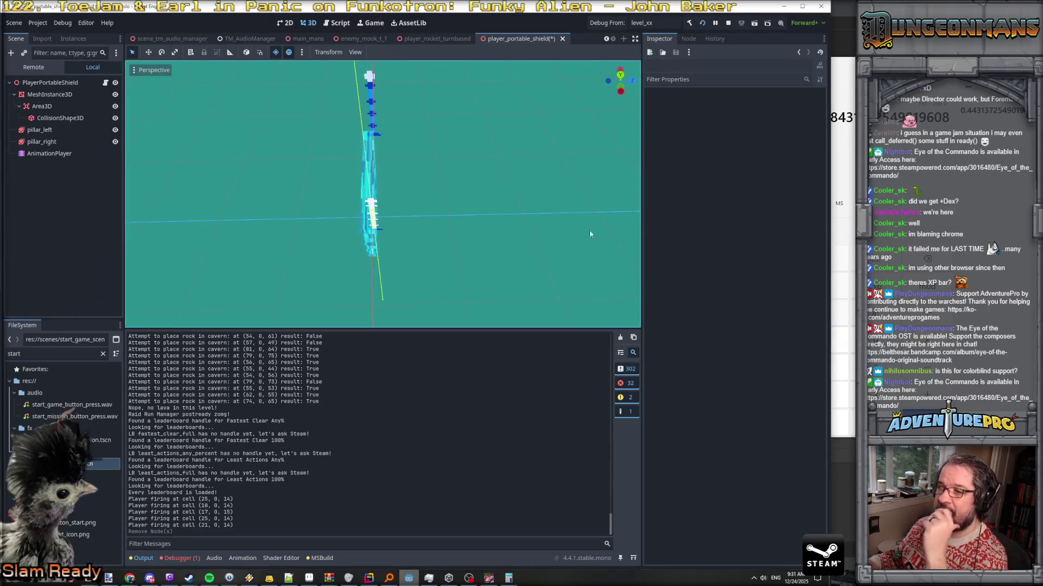
key("ctrl+s")
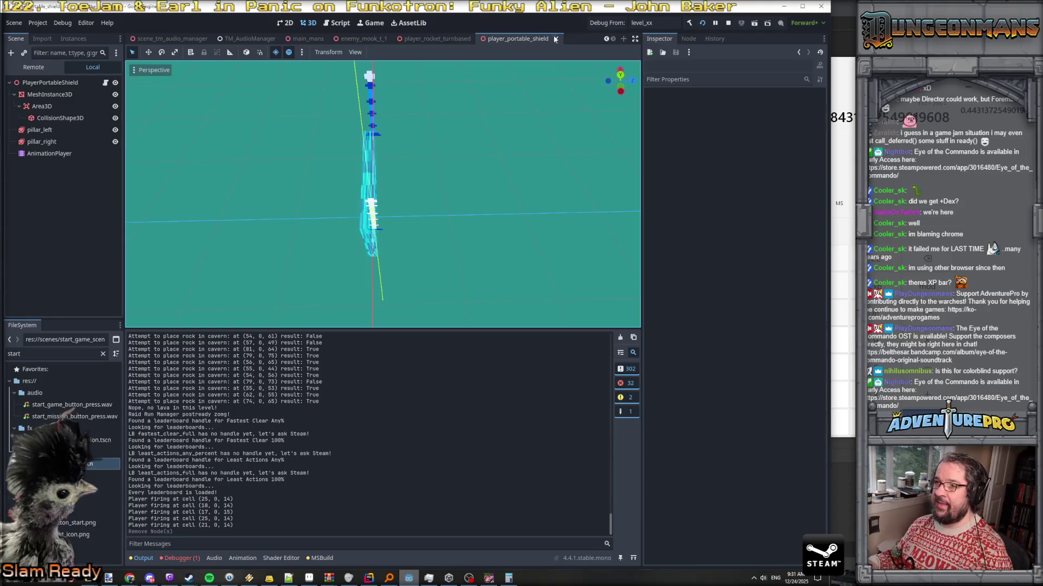
Close the remaining scene tabs down to hud_raid_mode, setting the enemy sprite's animation to idle
left_click(555, 39)
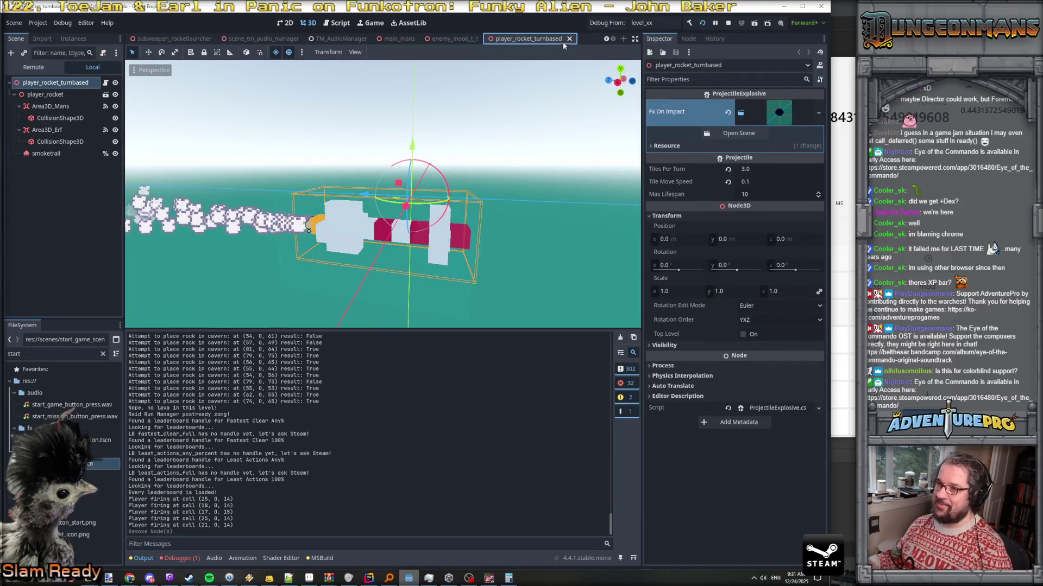
left_click(569, 39)
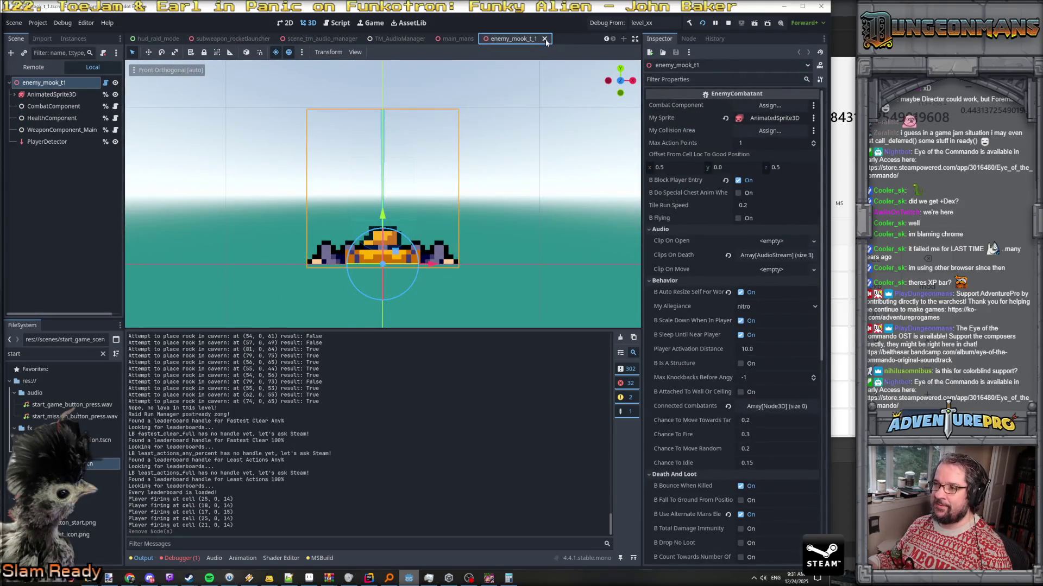
left_click(51, 94)
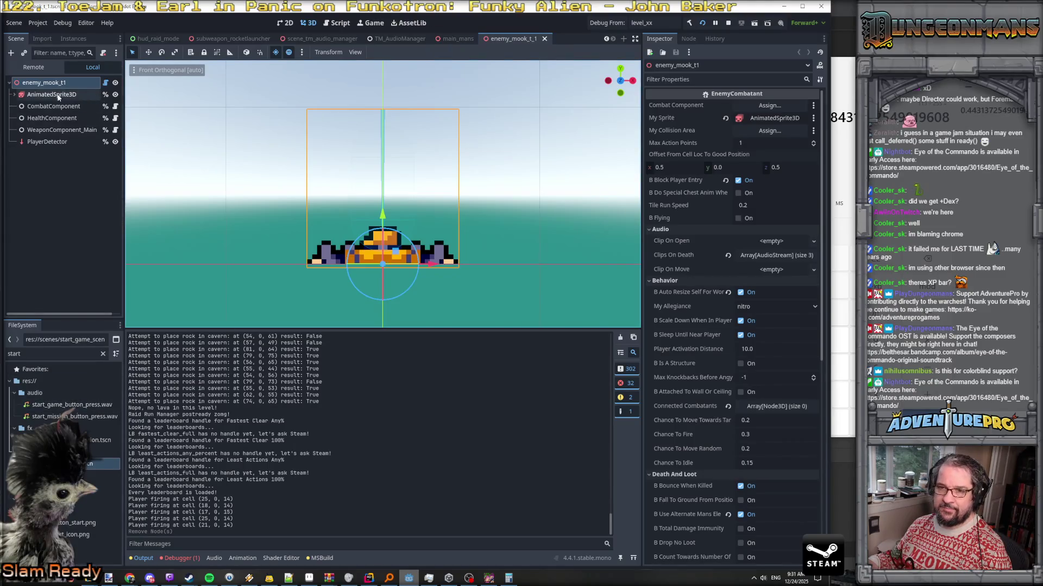
left_click(154, 453)
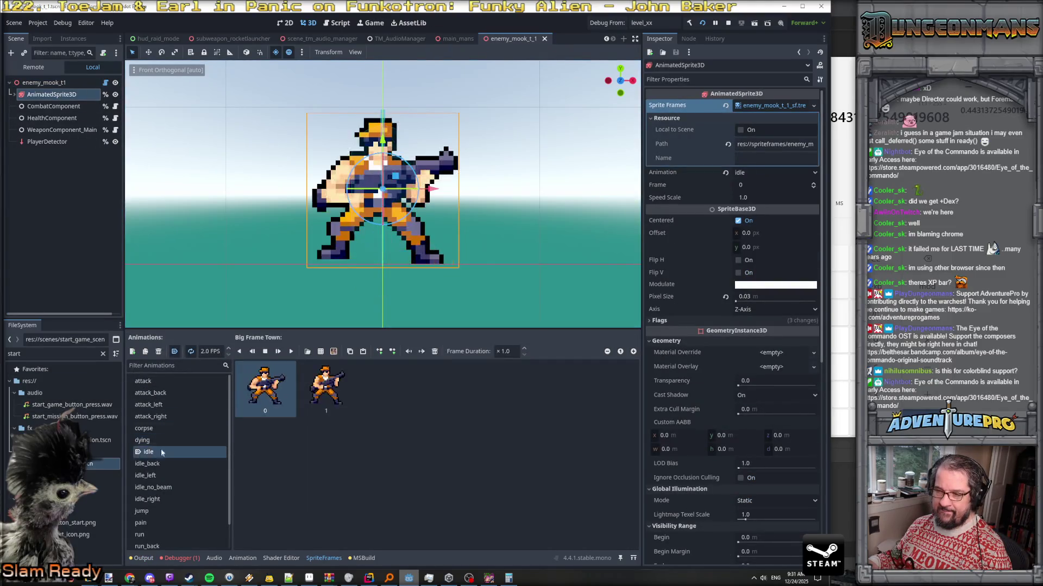
left_click(544, 39)
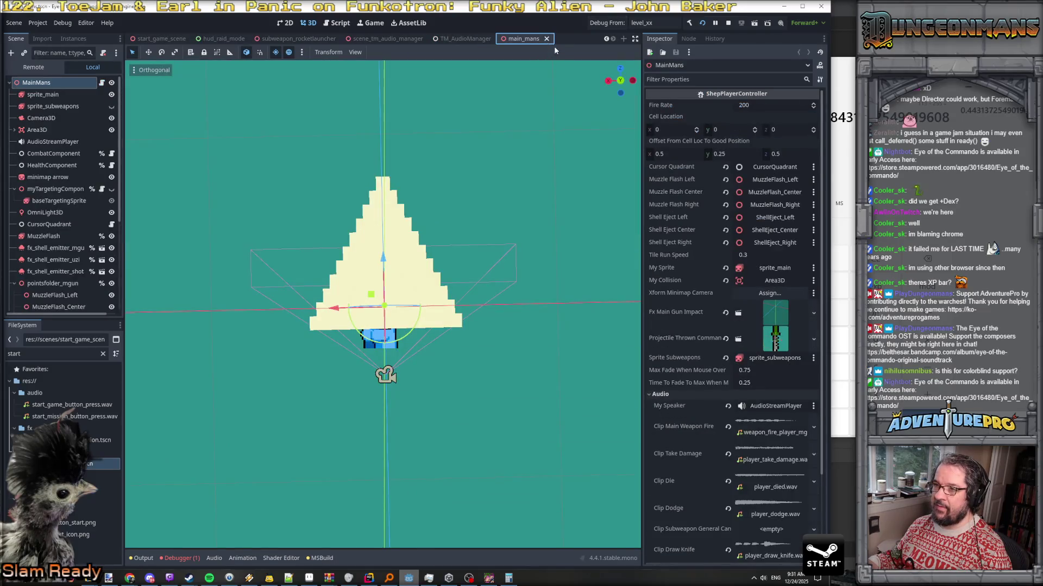
left_click(546, 39)
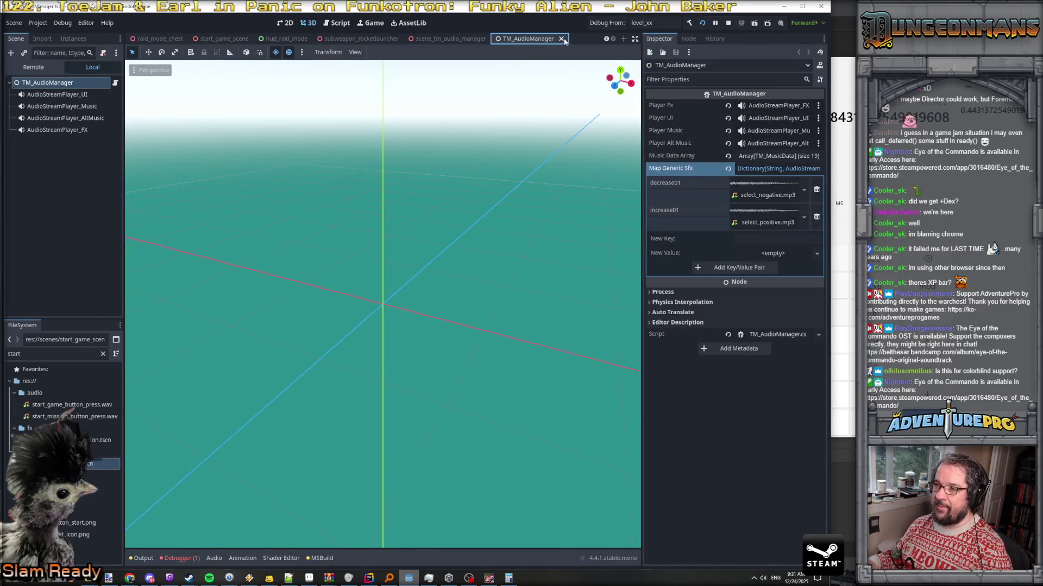
left_click(562, 39)
left_click(561, 38)
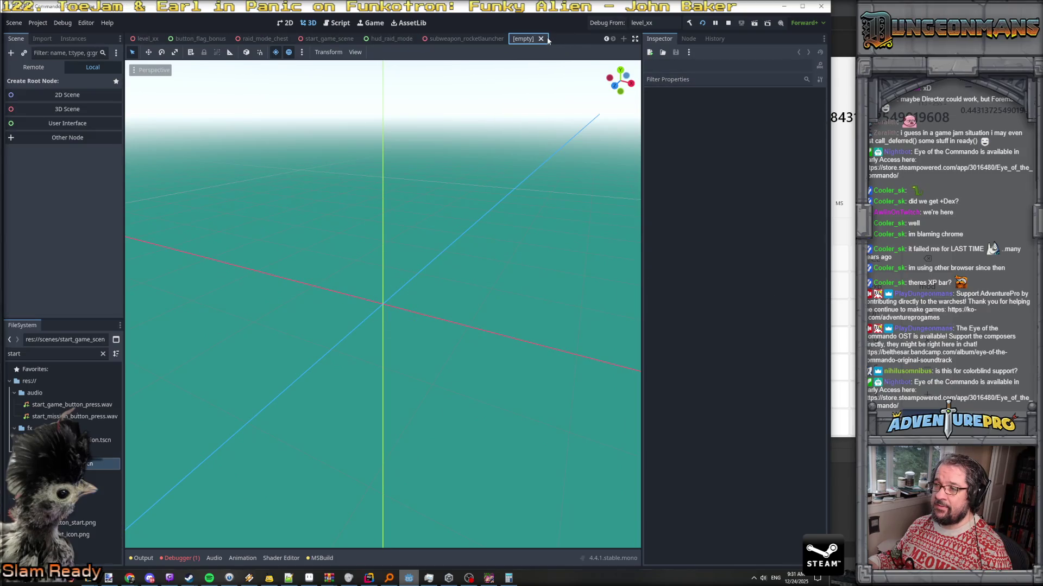
left_click(540, 39)
left_click(515, 39)
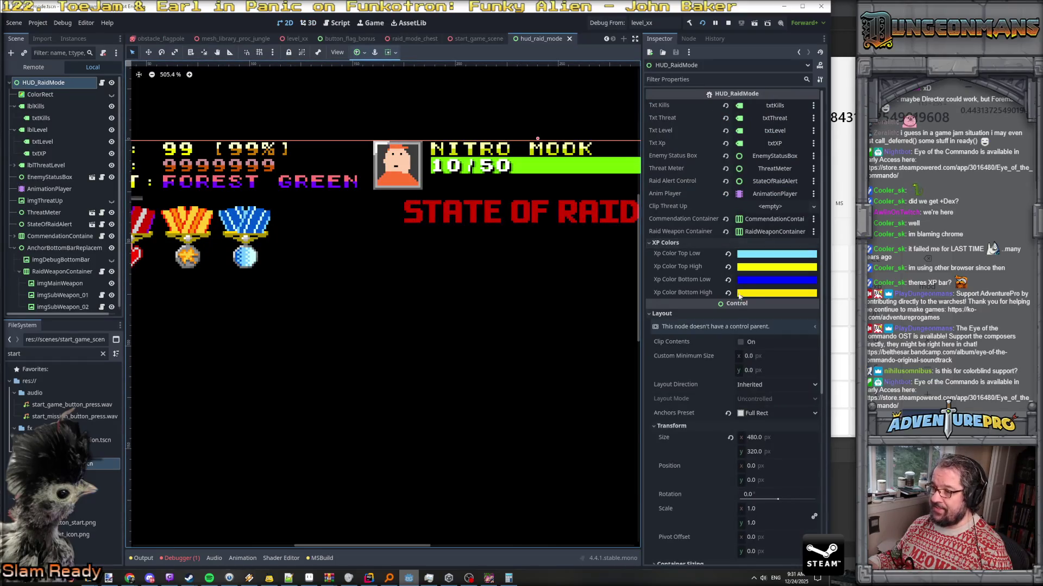
Bring up Rider paused at the SetXP breakpoint, showing xpAsPercent 0.38961038
mouse_move(750, 298)
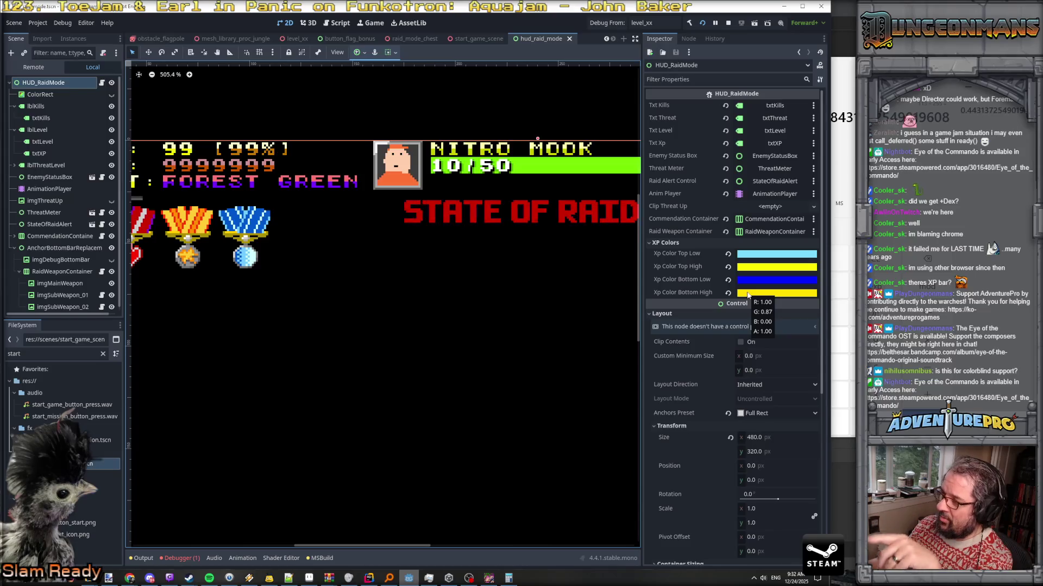
key("alt+Tab")
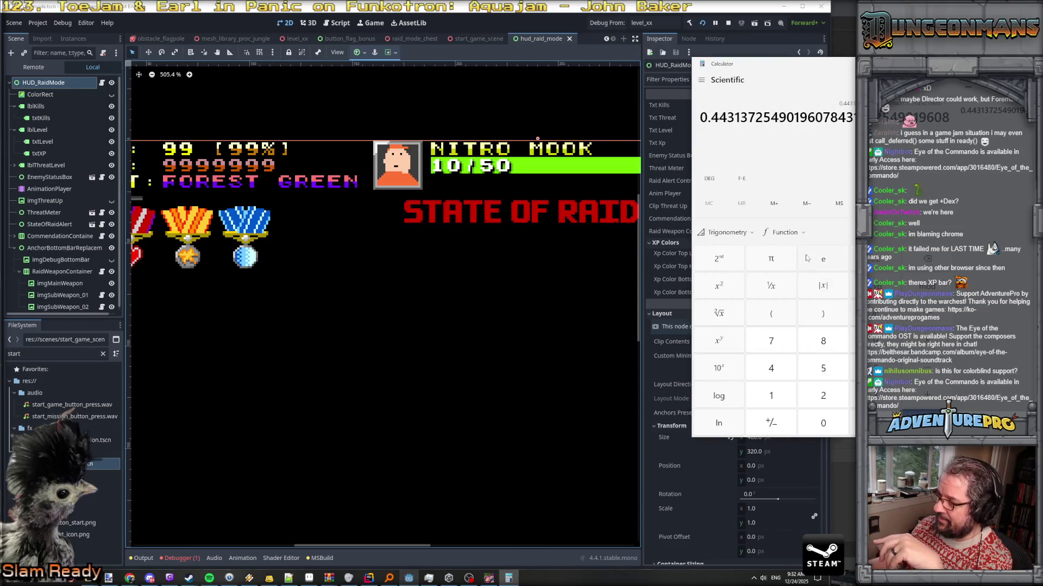
left_click(841, 64)
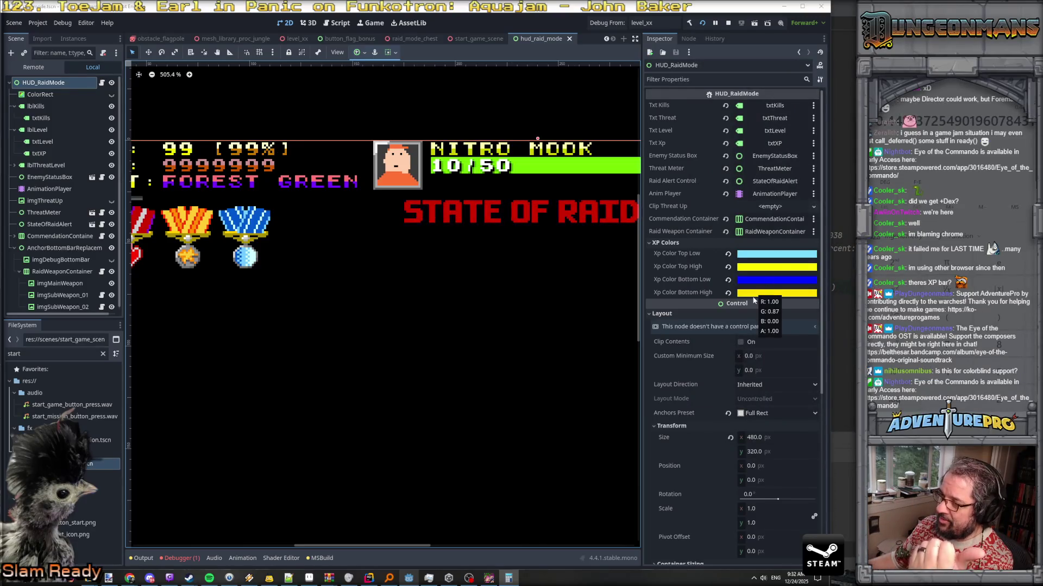
key("alt+Tab")
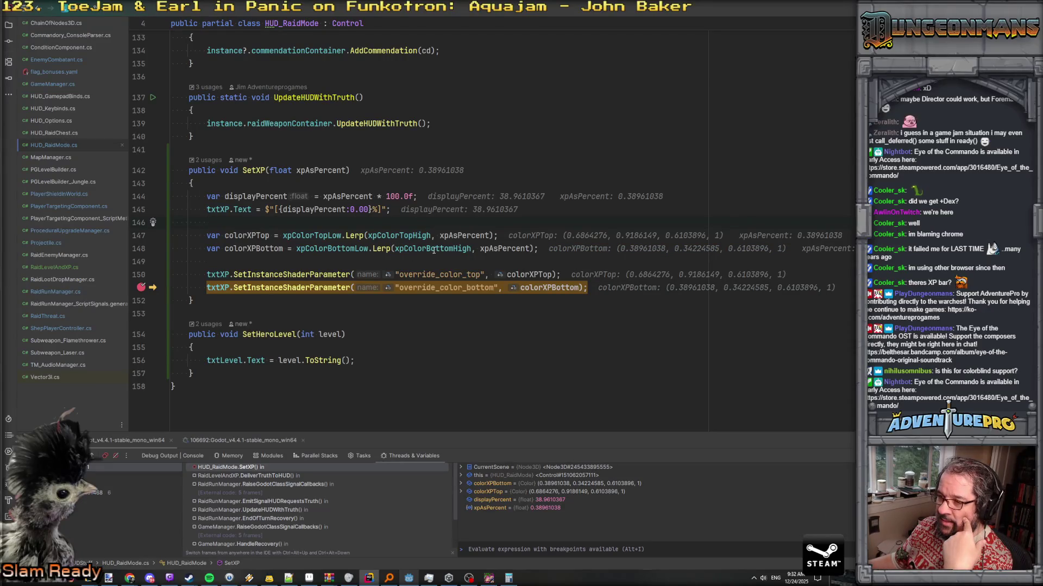
mouse_move(433, 250)
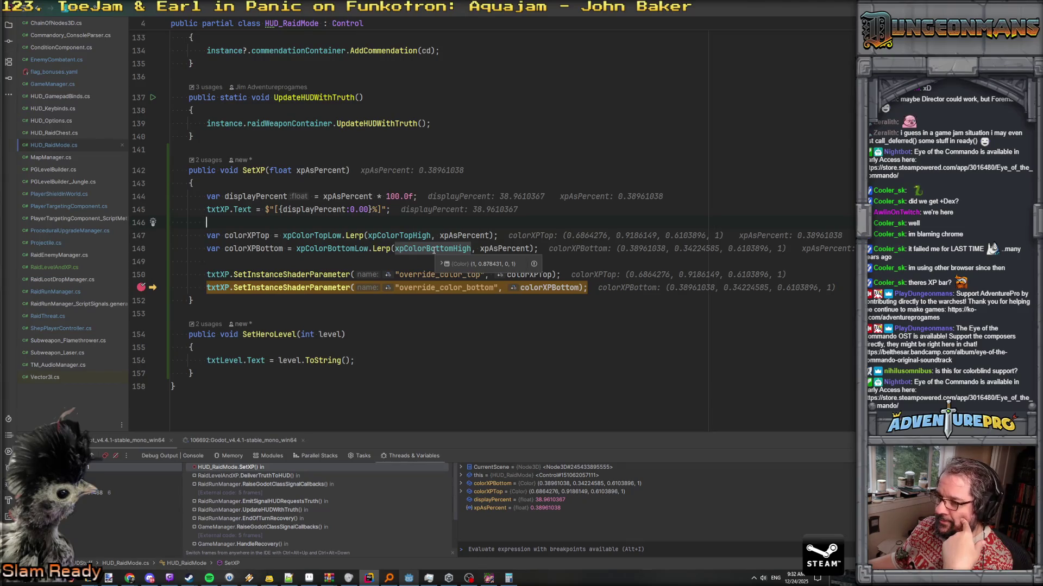
mouse_move(401, 233)
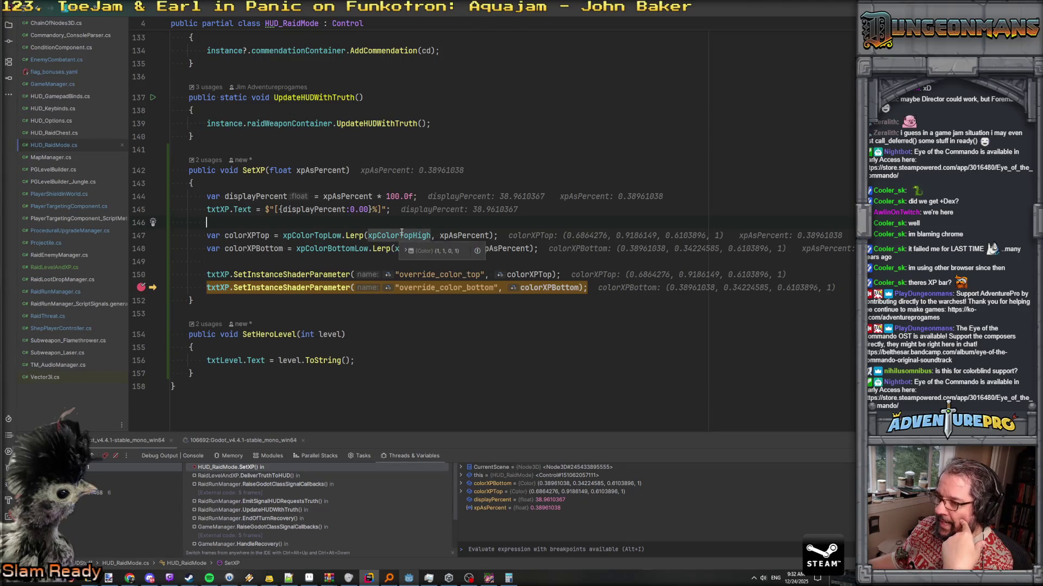
mouse_move(323, 236)
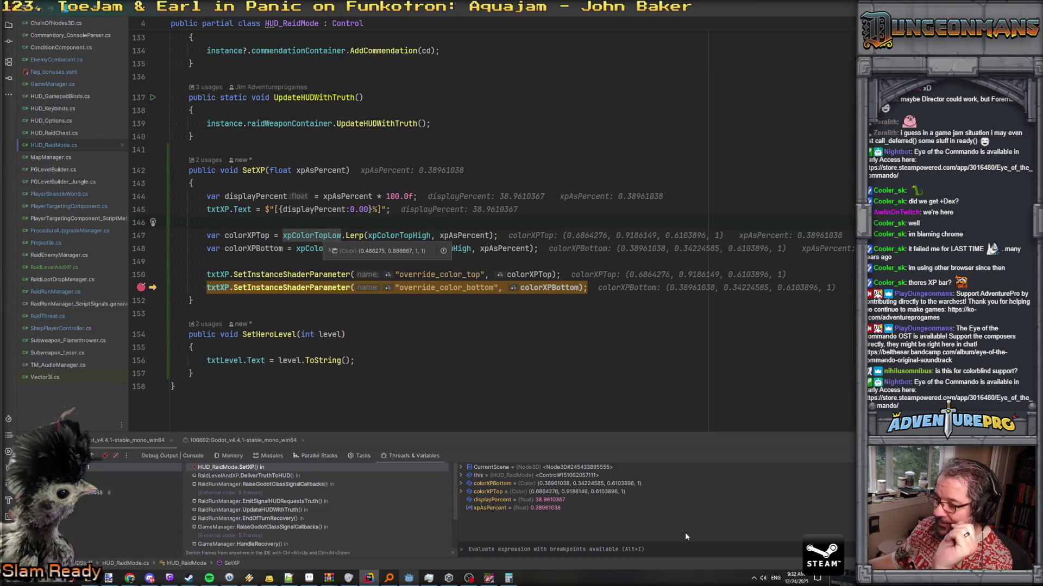
left_click(409, 578)
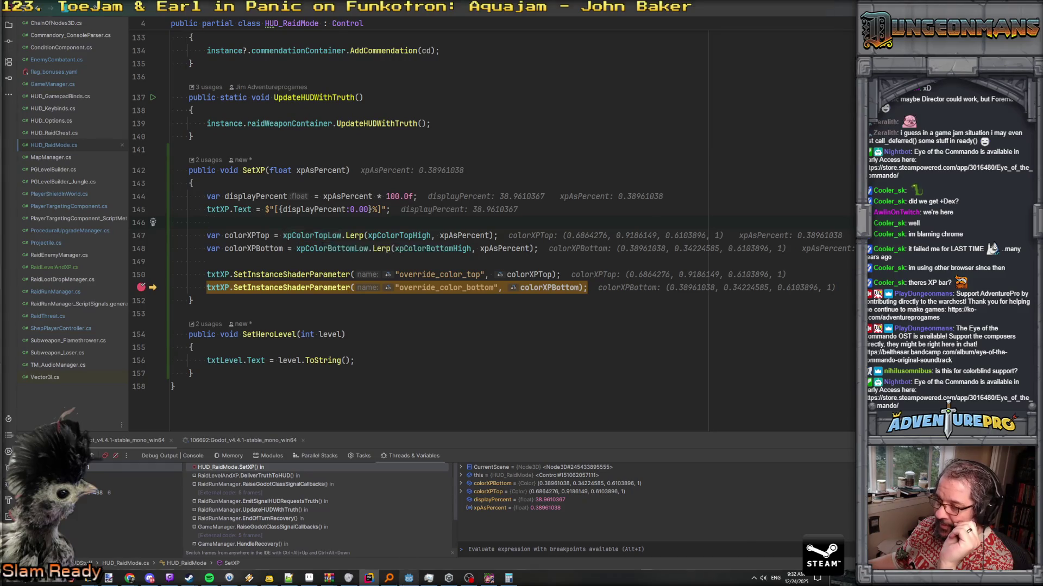
mouse_move(751, 257)
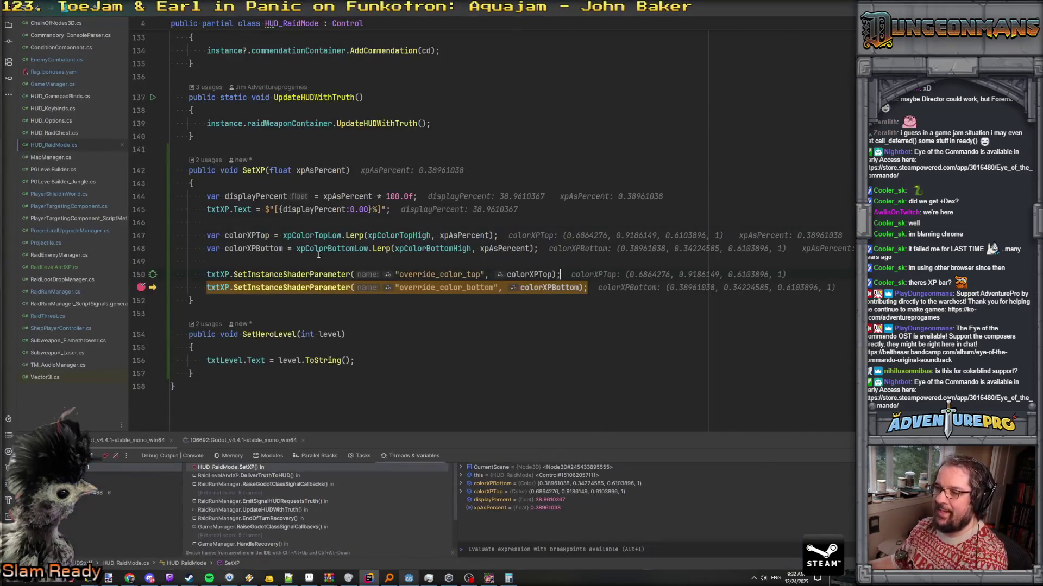
mouse_move(274, 288)
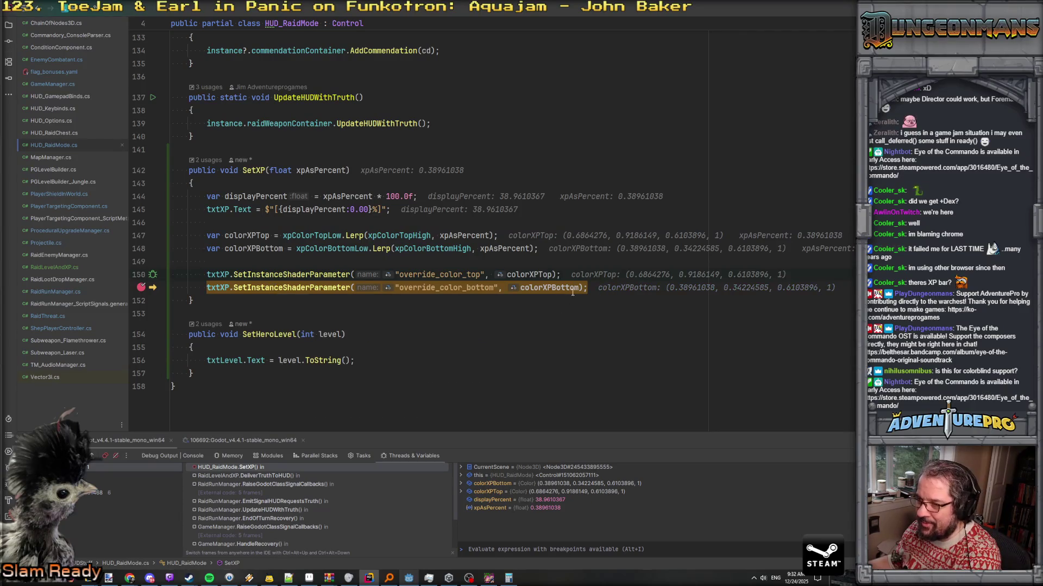
mouse_move(556, 290)
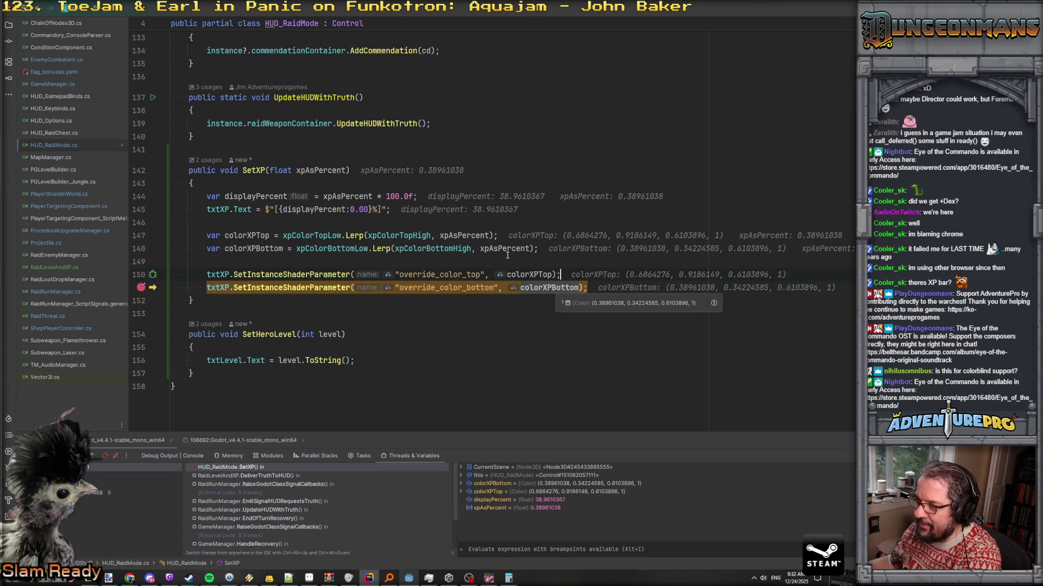
mouse_move(505, 250)
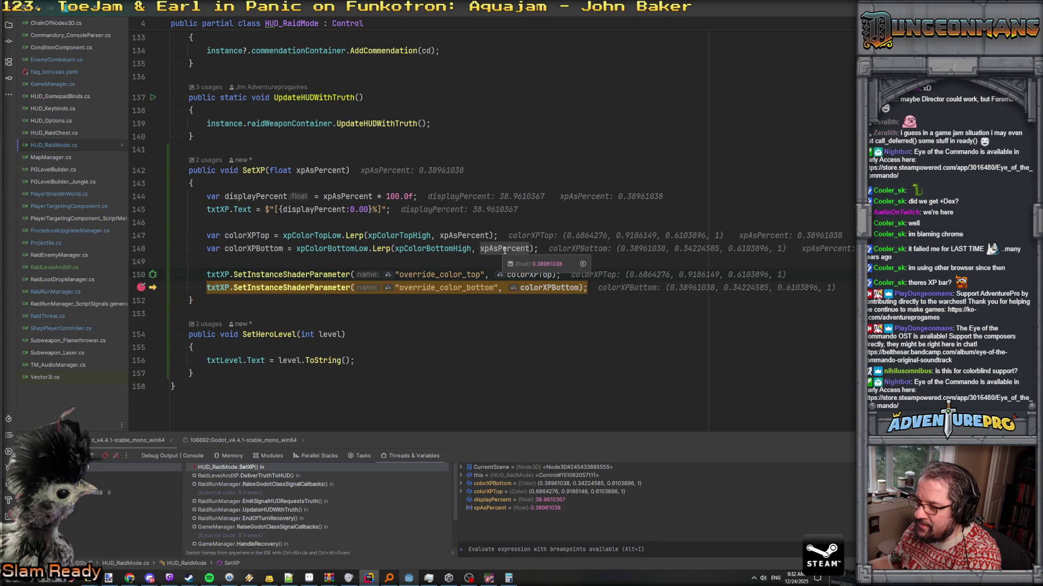
mouse_move(381, 248)
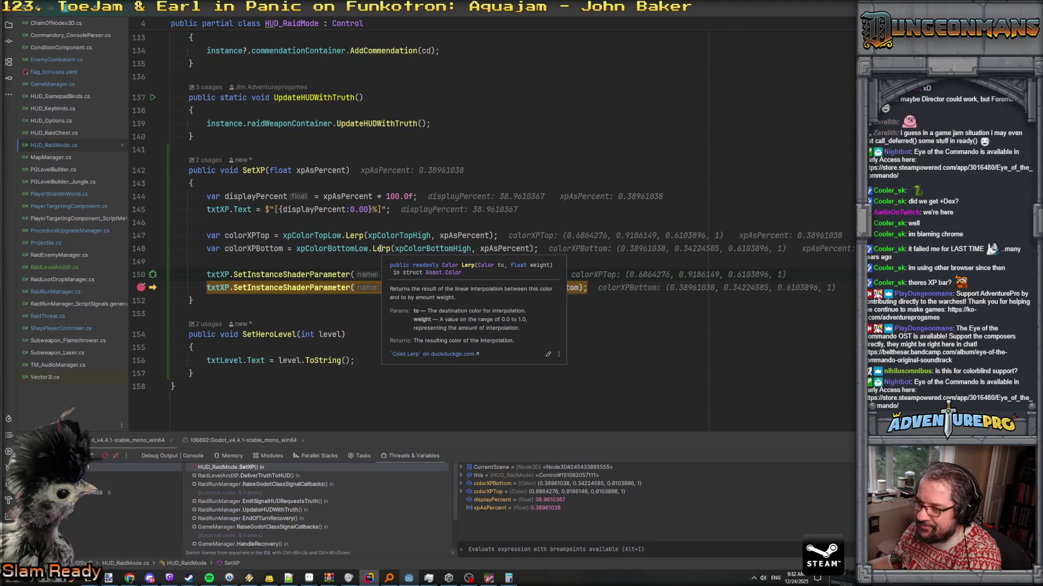
mouse_move(500, 248)
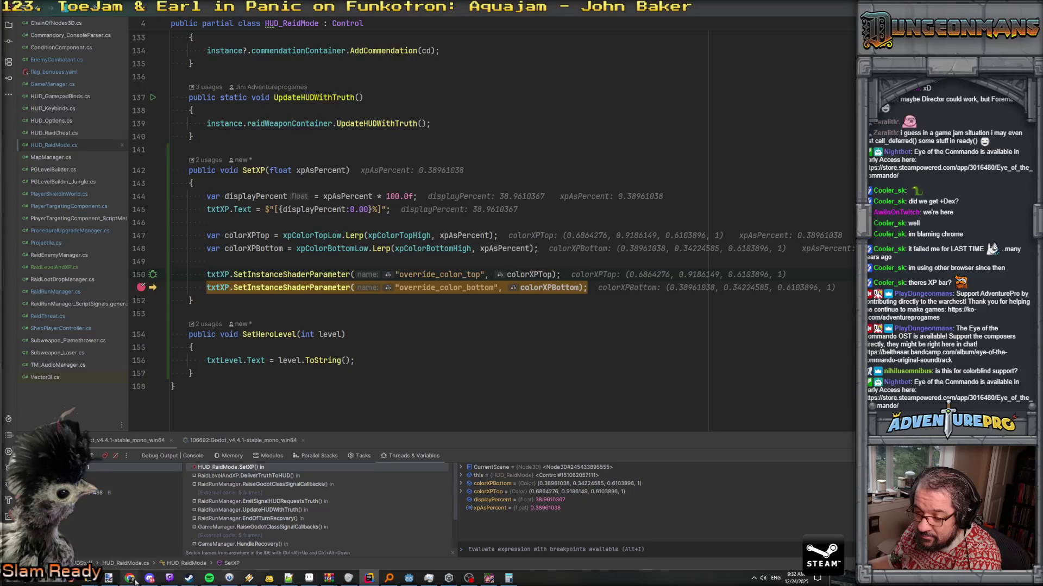
Set the CSS Gradient middle stop's position to 38
mouse_move(130, 579)
left_click(525, 531)
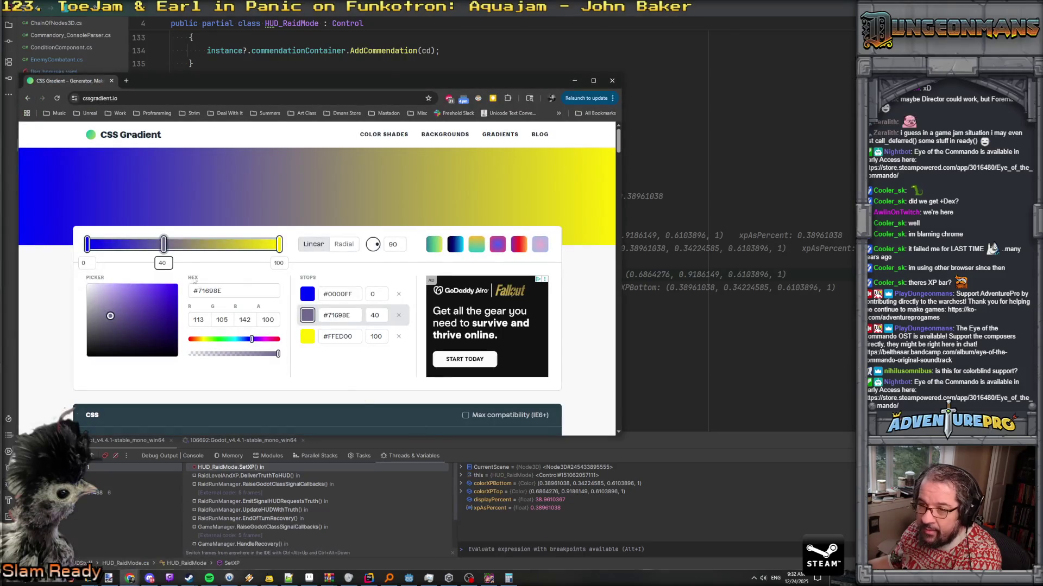
double_click(155, 265)
type("38")
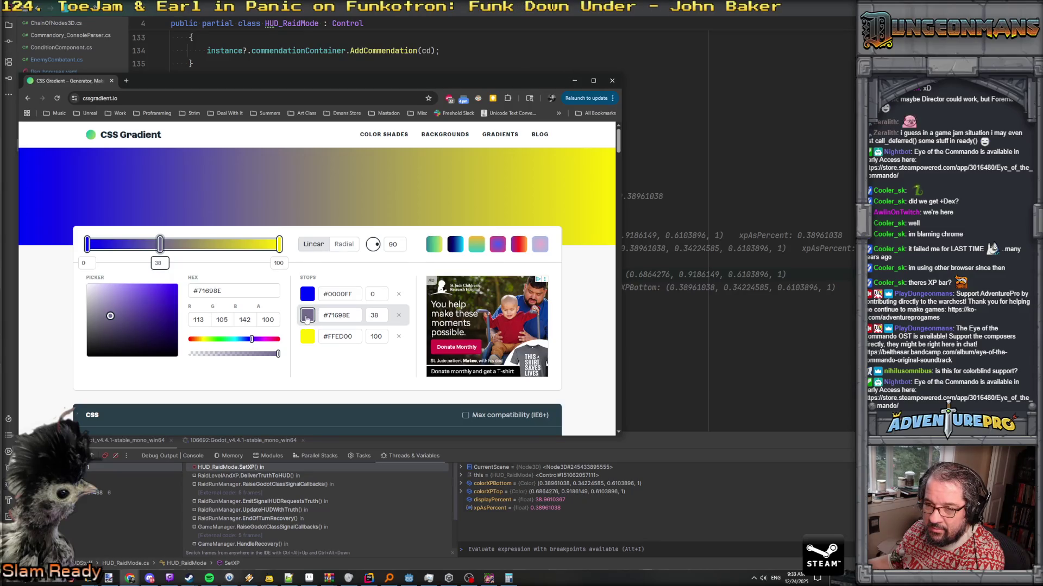
mouse_move(158, 245)
left_mouse_down()
mouse_move(116, 245)
mouse_move(178, 246)
left_mouse_up()
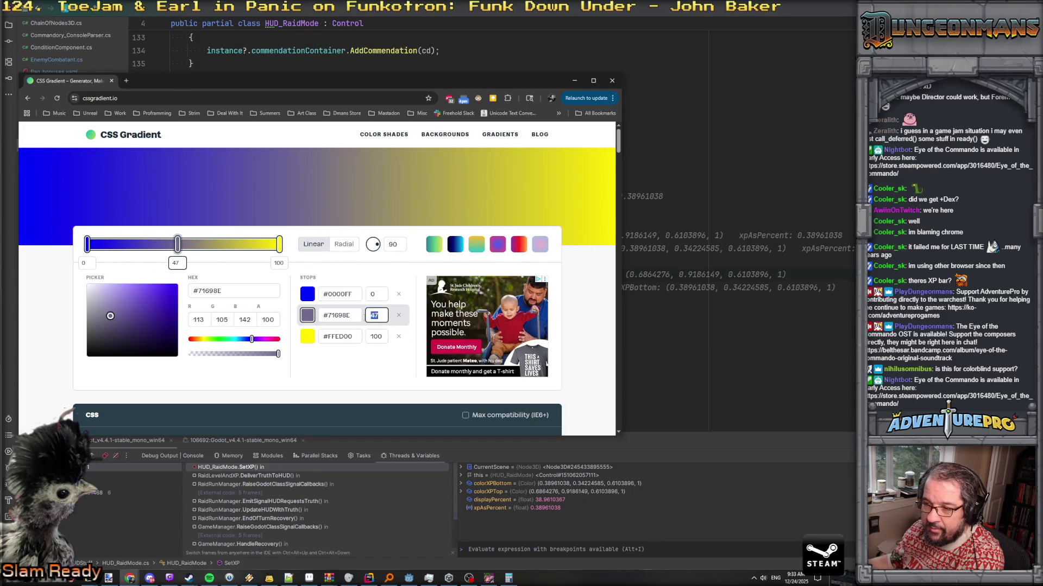
Replace the middle stop with a new one at 38 reading #60599F, with Calculator over the page
left_click(398, 316)
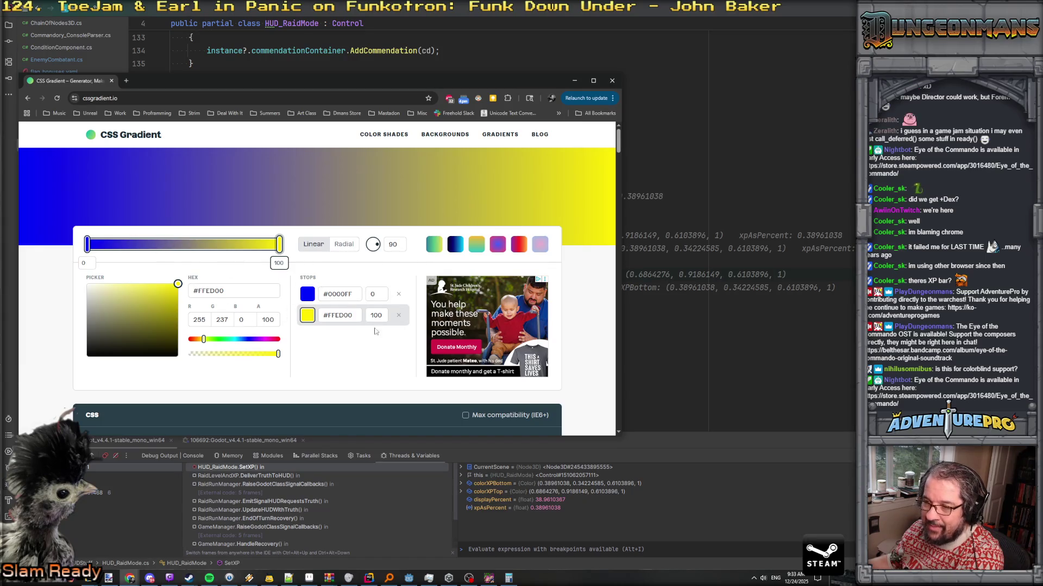
scroll(271, 391, "down", 4)
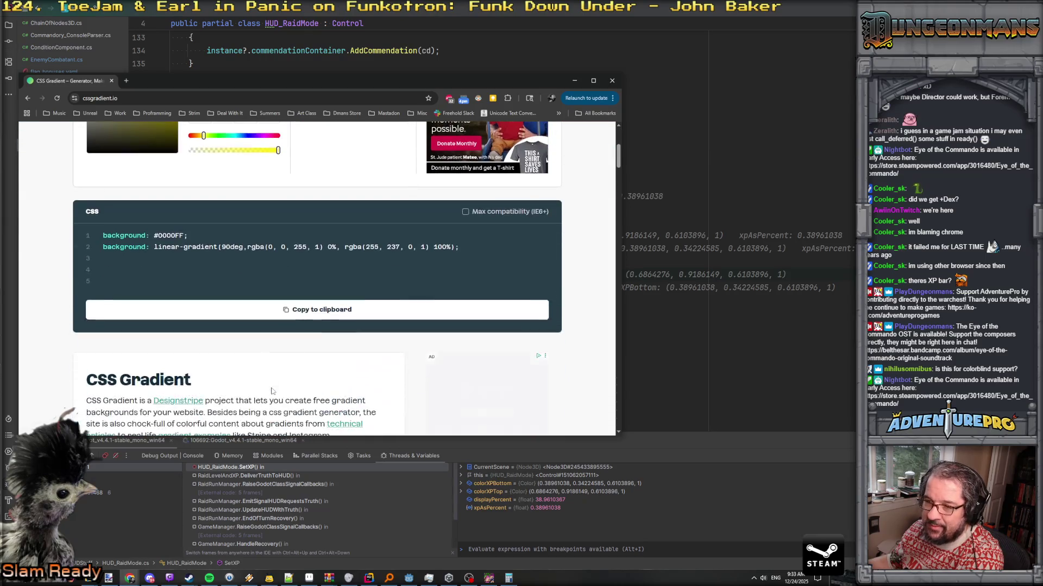
scroll(272, 391, "up", 4)
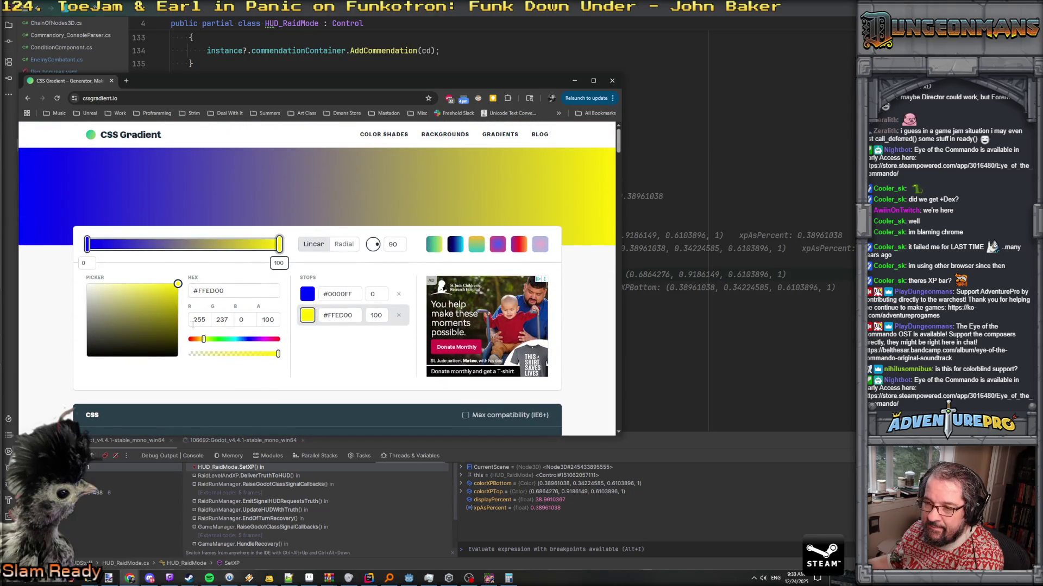
left_click(159, 244)
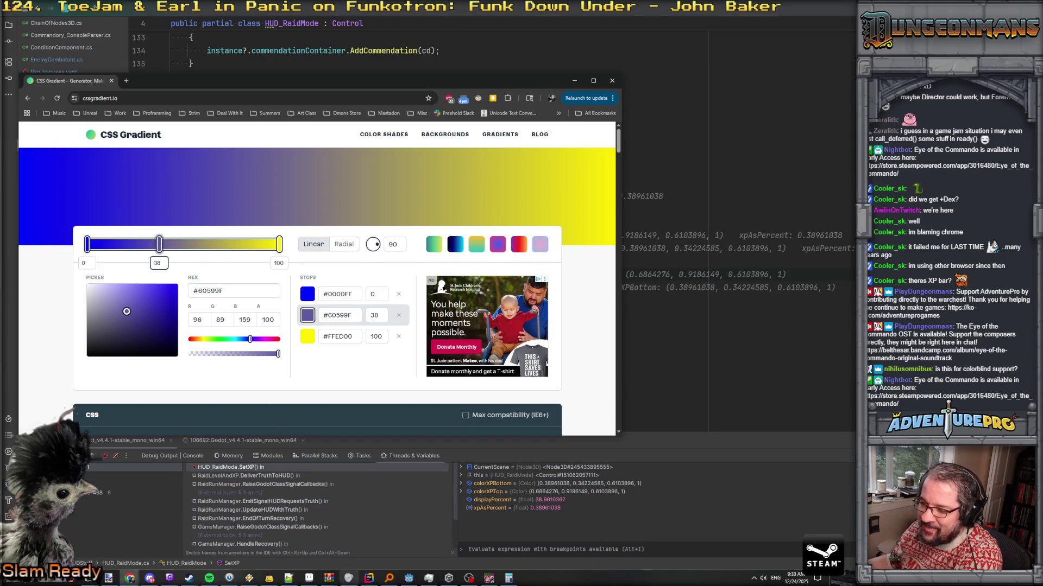
left_click(504, 580)
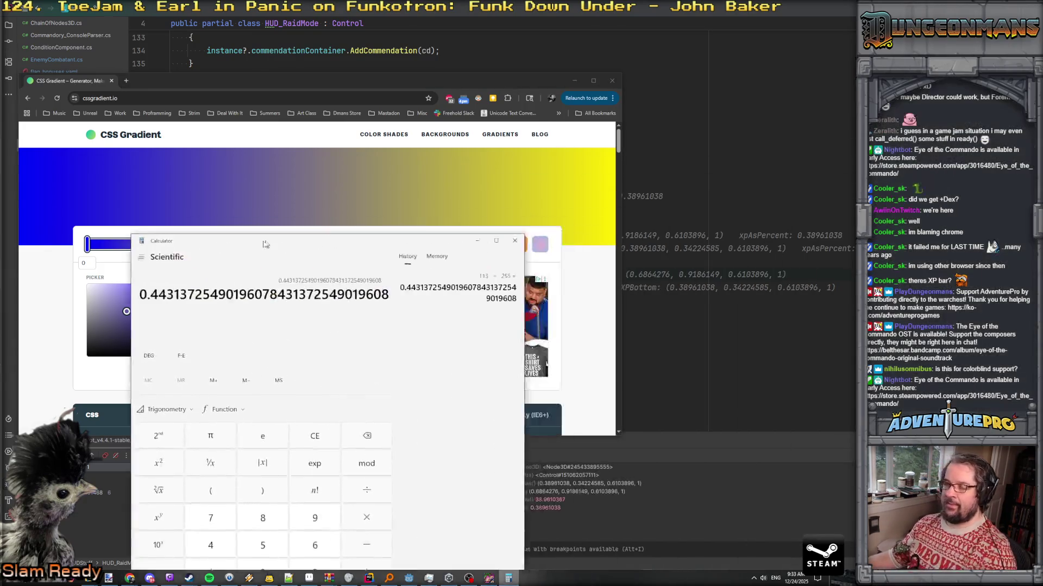
mouse_move(290, 235)
left_mouse_down()
mouse_move(232, 347)
mouse_move(236, 312)
mouse_move(429, 147)
left_mouse_up()
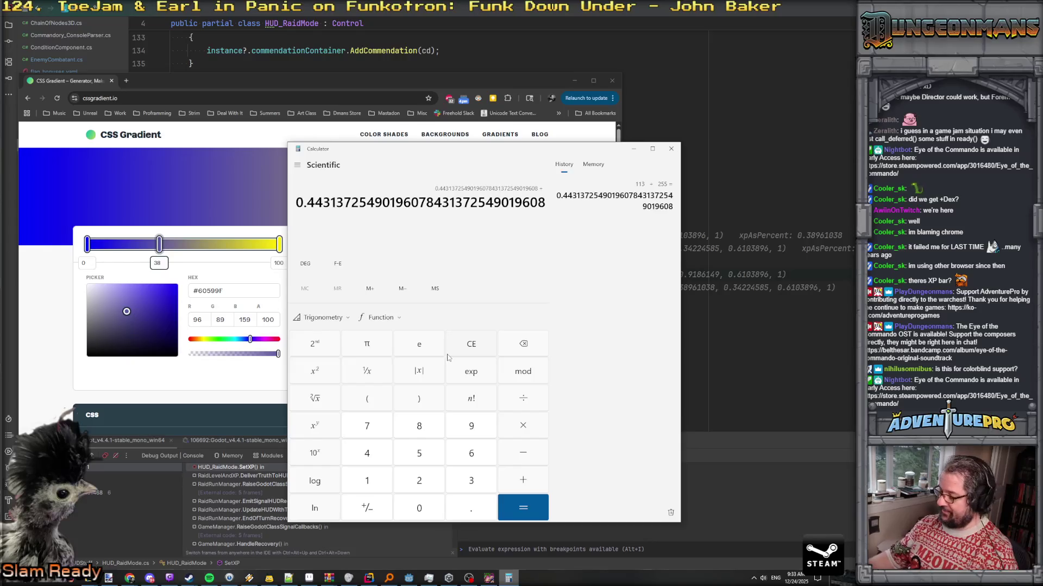
Compute 96 ÷ 255 in Calculator, giving 0.3765
type("96/255")
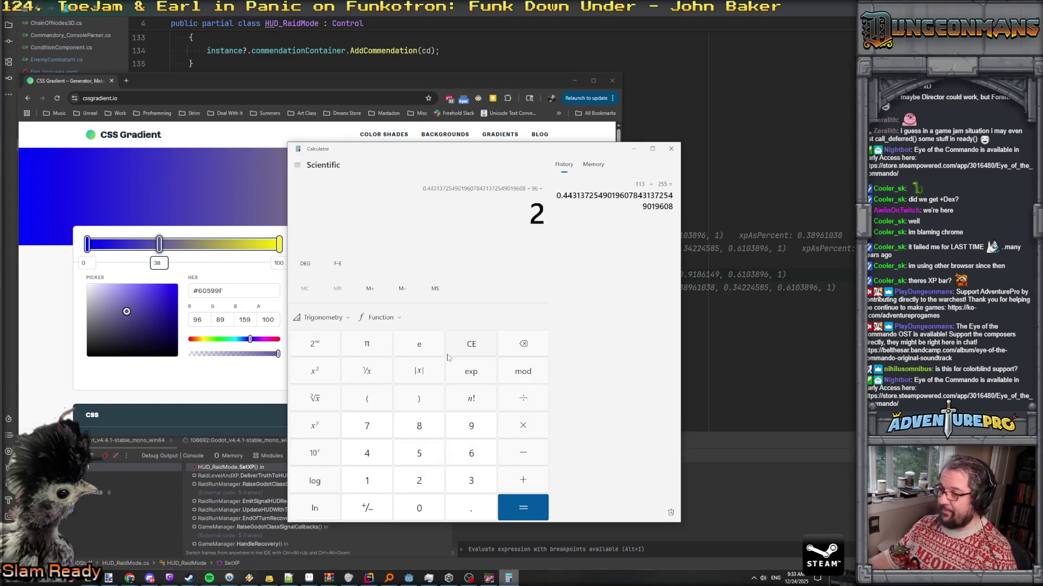
key("Return")
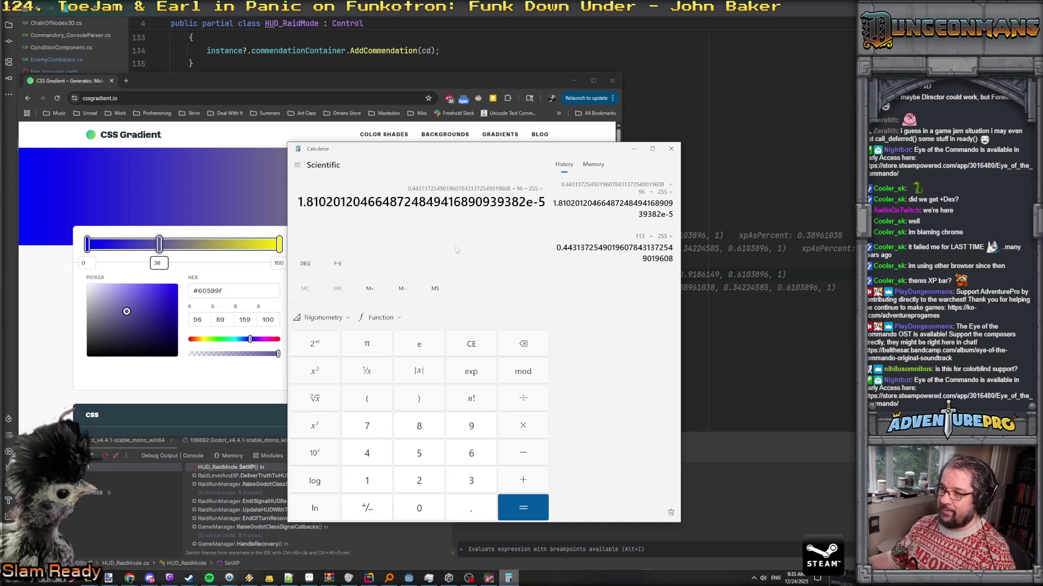
left_click(470, 345)
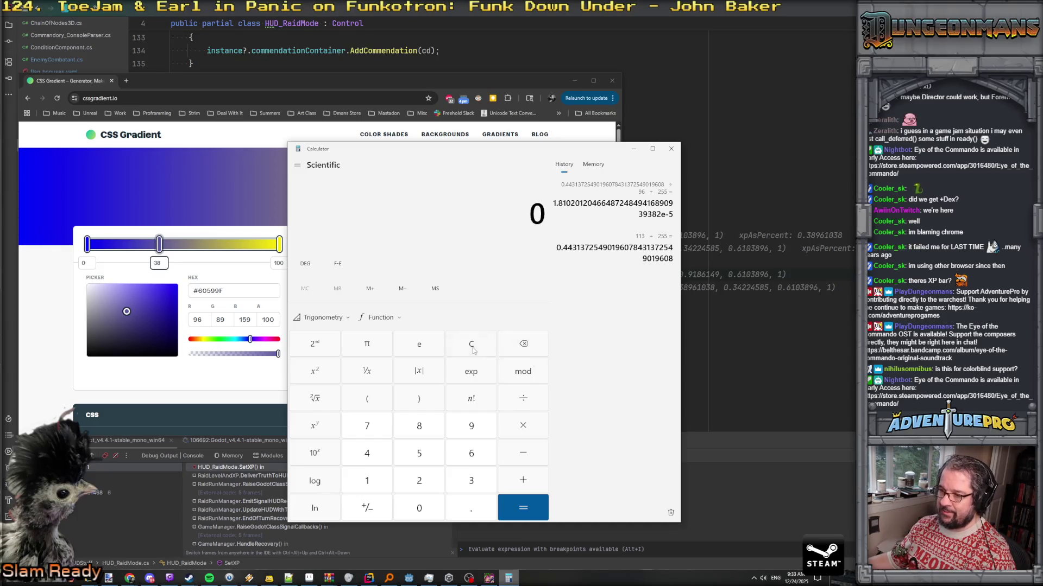
type("96 ÷ 255")
key("Return")
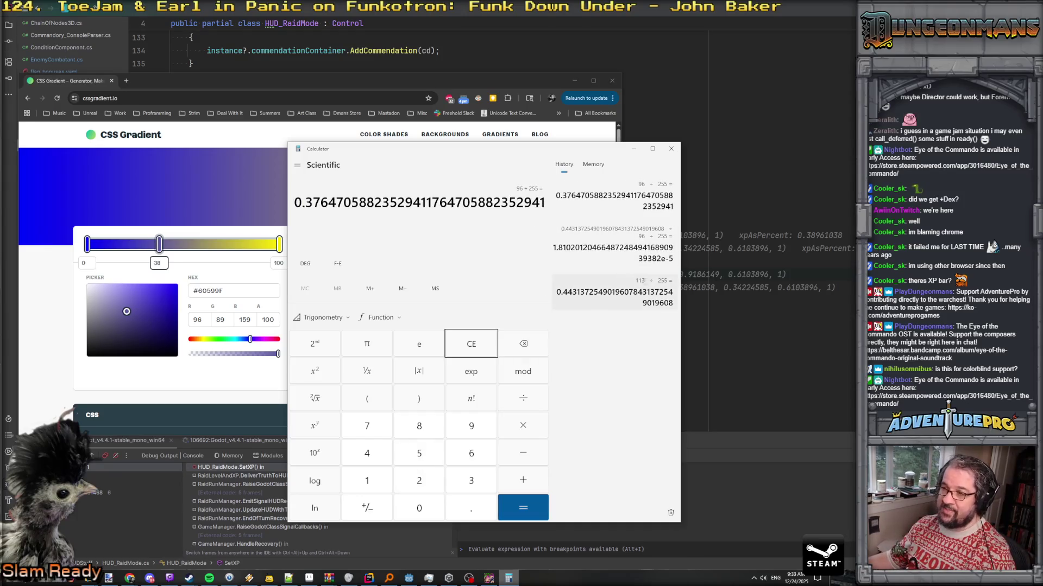
left_click_drag(560, 154, 436, 162)
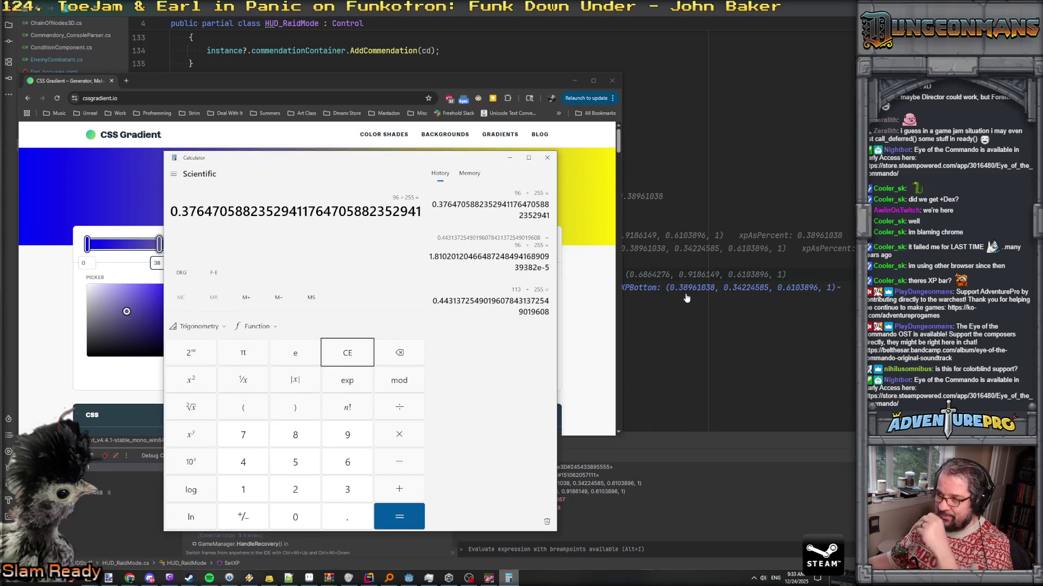
left_click_drag(345, 164, 457, 162)
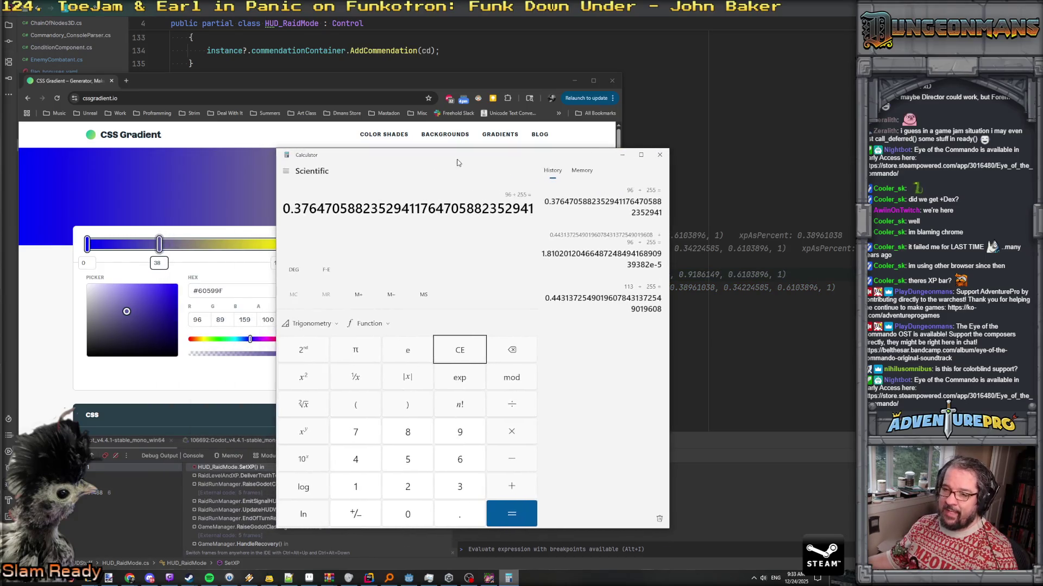
Compute 89 ÷ 255 (0.3490) and 159 ÷ 255 (0.6235), then minimize Calculator
left_click(455, 350)
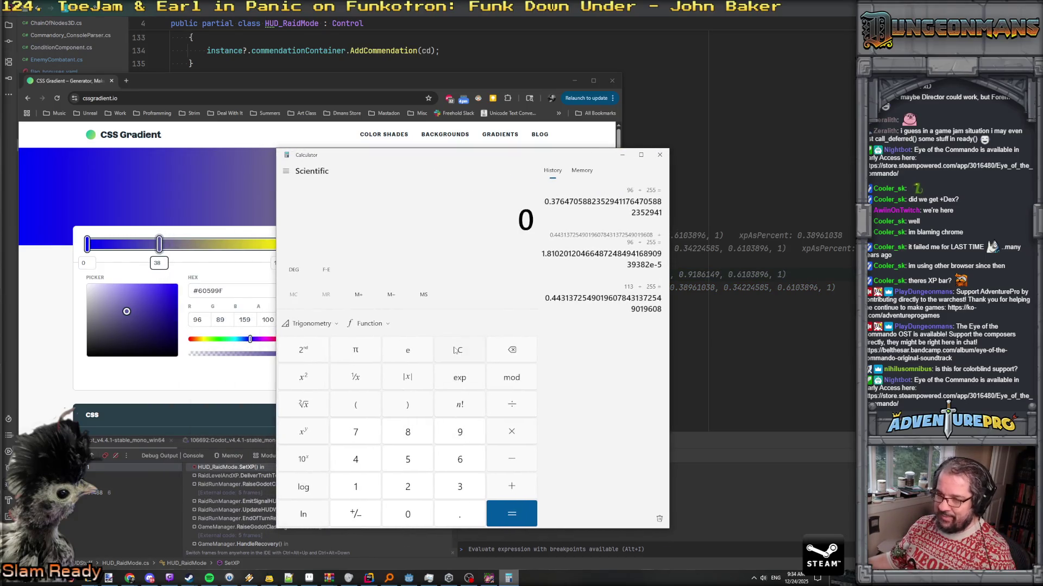
type("89/255")
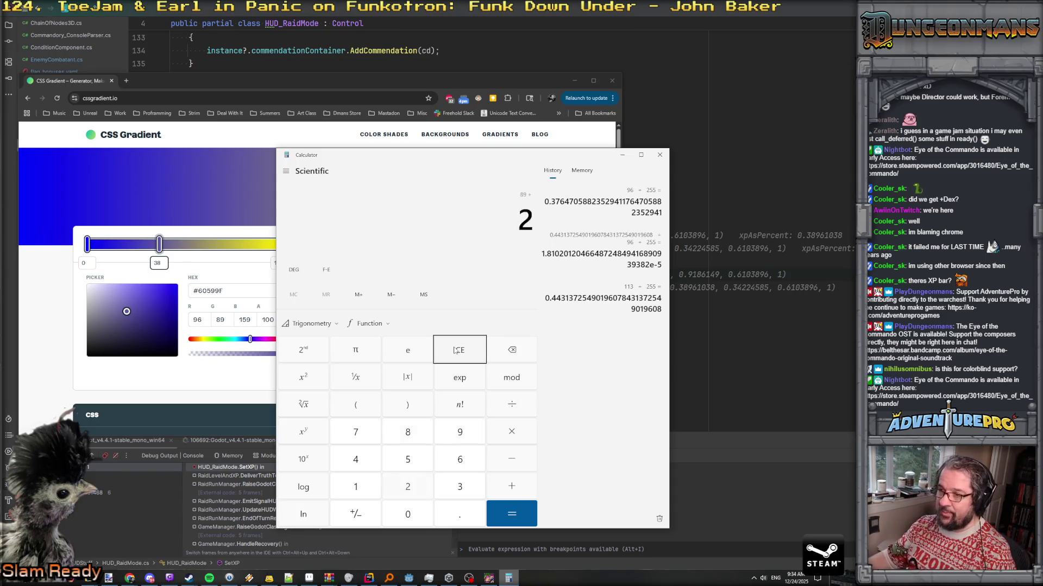
key("Return")
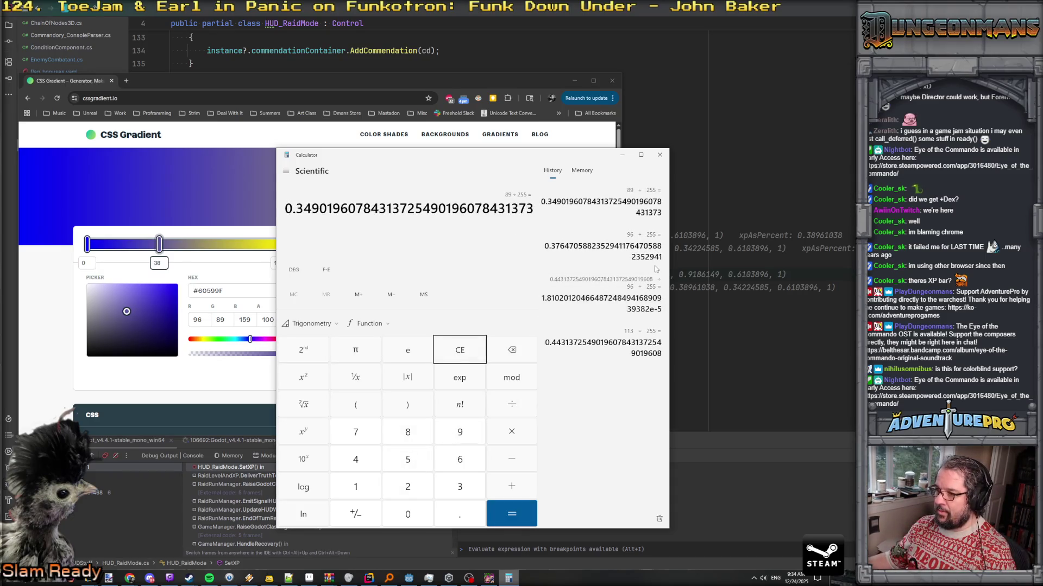
left_click(463, 350)
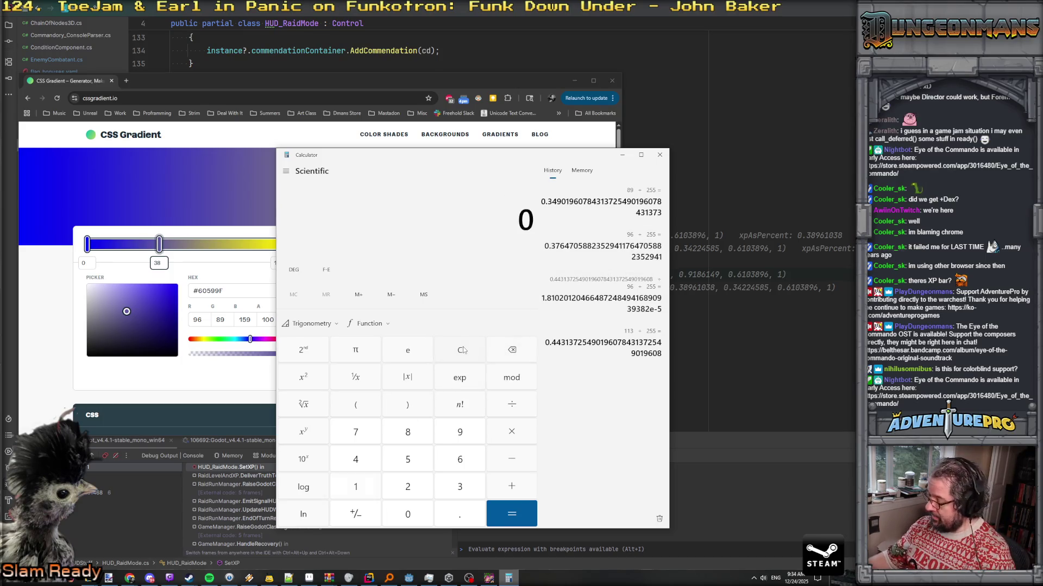
type("165")
key("BackSpace")
key("BackSpace")
type("59/255")
key("Return")
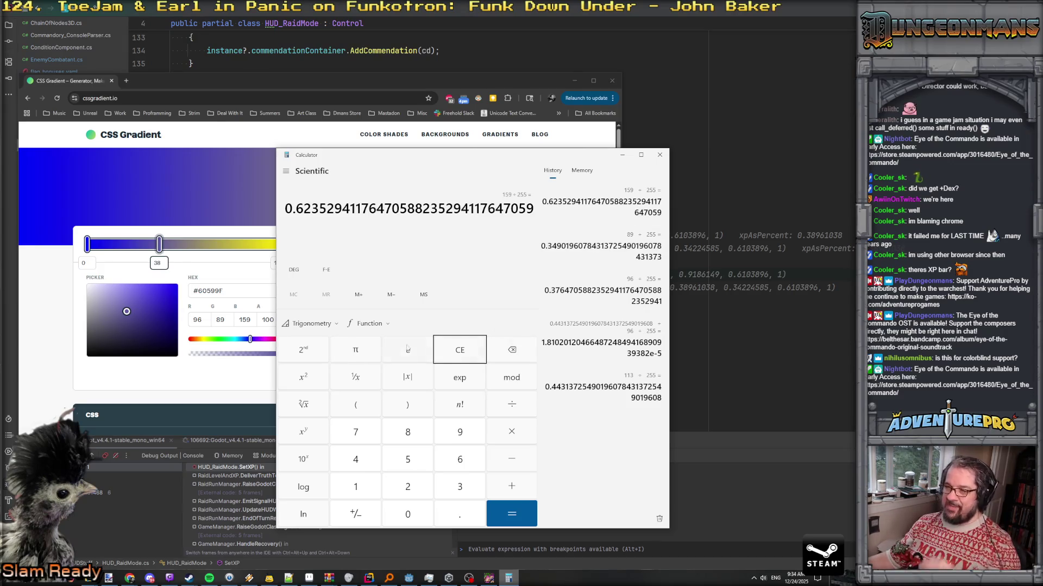
left_click(623, 155)
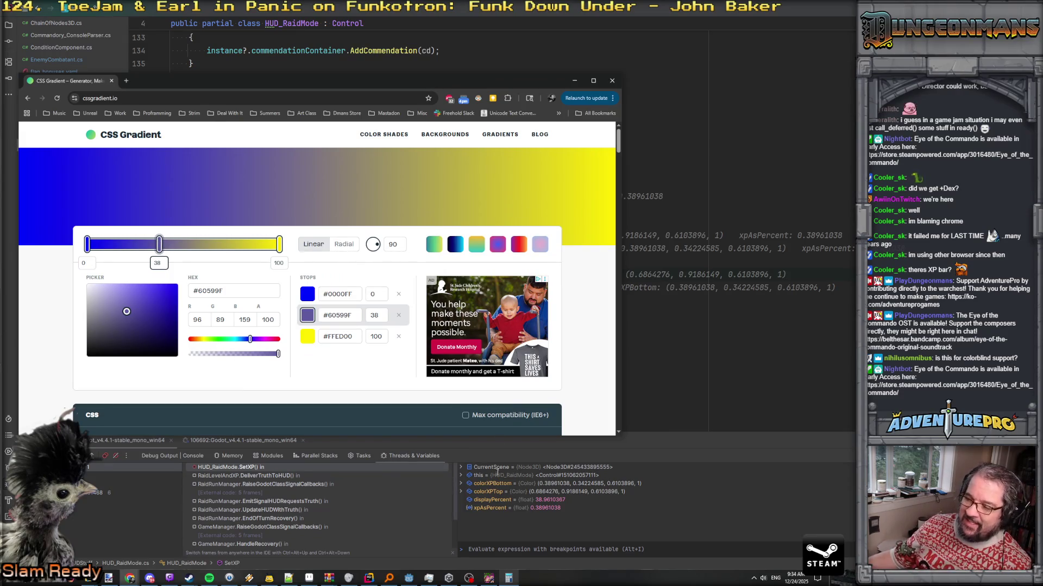
Resume the game from the SetXP breakpoint, play to Game Over, and close the game window
left_click(692, 324)
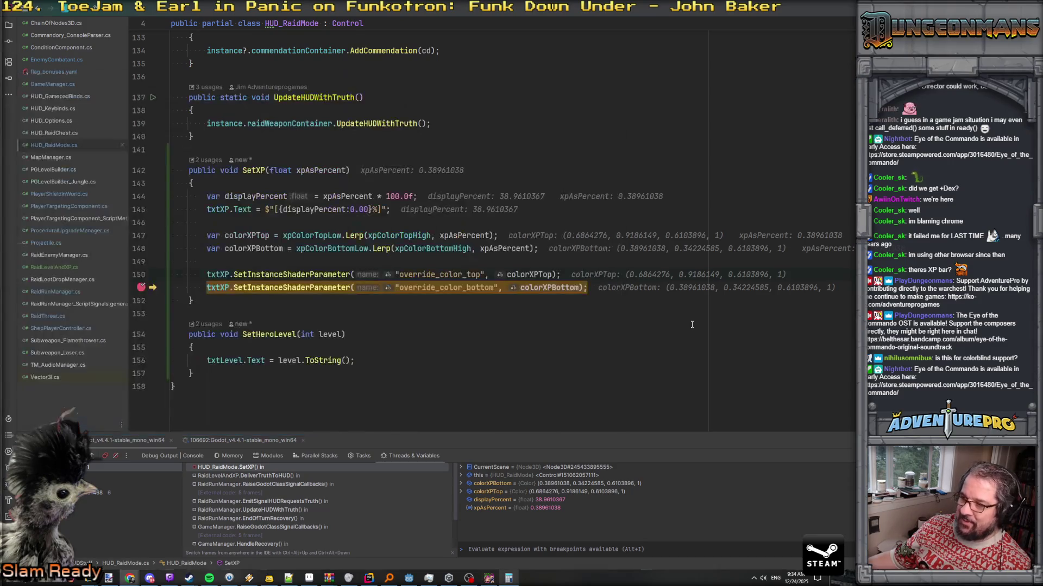
key("F5")
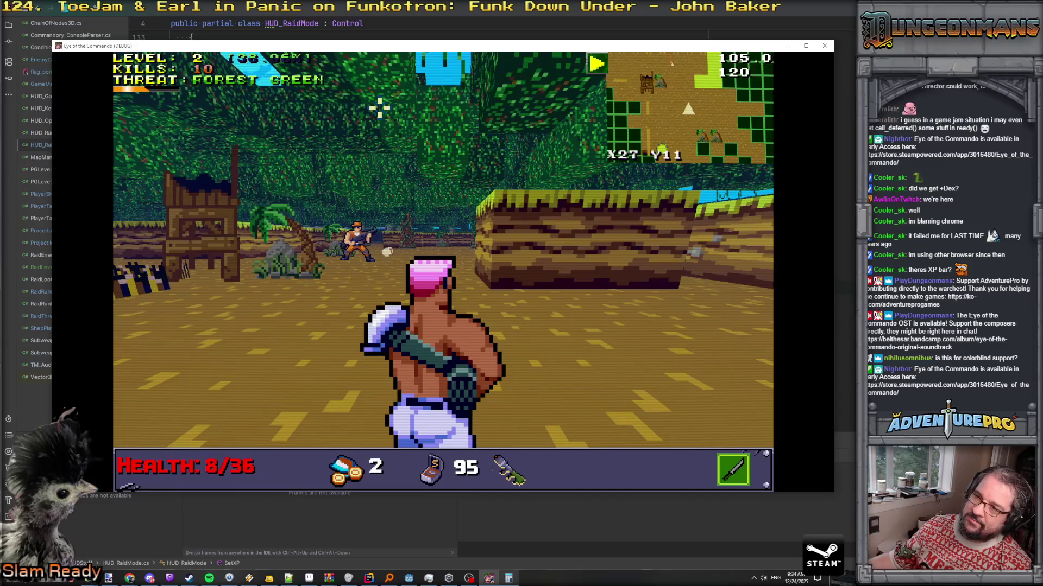
left_click(353, 235)
left_click(358, 238)
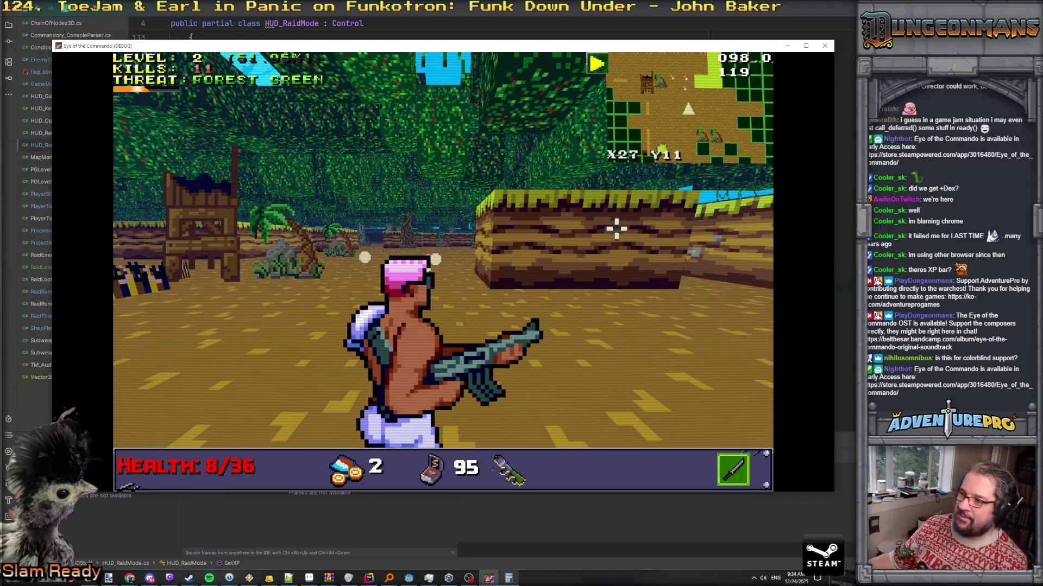
key("w")
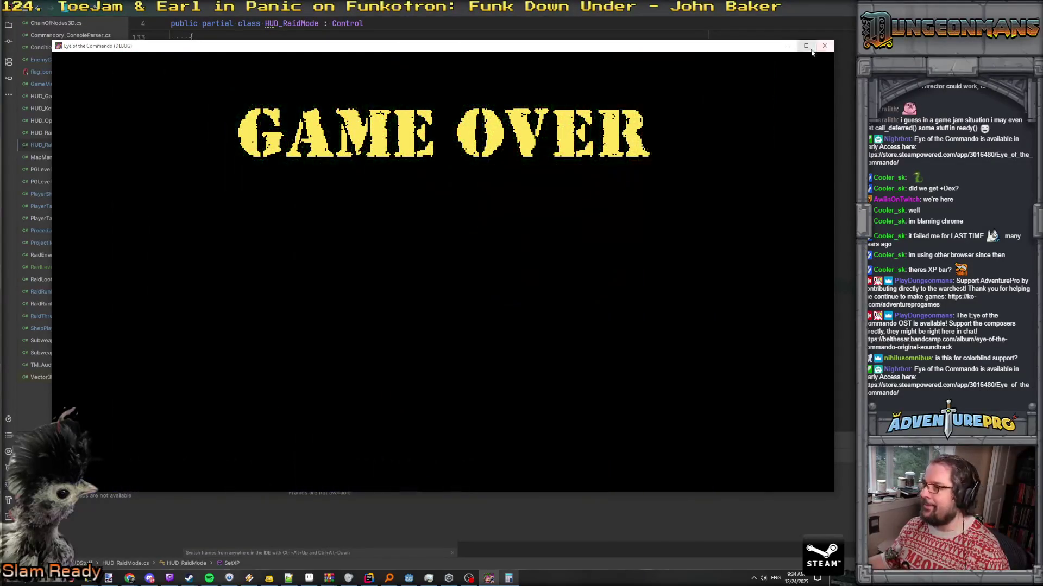
left_click(824, 45)
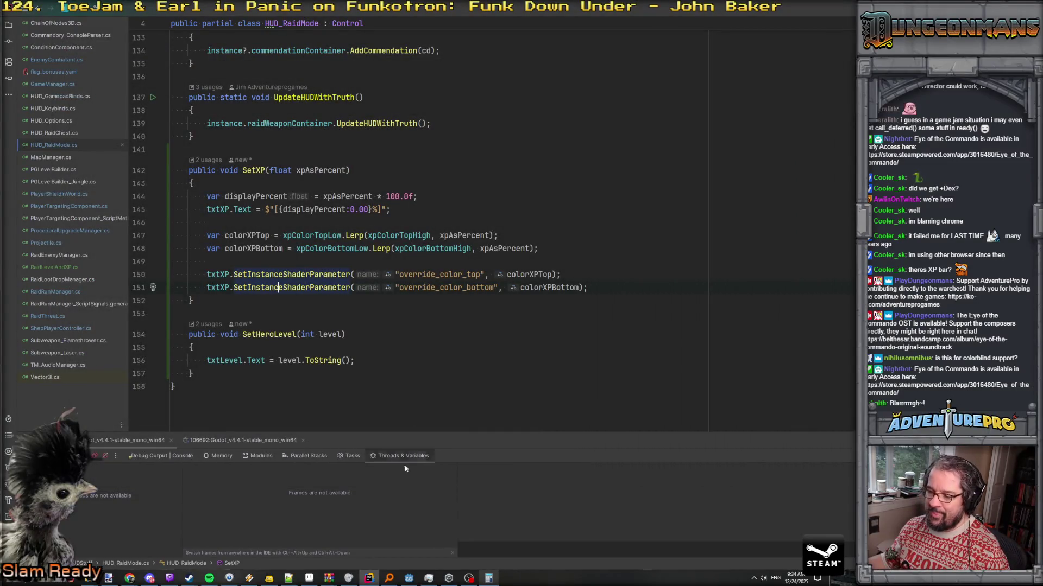
left_click(407, 579)
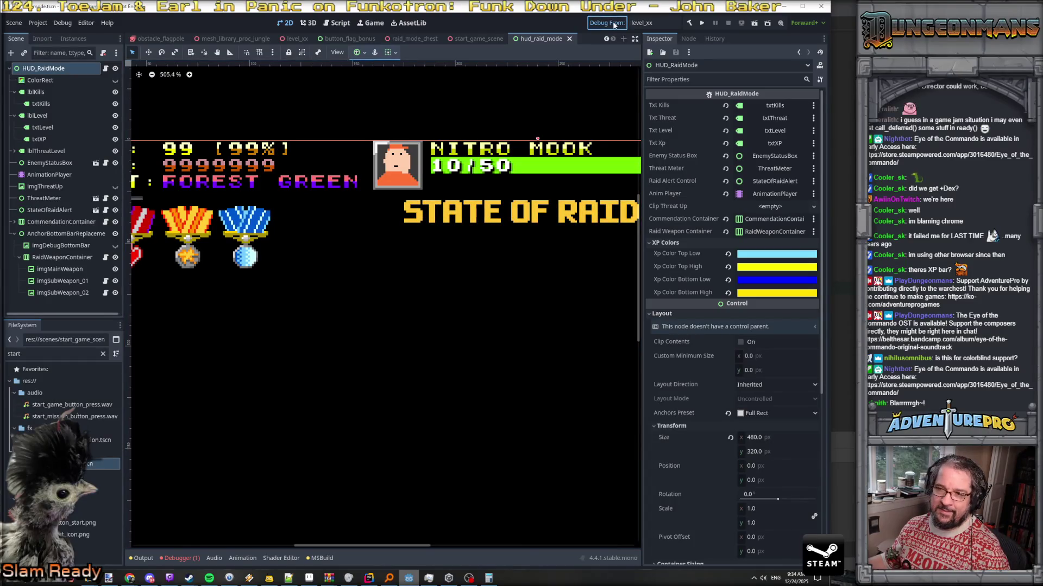
Build and run the project with F5 for a fresh debug play session
key("F5")
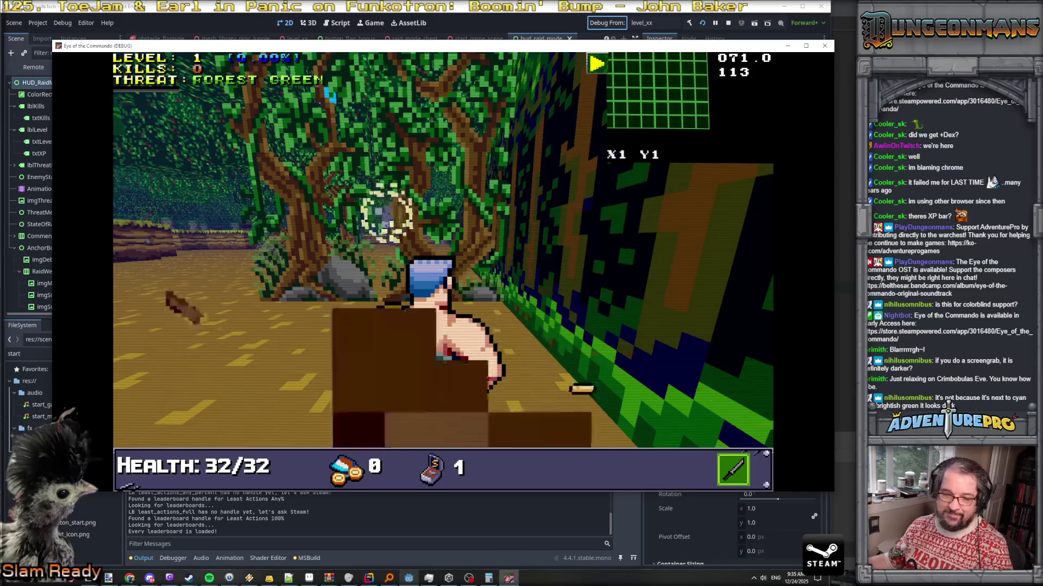
Kill the enemy ahead and the Nitro Mook behind, raising the kill count to 2
key("q")
key("e")
key("w")
key("w")
key("q")
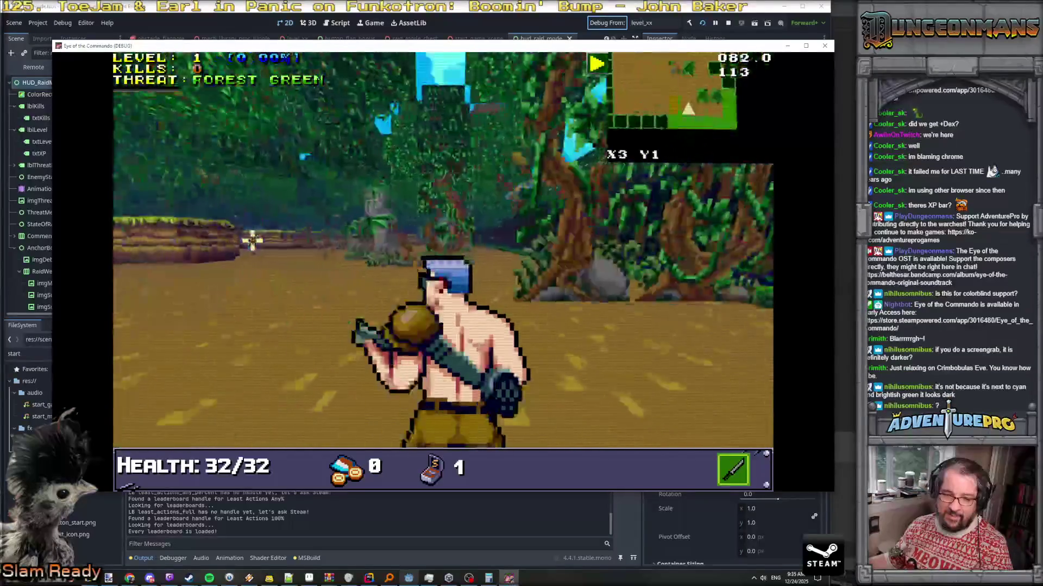
key("w")
left_click(462, 233)
left_click(462, 233)
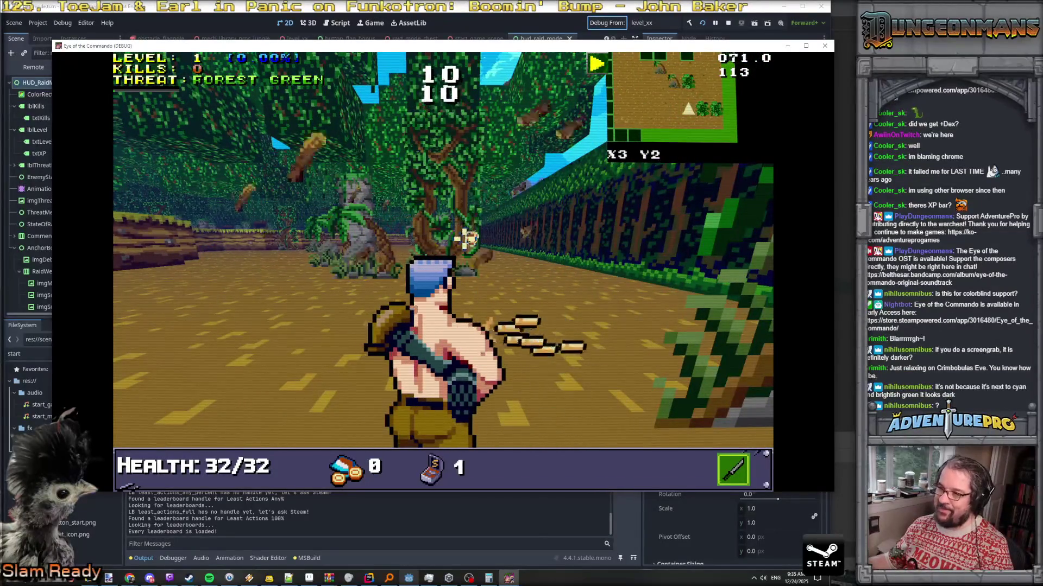
key("w")
key("q")
key("q")
left_click(353, 241)
left_click(384, 254)
left_click(384, 255)
key("w")
Walk through the forest past the stone pillar to the jungle clearing, then bring up Paint.NET
key("q")
key("q")
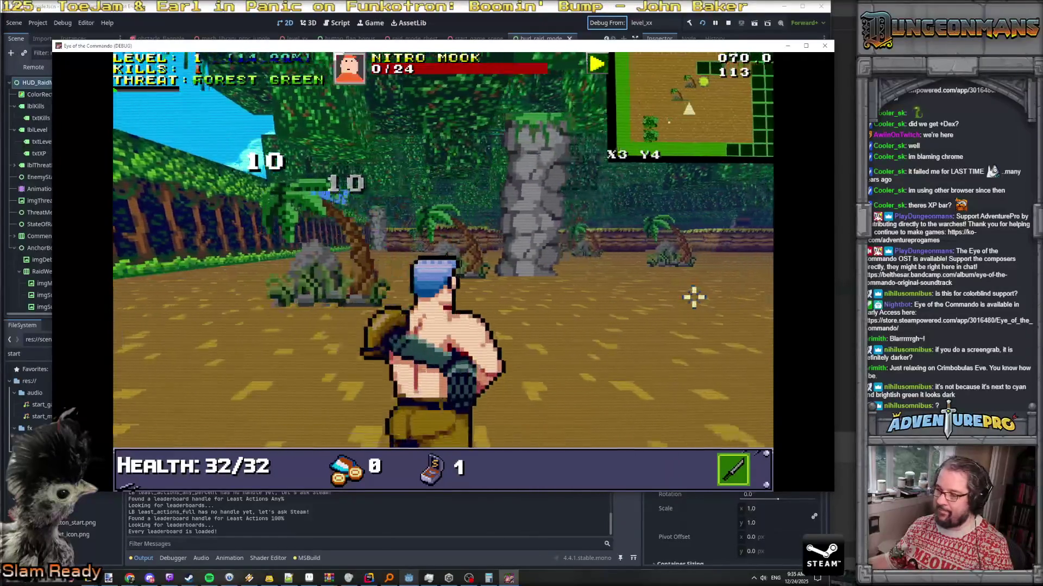
key("w")
key("w")
key("d")
key("w")
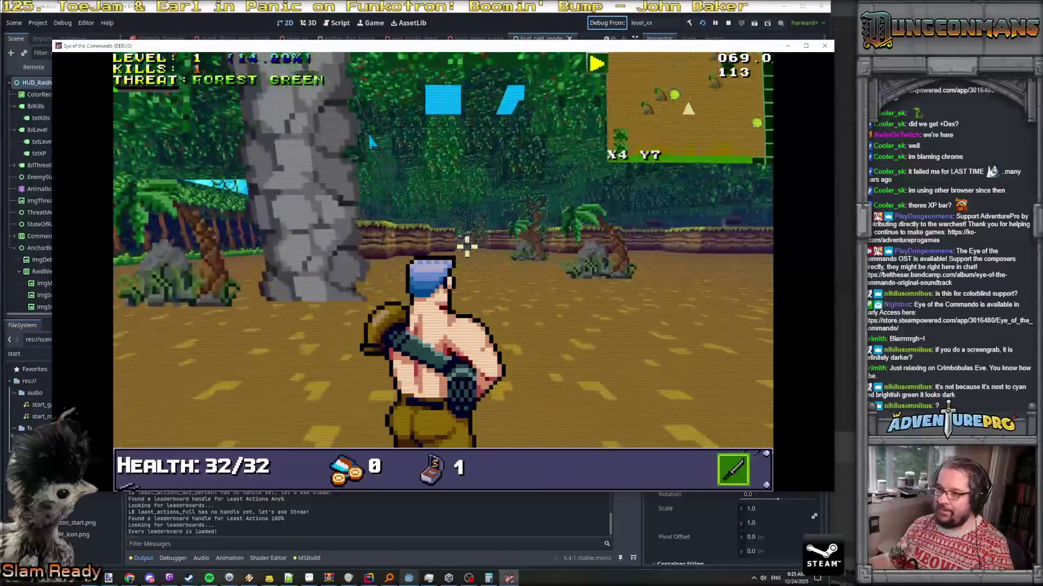
key("d")
key("d")
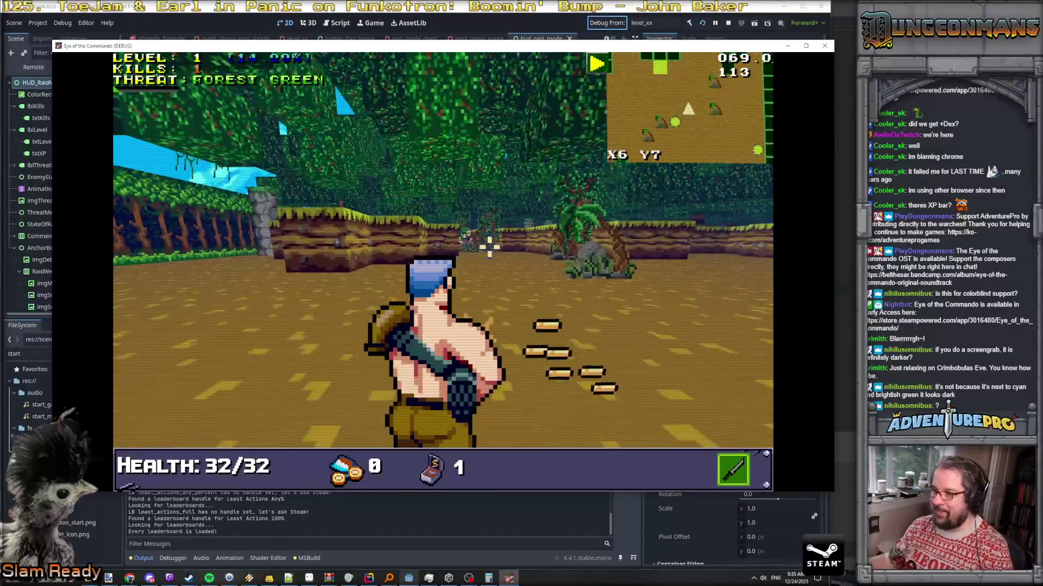
key("d")
key("w")
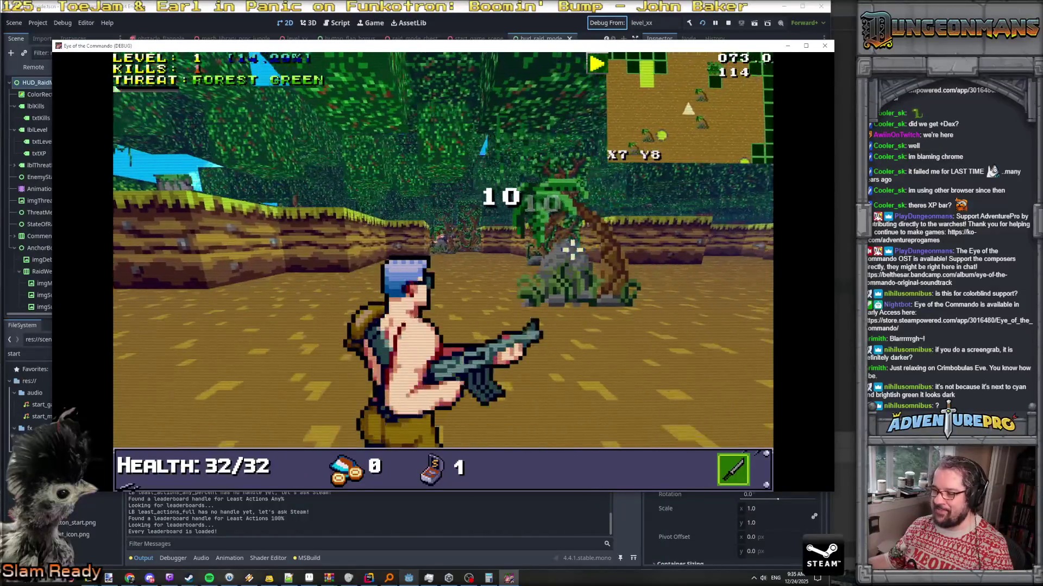
key("d")
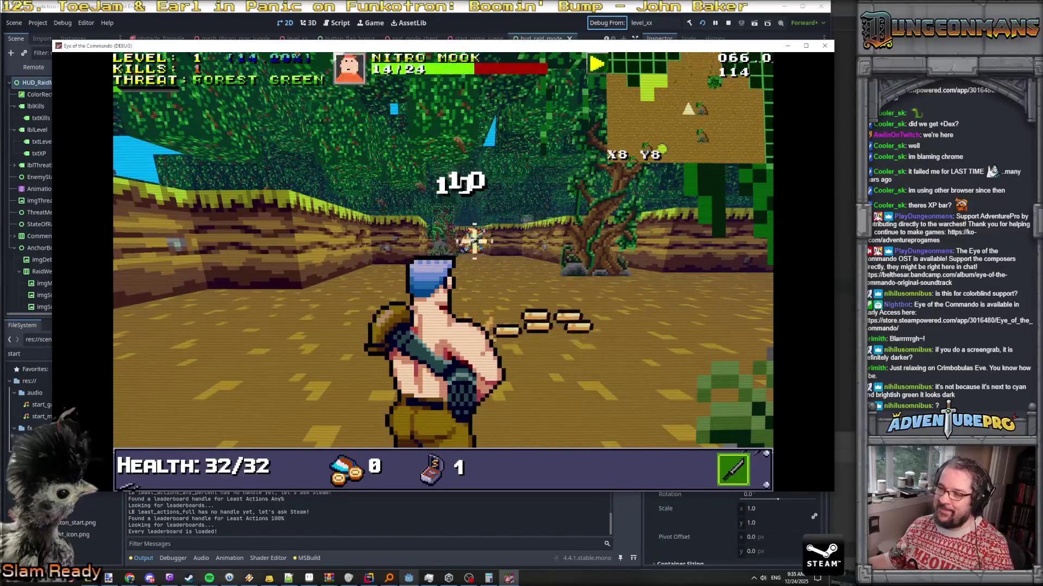
key("s")
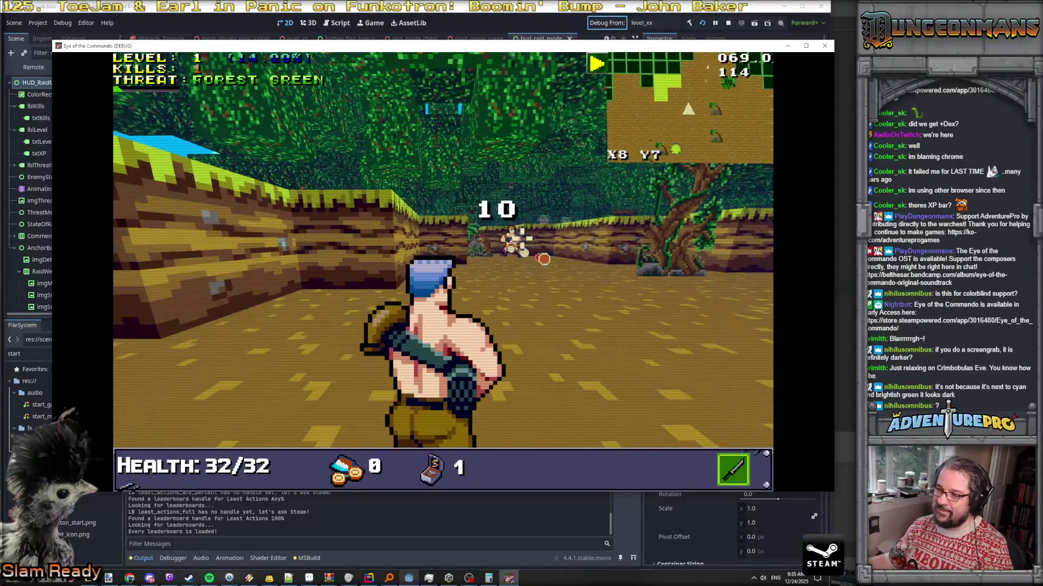
key("d")
key("d")
key("w")
key("w")
key("w")
key("w")
key("d")
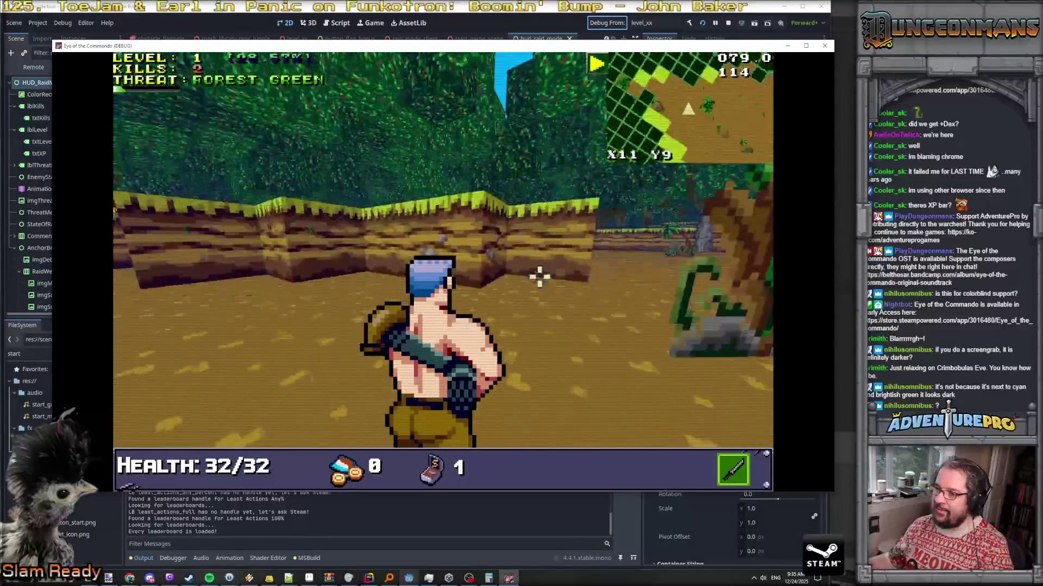
key("a")
key("a")
key("w")
key("w")
key("w")
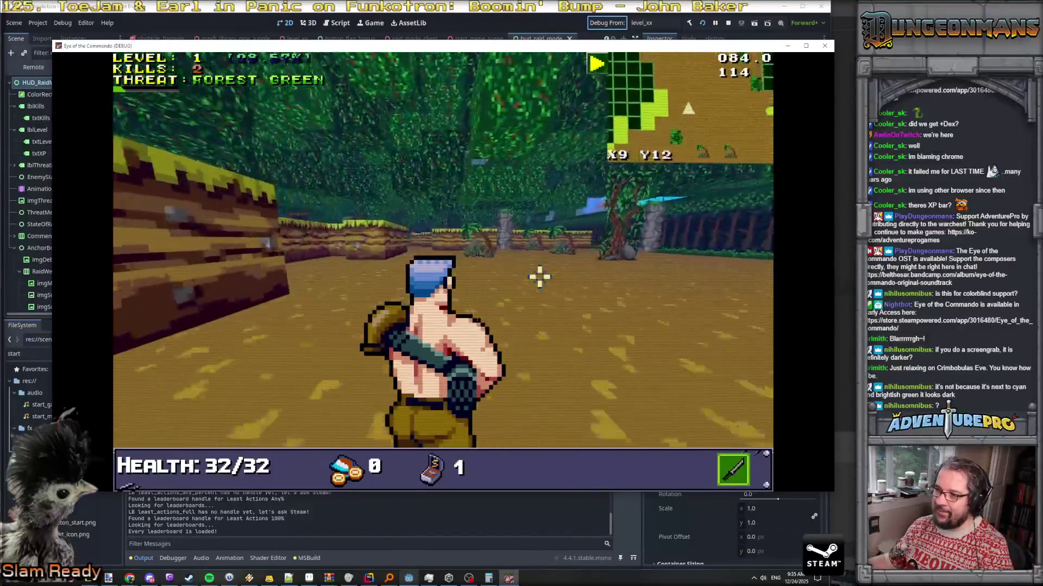
key("w")
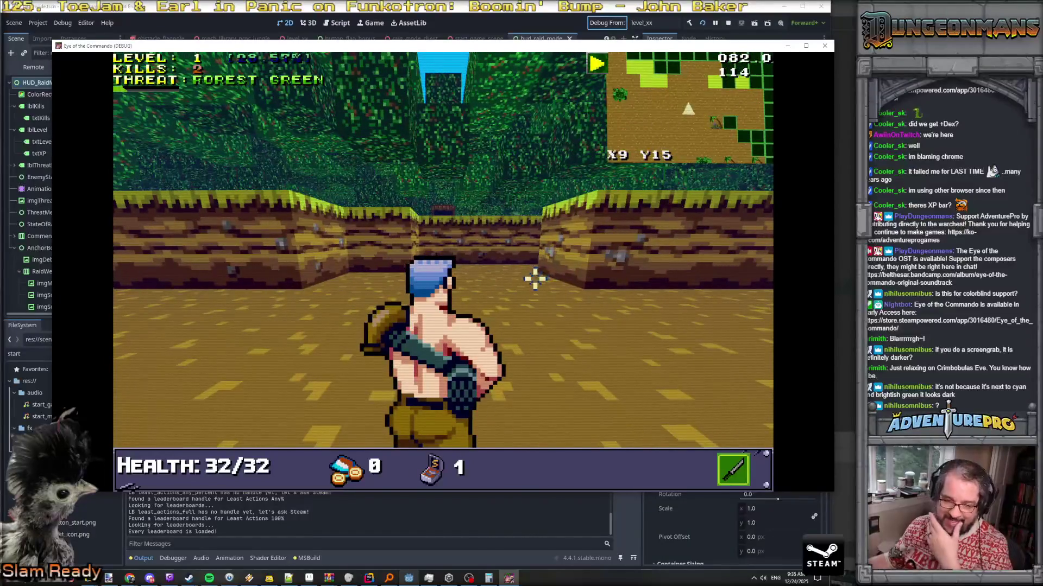
key("d")
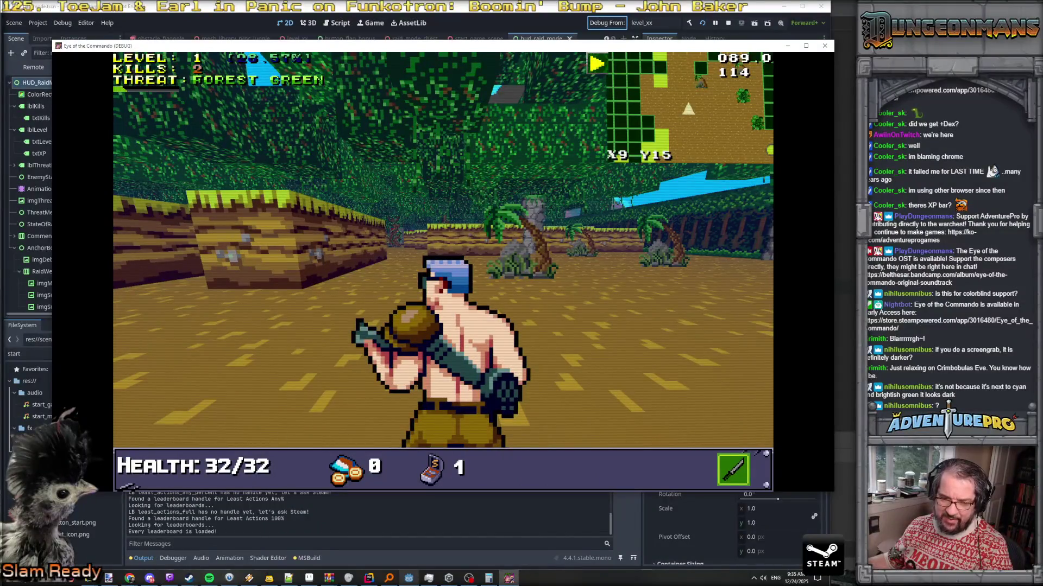
key("d")
key("w")
key("w")
key("w")
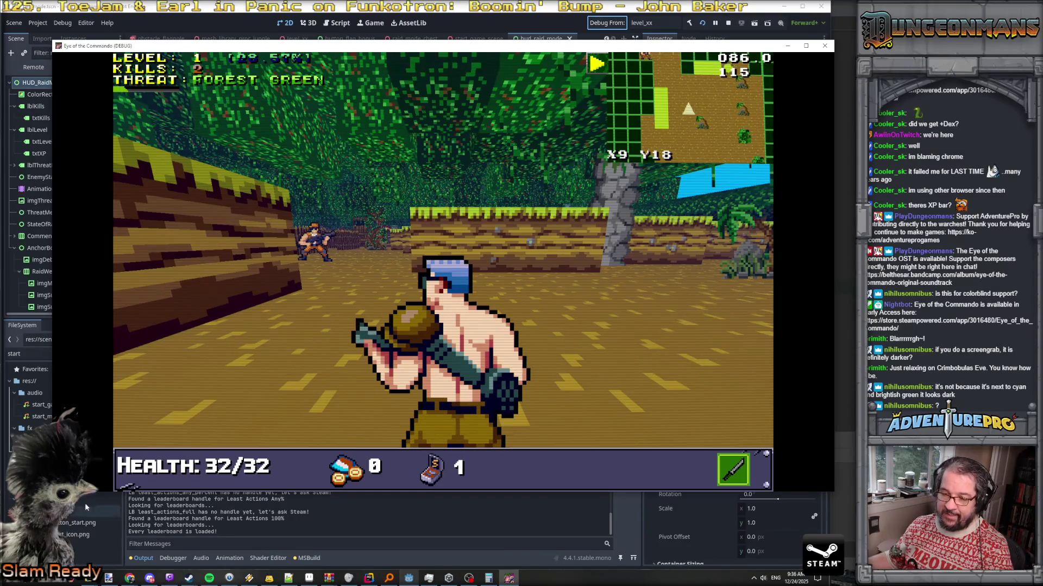
left_click(109, 578)
Paste the game screenshot into a new image and sample the XP text's dark blue
left_click(23, 18)
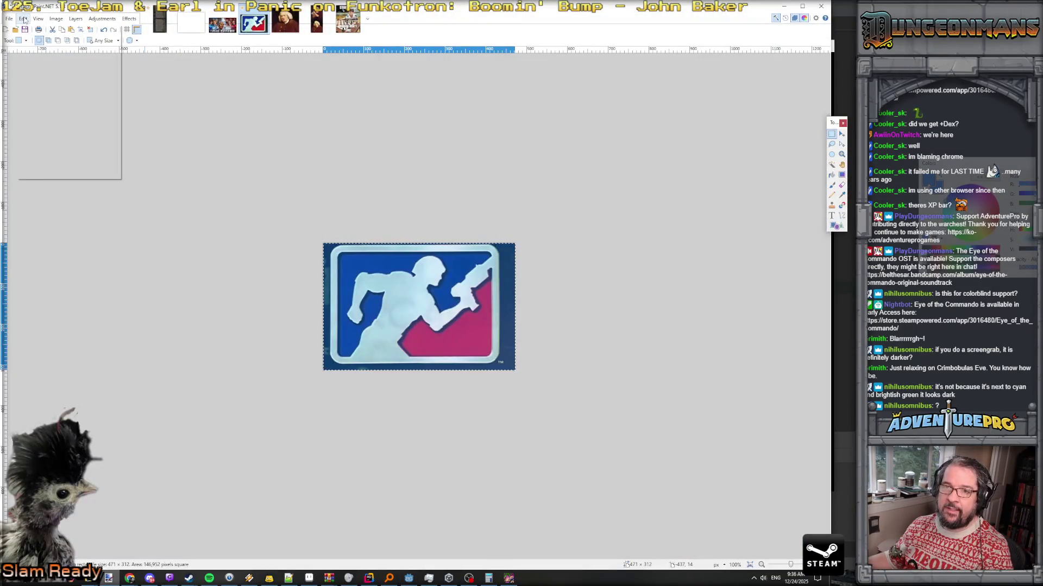
left_click(65, 101)
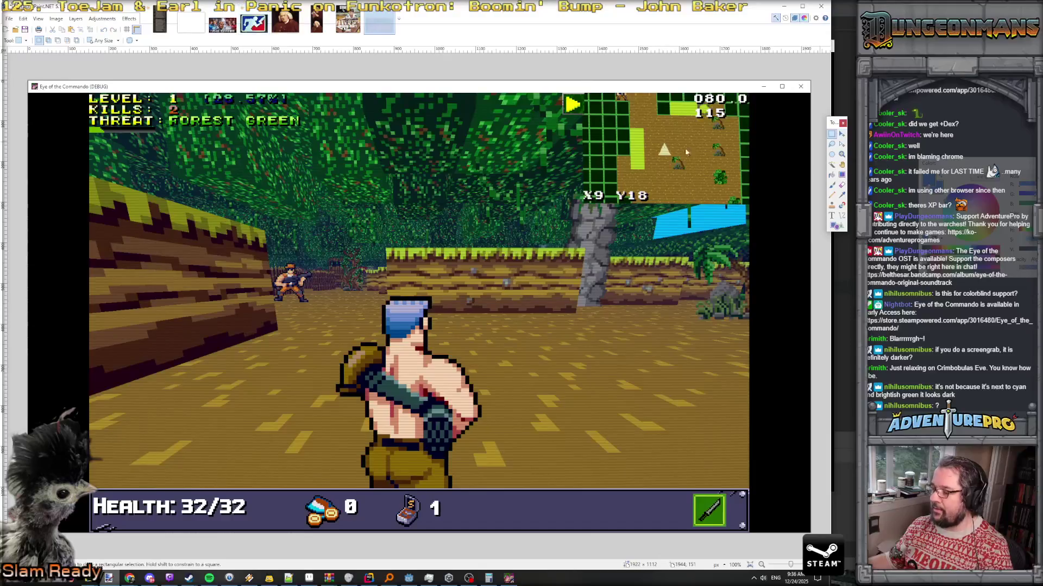
key("k")
scroll(254, 99, "up", 10, "ctrl")
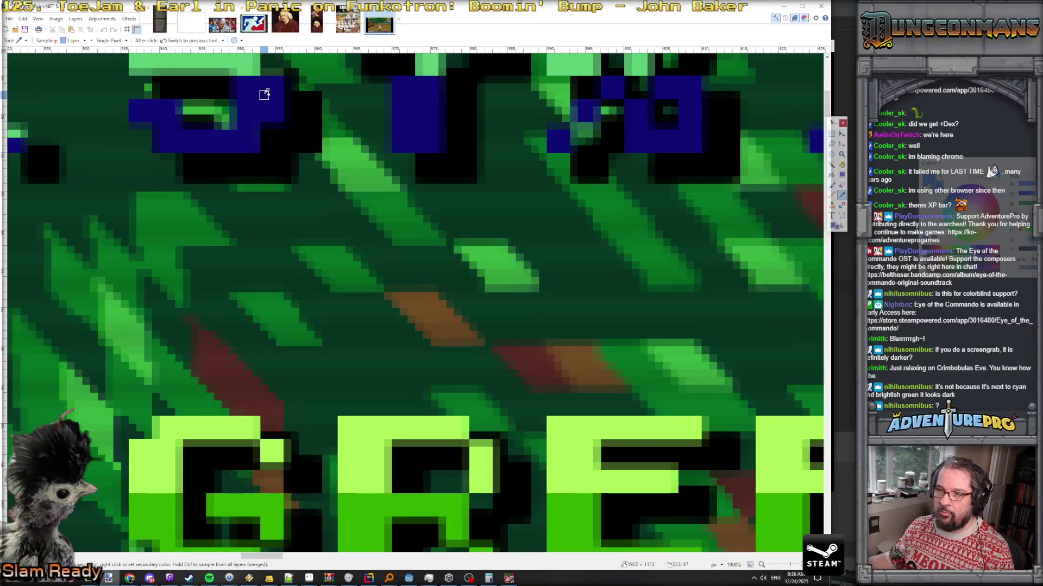
key("s")
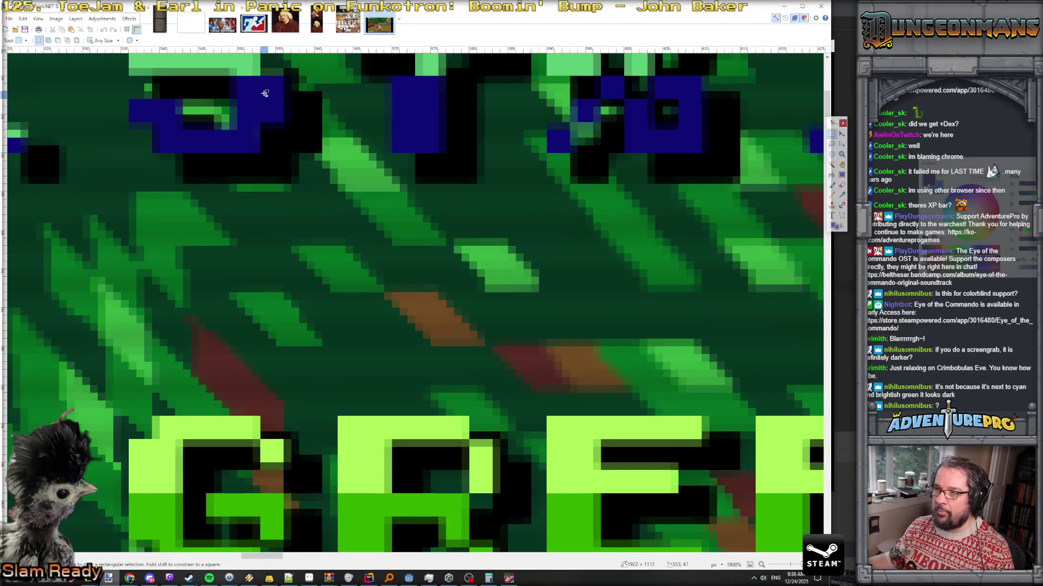
Show the sampled colour in the Colors window beside the image, then return to Godot
key("F8")
left_click_drag(551, 187, 336, 202)
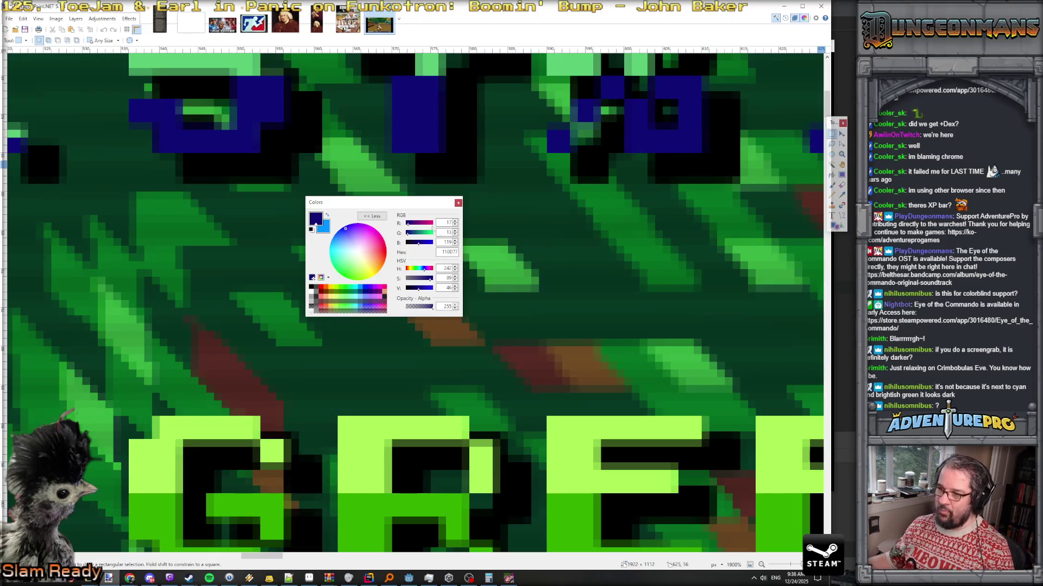
mouse_move(405, 202)
left_mouse_down()
mouse_move(867, 228)
mouse_move(966, 221)
left_mouse_up()
scroll(571, 224, "down", 5)
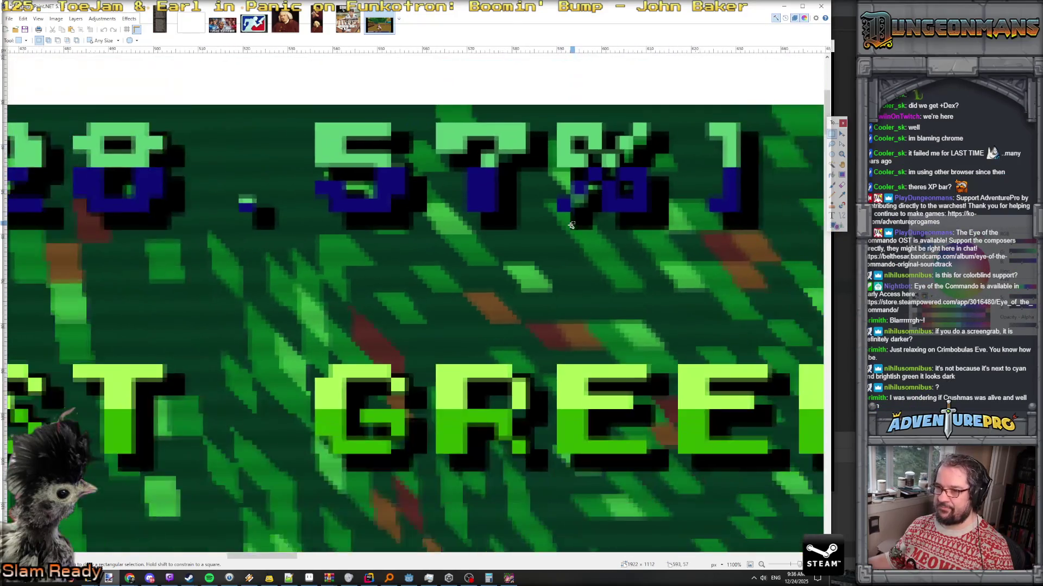
scroll(571, 225, "down", 2)
scroll(571, 224, "down", 4)
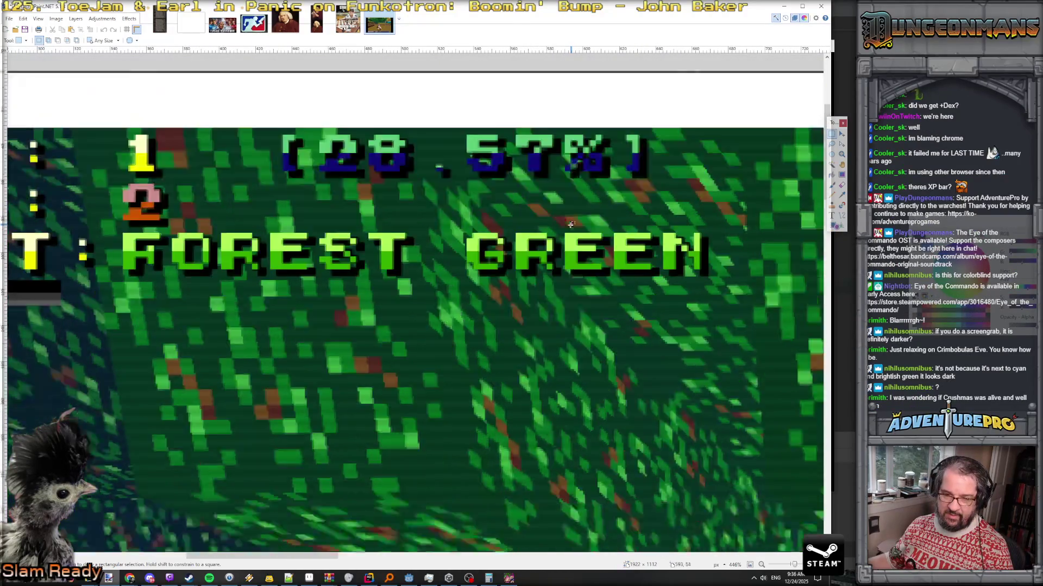
scroll(589, 269, "up", 5)
scroll(589, 269, "up", 5)
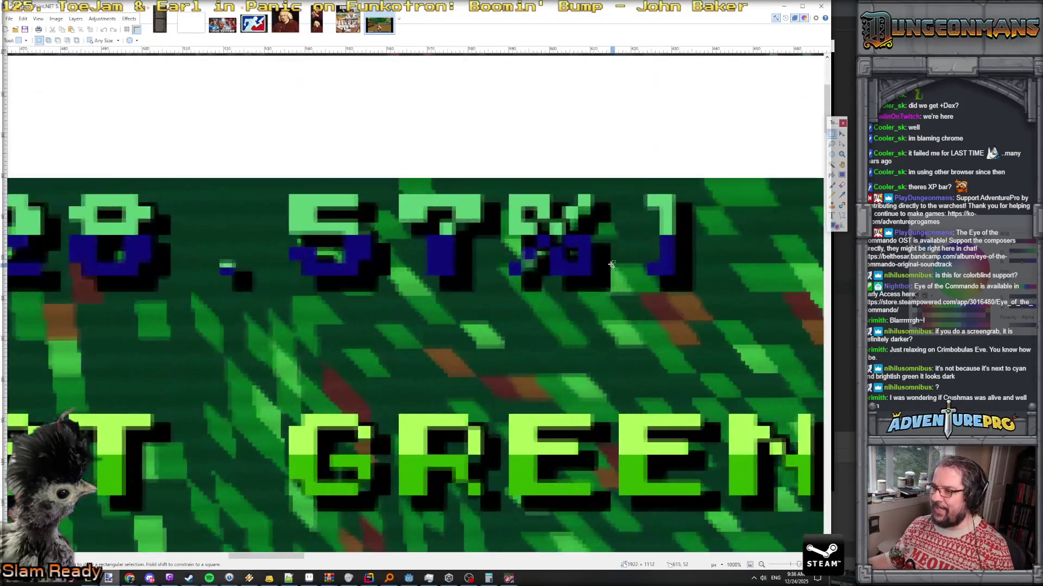
scroll(608, 266, "down", 3)
scroll(612, 264, "down", 2)
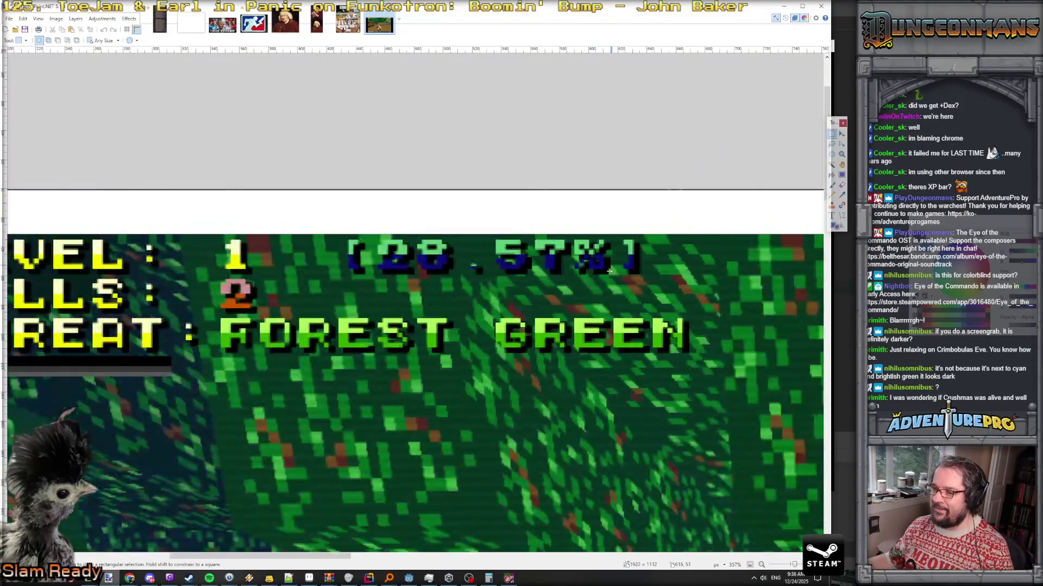
left_click(409, 578)
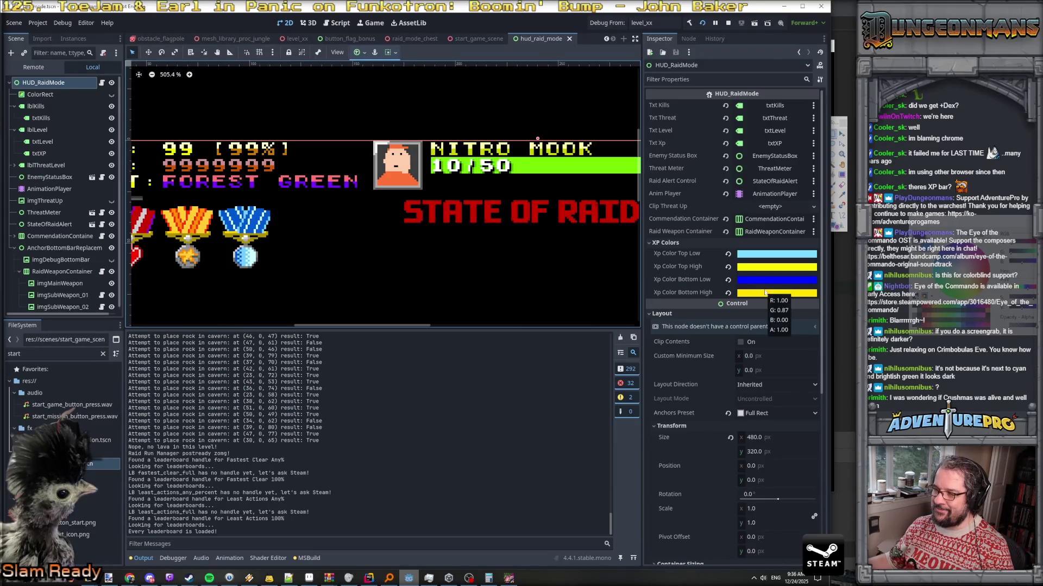
Select the txtXP node and scroll through its sh_text.gdshader code
left_click(228, 164)
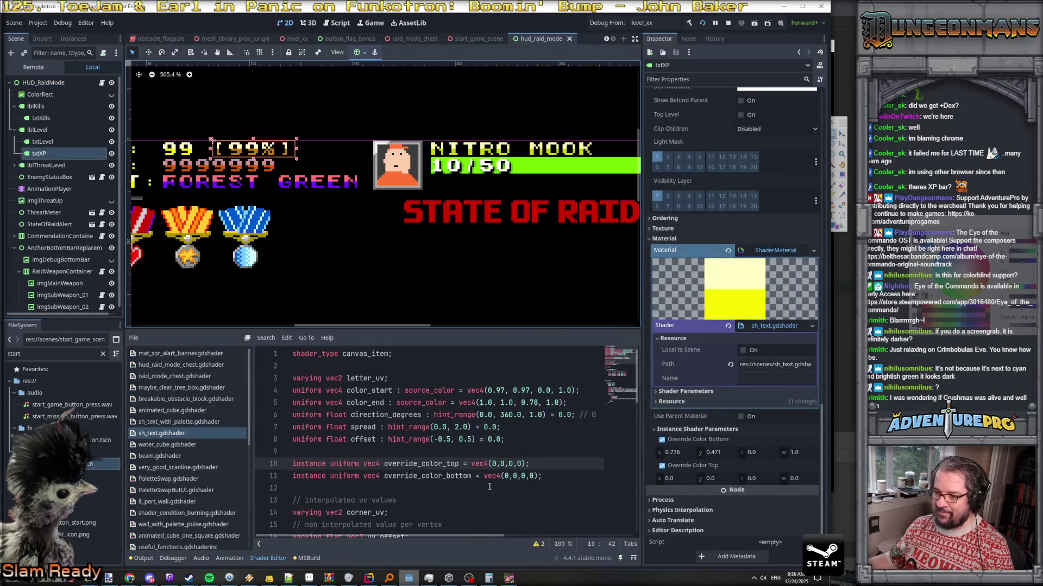
scroll(489, 486, "down", 8)
scroll(489, 486, "down", 4)
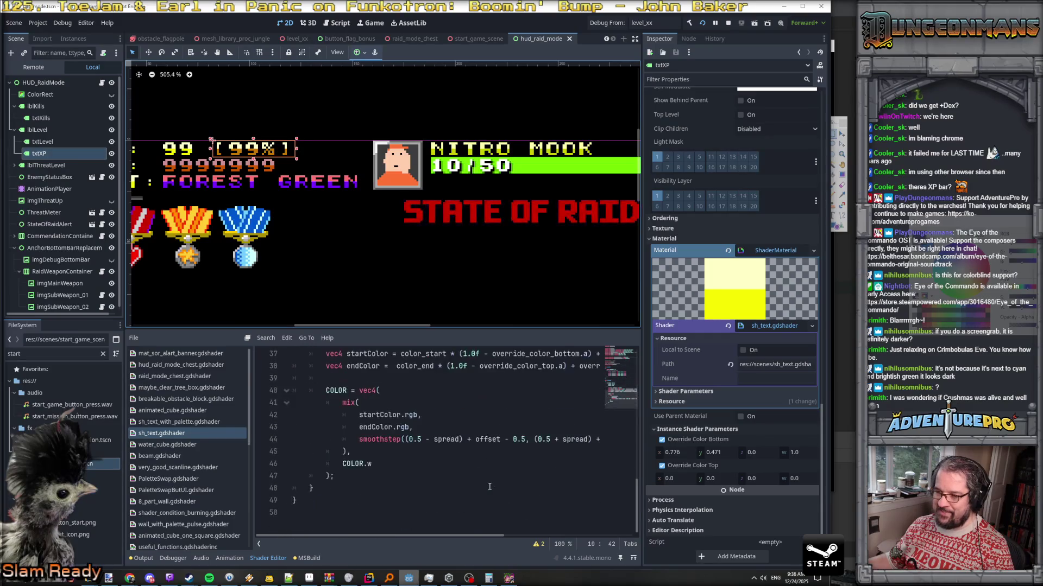
scroll(489, 486, "up", 3)
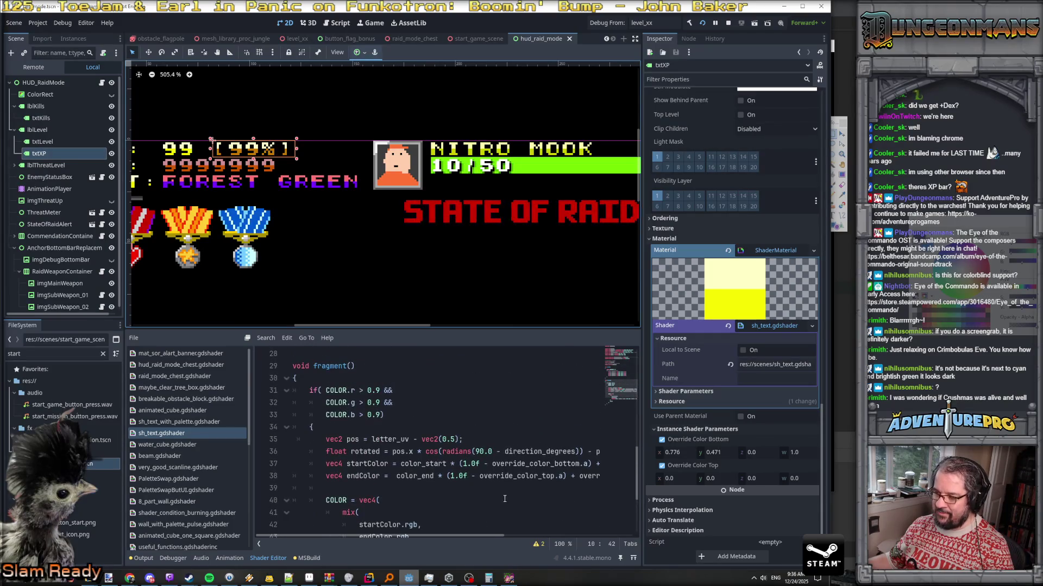
scroll(385, 478, "right", 5)
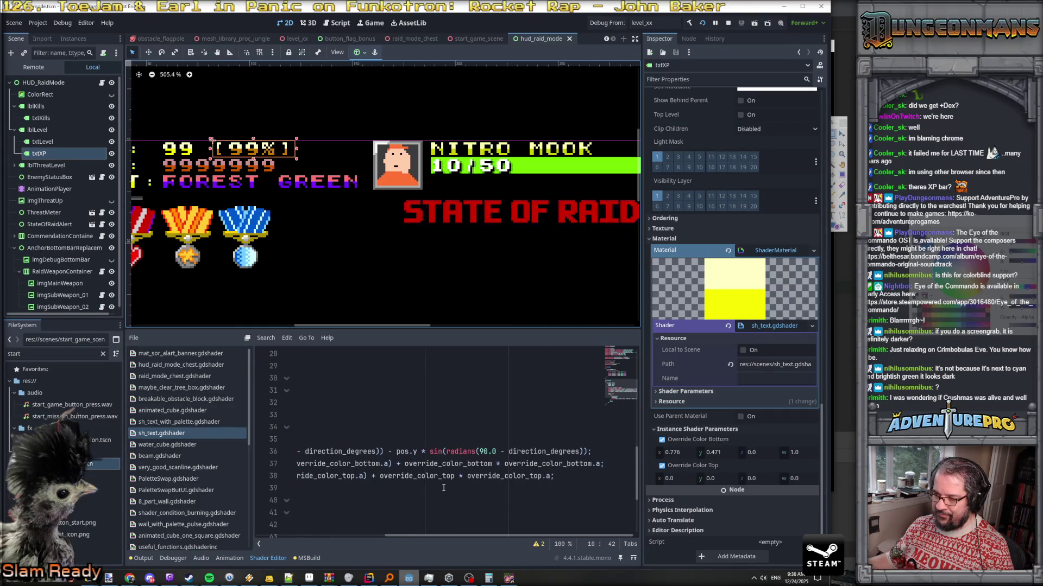
scroll(444, 488, "left", 5)
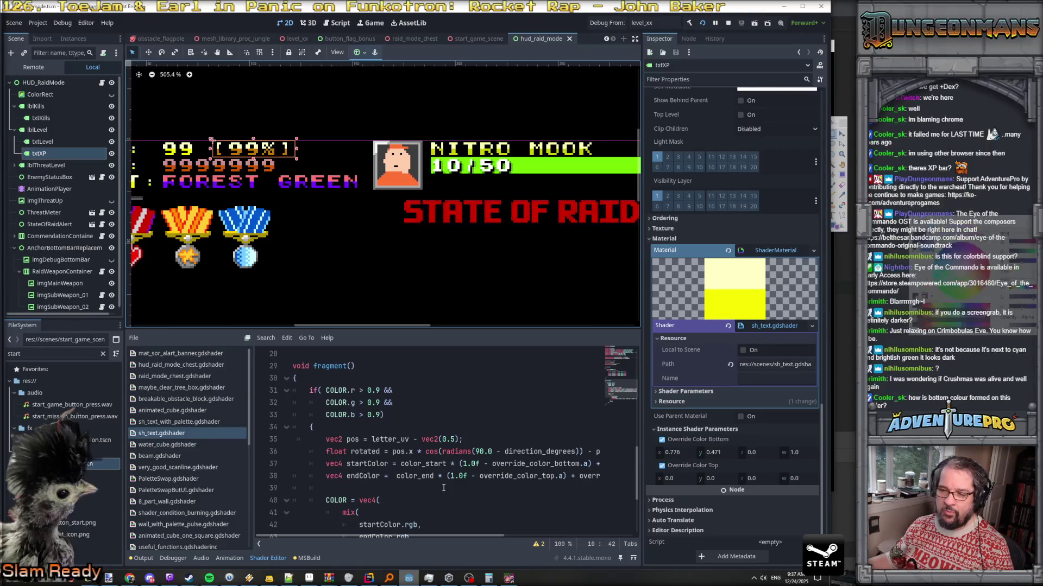
scroll(443, 488, "up", 1)
scroll(443, 487, "down", 2)
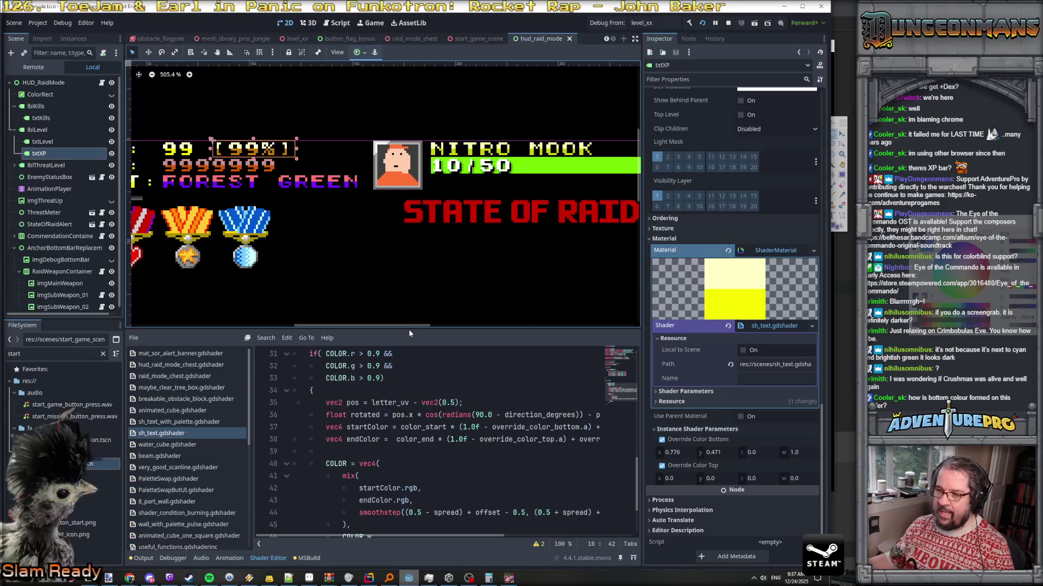
Enlarge the shader code area by shrinking the viewport, Inspector and shader file list
left_click_drag(409, 330, 420, 212)
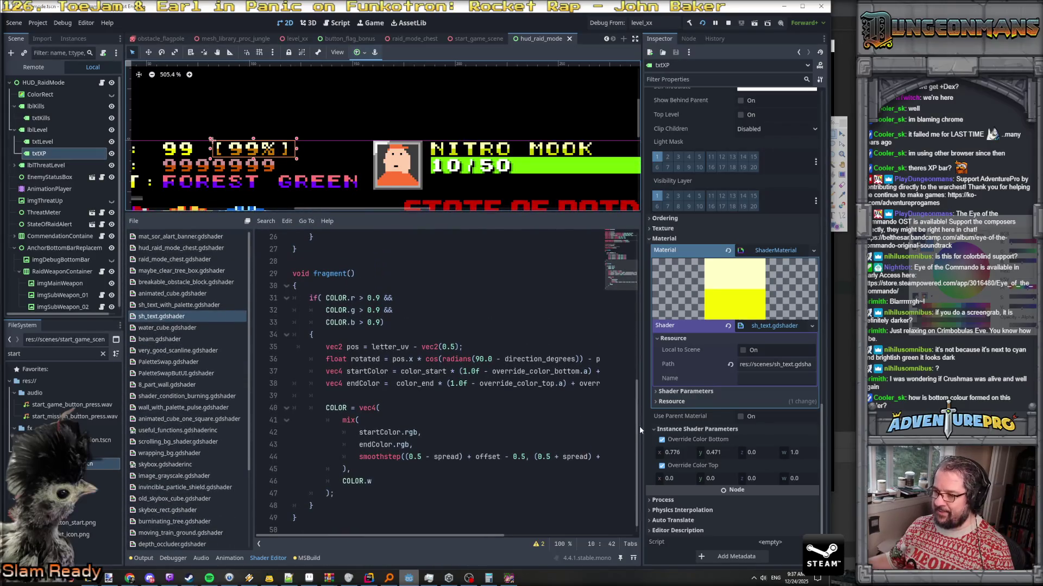
left_click_drag(639, 427, 738, 427)
left_click_drag(251, 420, 179, 420)
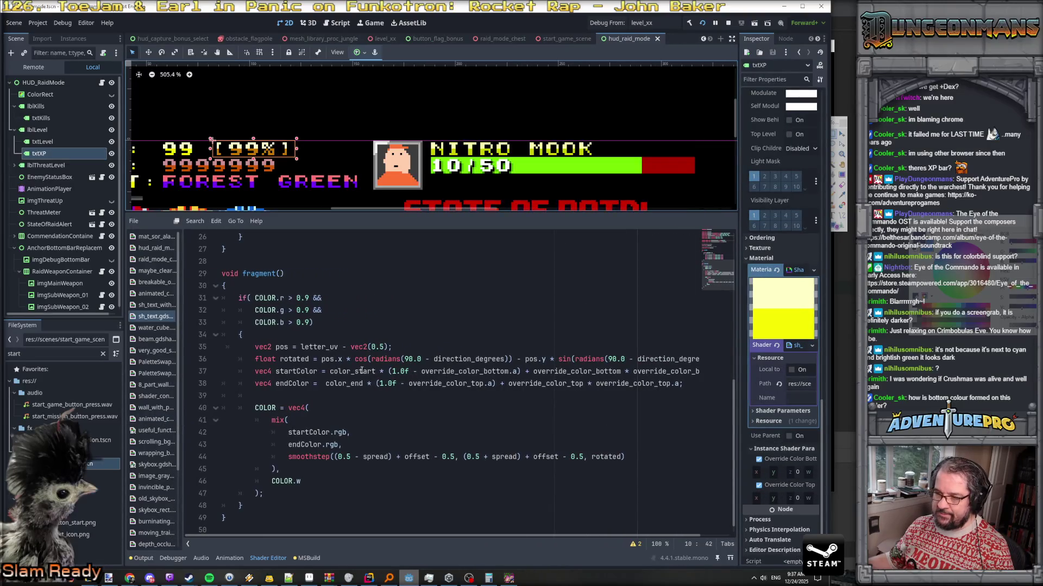
Highlight both override_color_bottom uses and color_start on line 37, then move to Rider
left_click(296, 372)
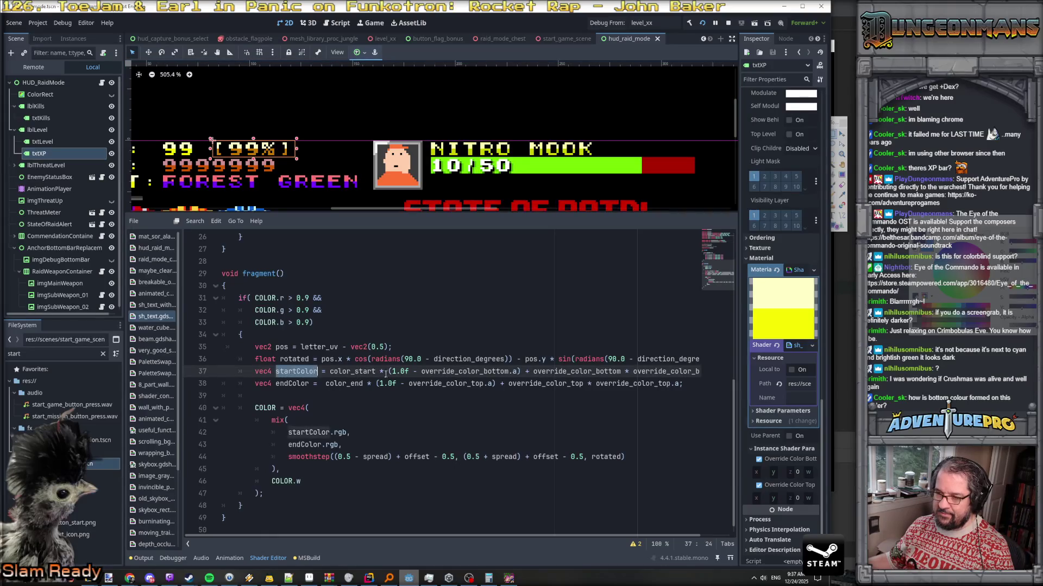
double_click(465, 372)
left_click(595, 373)
double_click(600, 373)
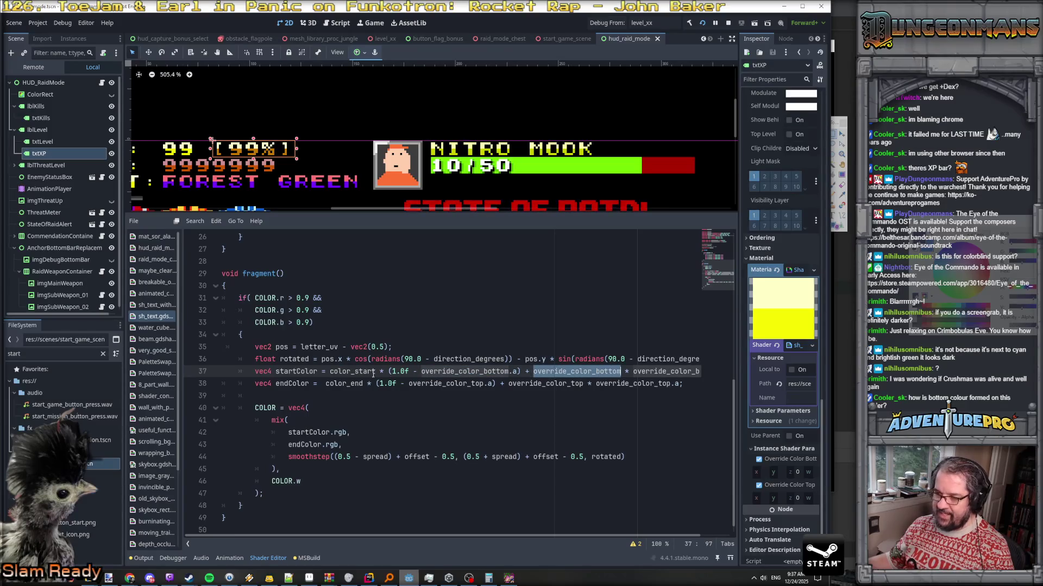
double_click(355, 372)
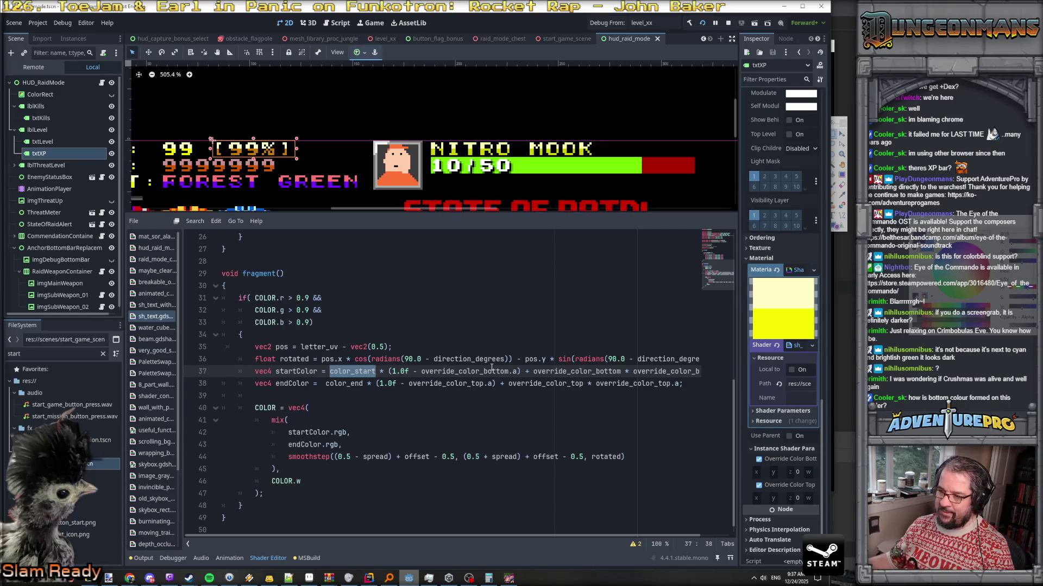
key("alt+Tab")
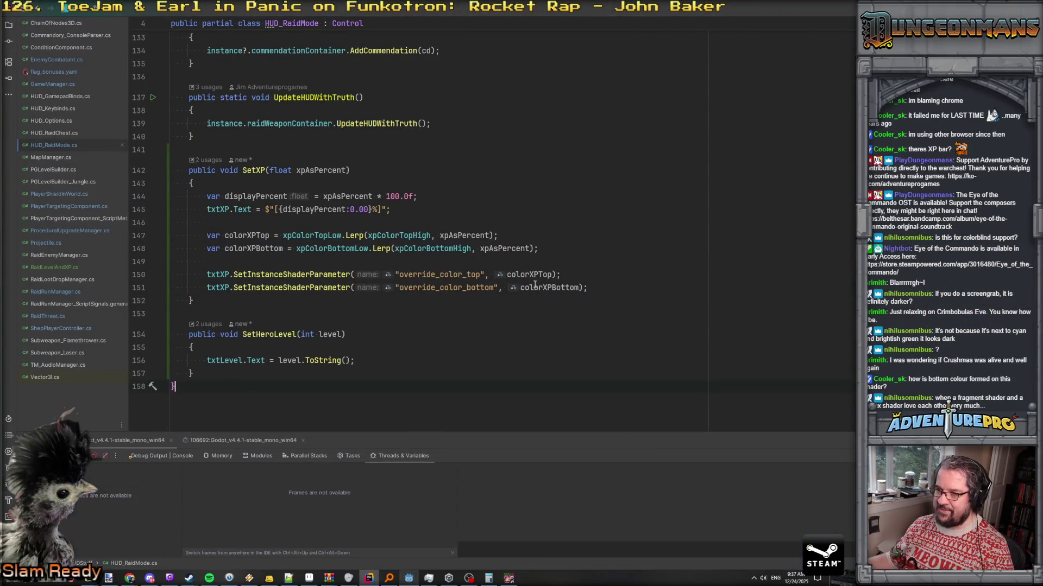
Set a breakpoint on SetXP's colorXPBottom line 151 and bring the game forward to trigger it
left_click(546, 287)
key("ctrl+F8")
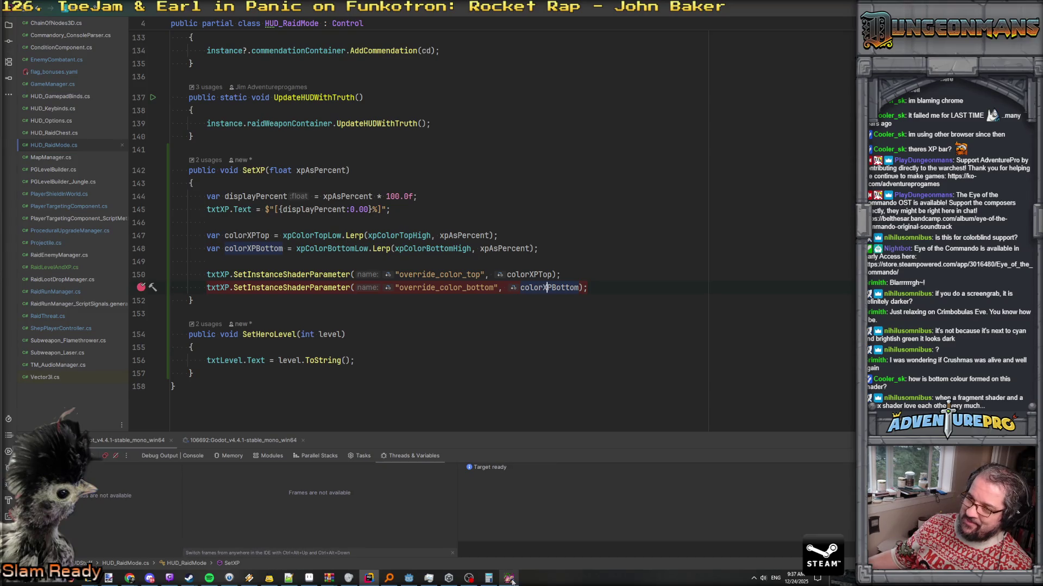
left_click(510, 579)
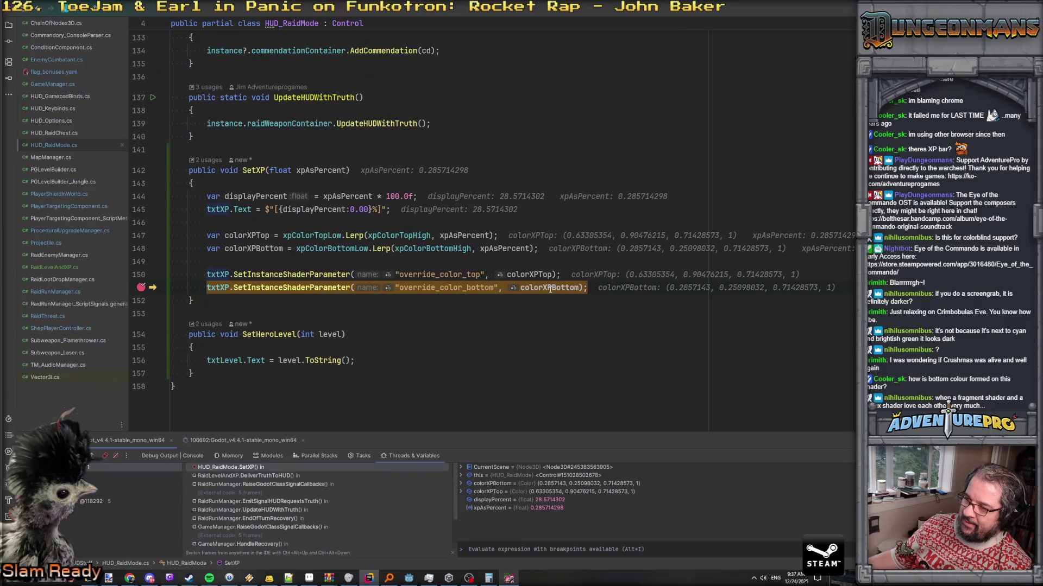
Inspect the colorXPBottom, xpColorBottomLow and xpColorBottomHigh values in the paused debugger
mouse_move(550, 289)
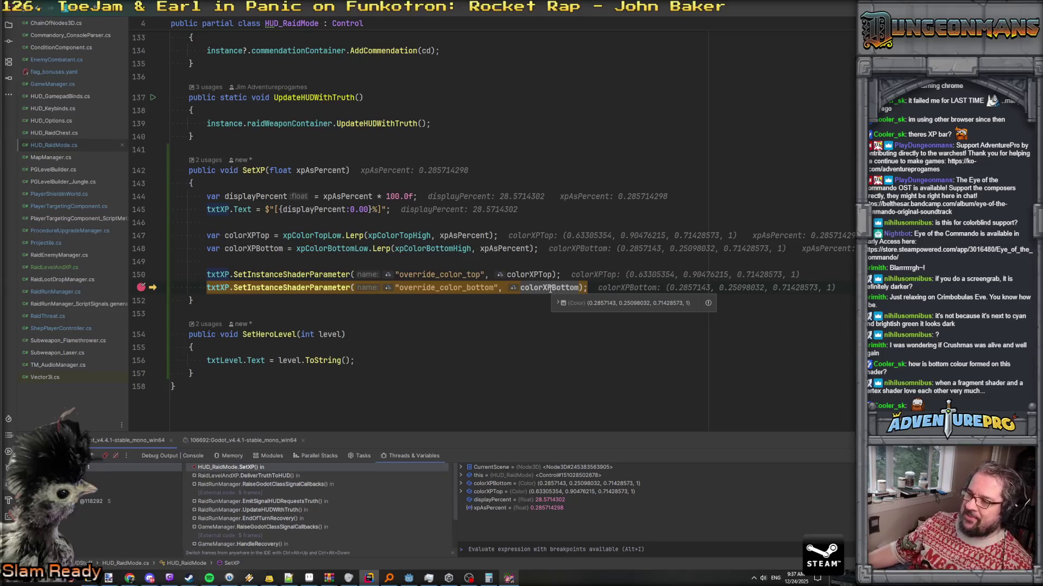
mouse_move(329, 248)
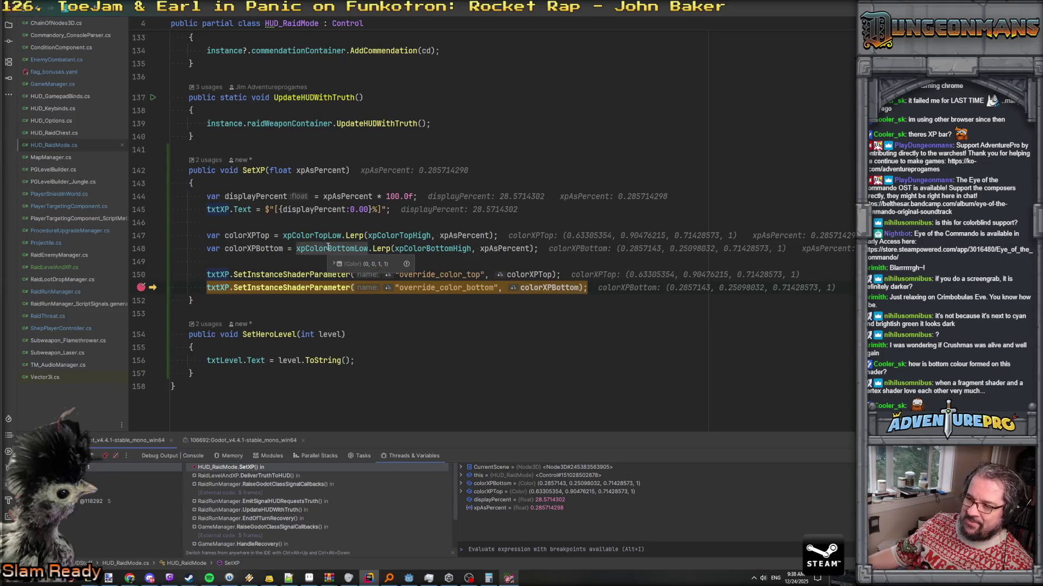
mouse_move(421, 250)
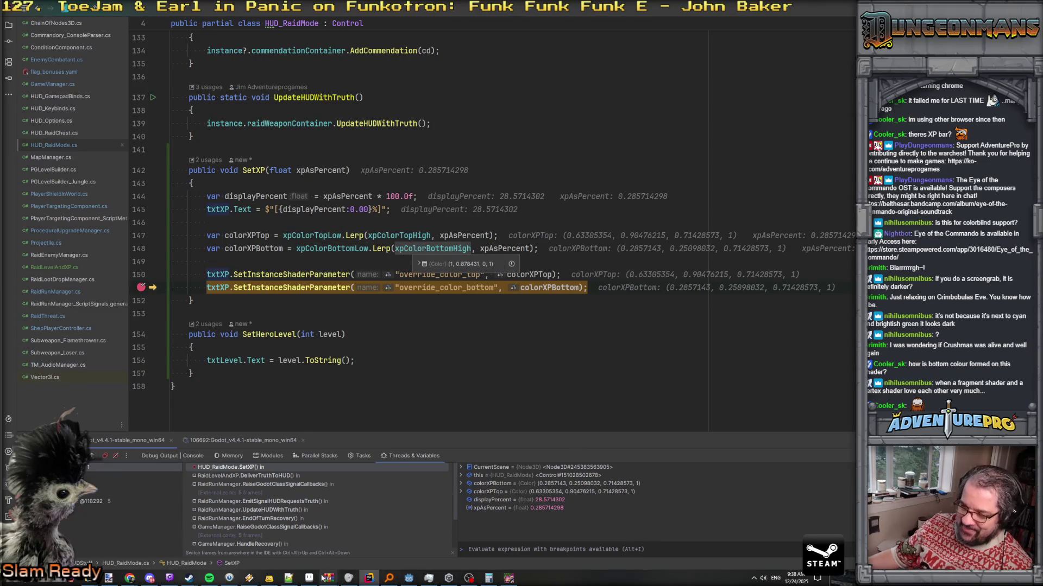
left_click(109, 578)
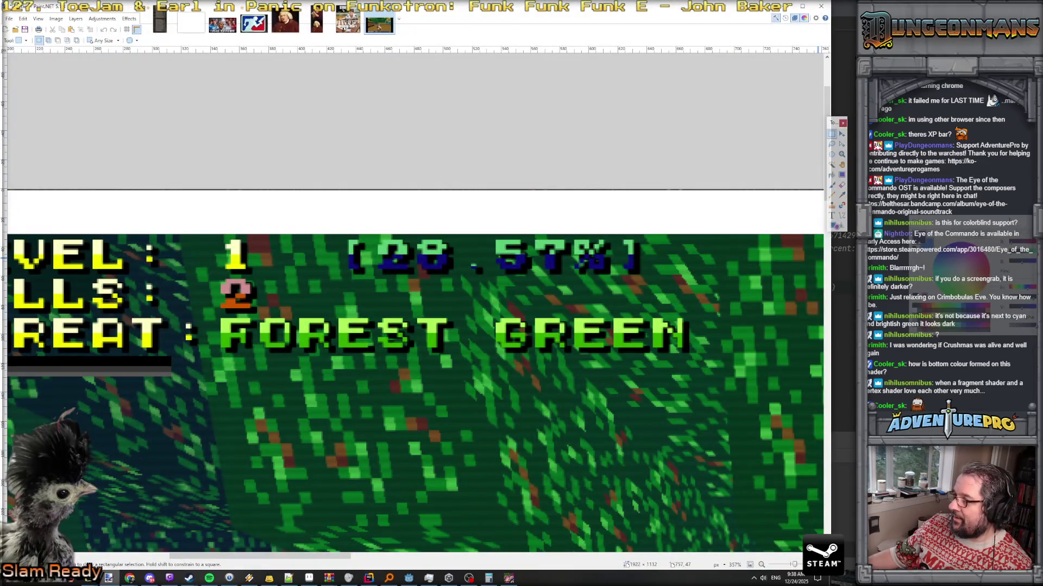
Open Paint.NET's Colors window with F8 and move it off the screenshot
key("F8")
mouse_move(702, 174)
left_mouse_down()
mouse_move(441, 89)
mouse_move(354, 80)
left_mouse_up()
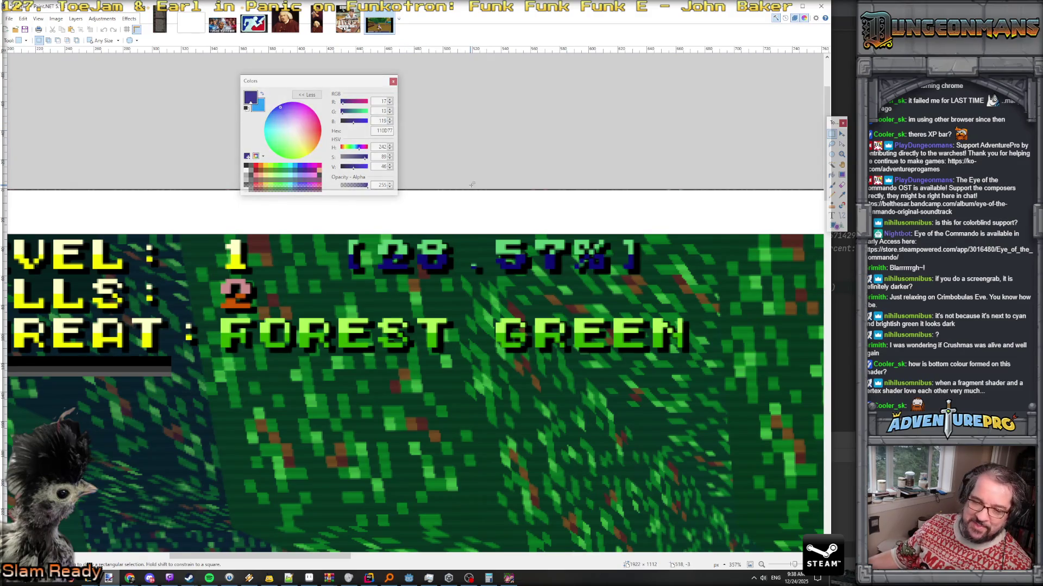
Read the SetInstanceShaderParameter quick documentation in Rider, then return to Godot
key("alt+Tab")
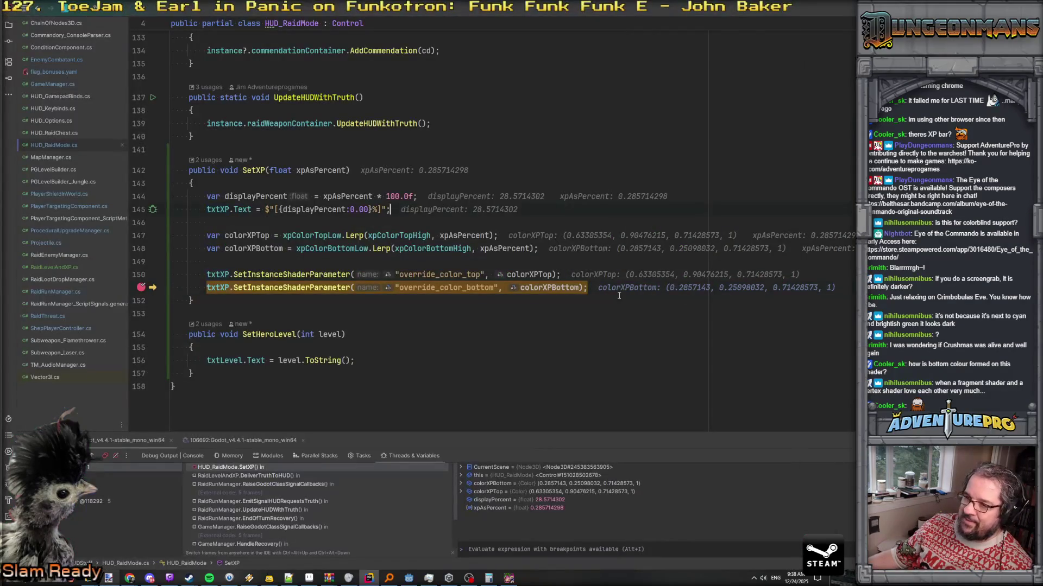
mouse_move(291, 289)
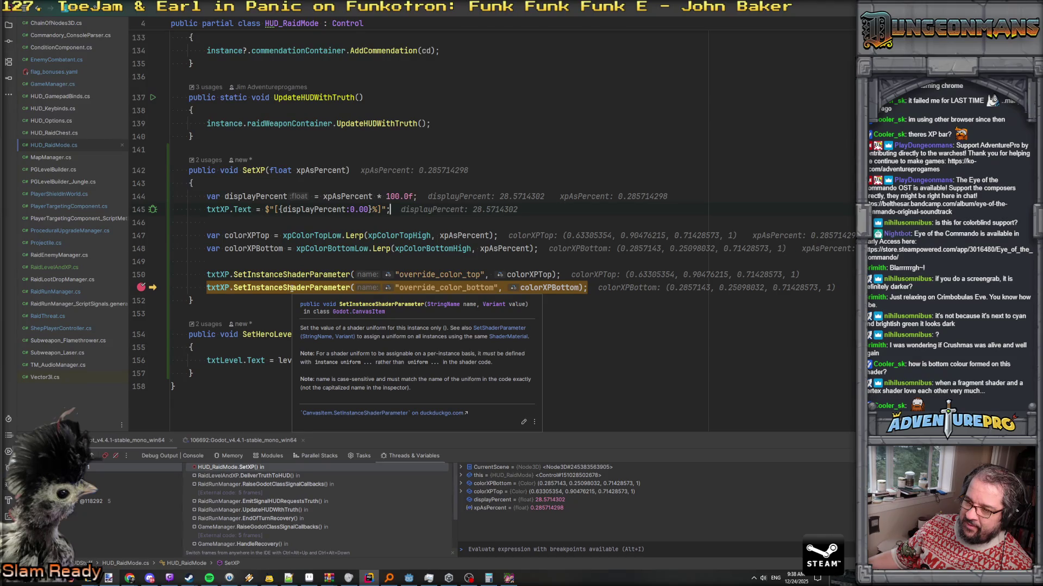
left_click(291, 288)
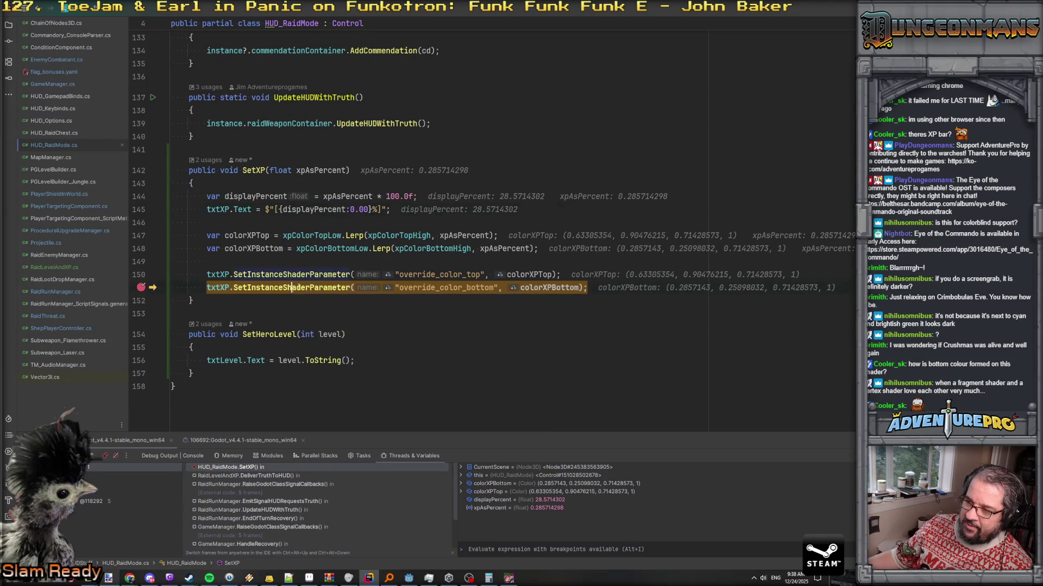
left_click(408, 578)
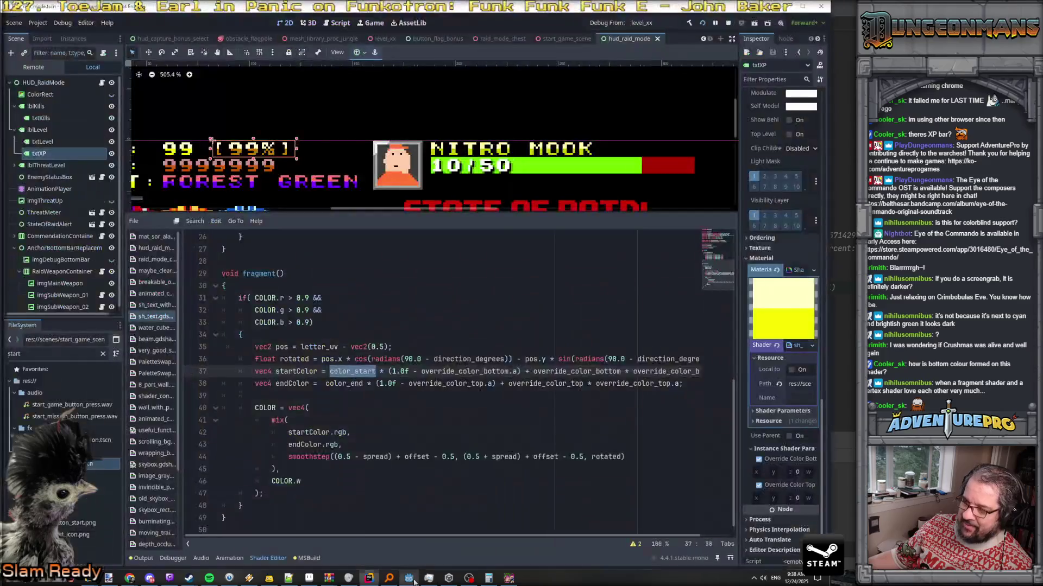
Widen the shader file list, open useful_functions.gdshaderinc and select the fix_albedo_srgb function
scroll(504, 442, "down", 1)
scroll(505, 442, "up", 8)
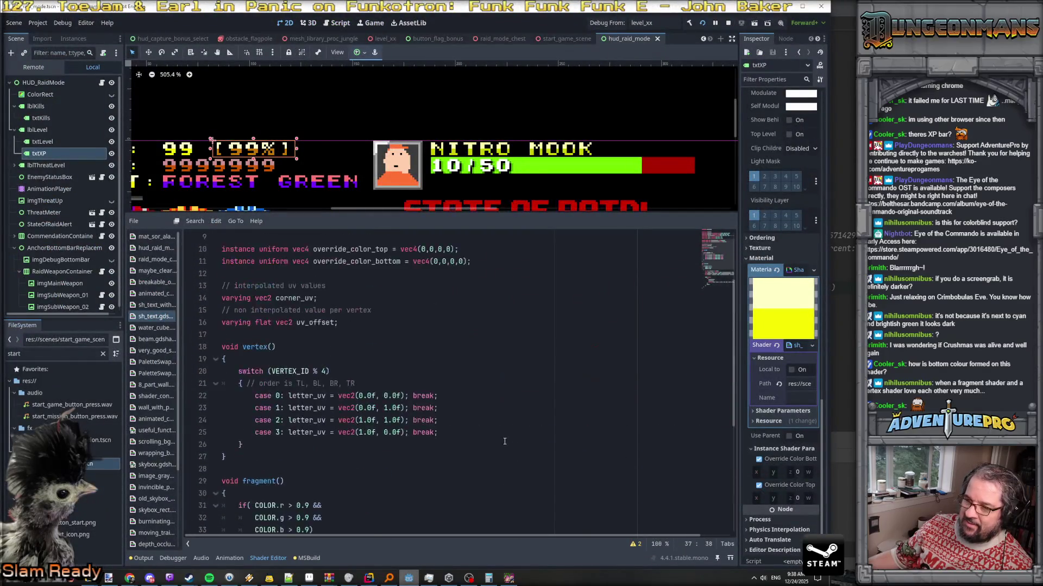
scroll(505, 441, "down", 8)
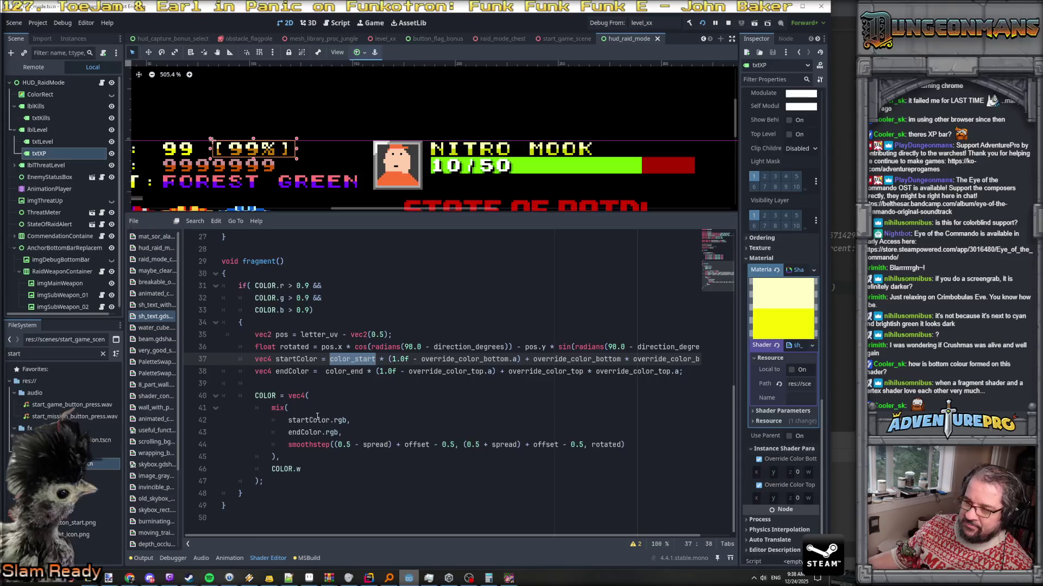
left_click_drag(182, 344, 319, 344)
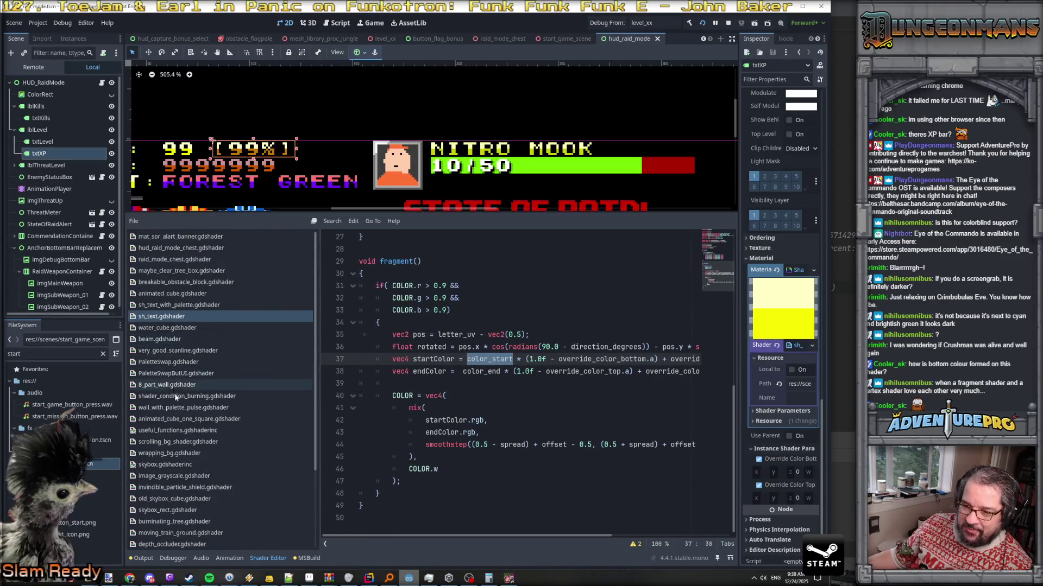
left_click(180, 430)
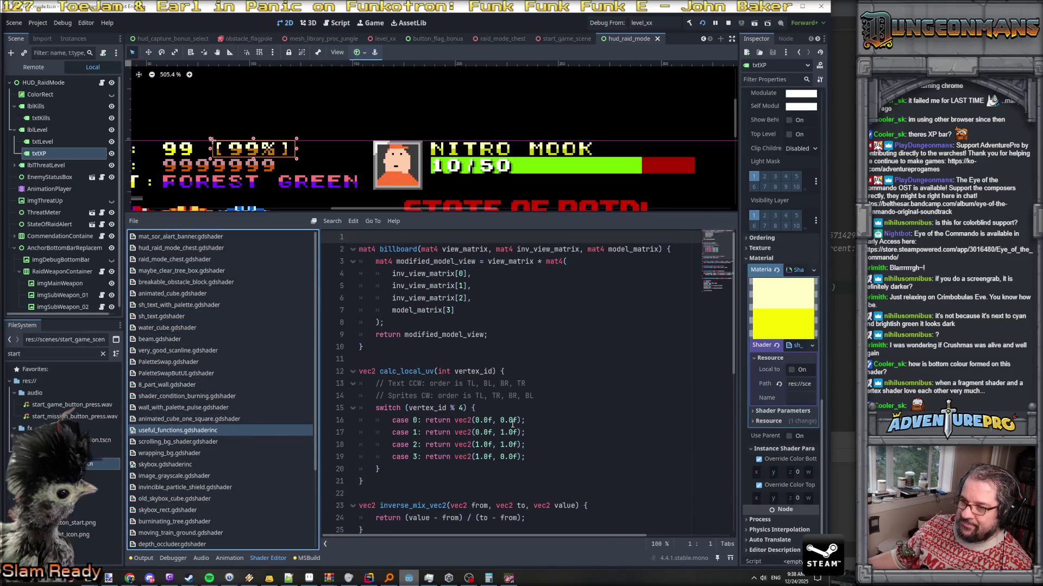
scroll(512, 424, "down", 9)
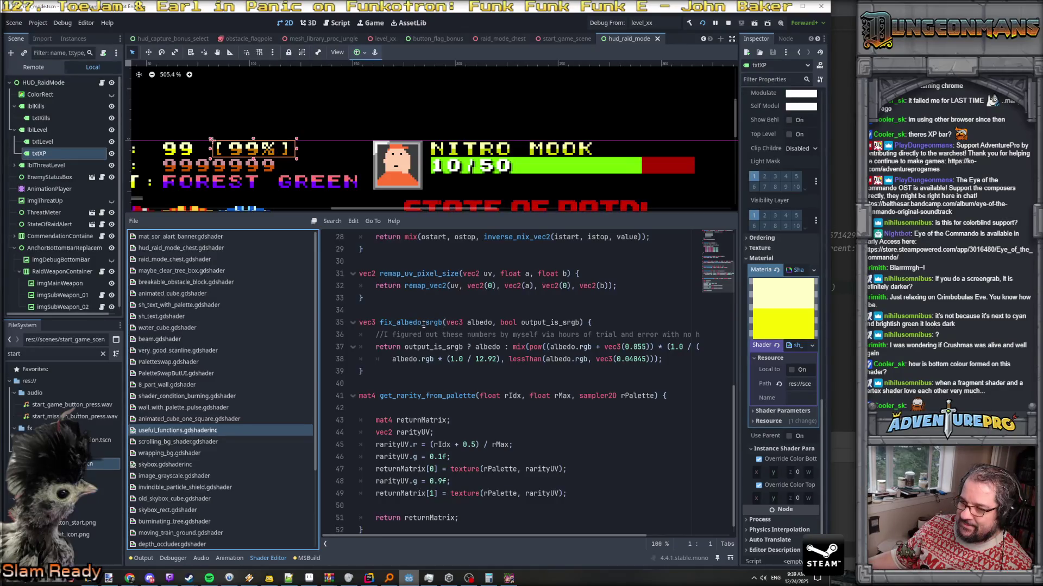
double_click(419, 323)
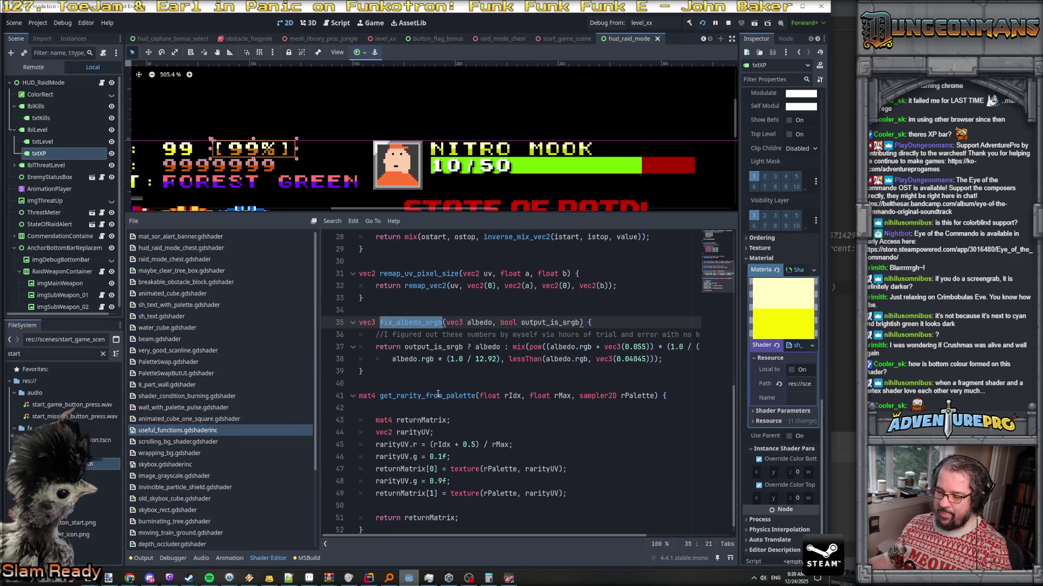
left_click(166, 308)
Compare sh_text.gdshader with sh_text_with_palette and start a new include line after the varyings
left_click(460, 359)
scroll(459, 359, "down", 3)
left_click(183, 315)
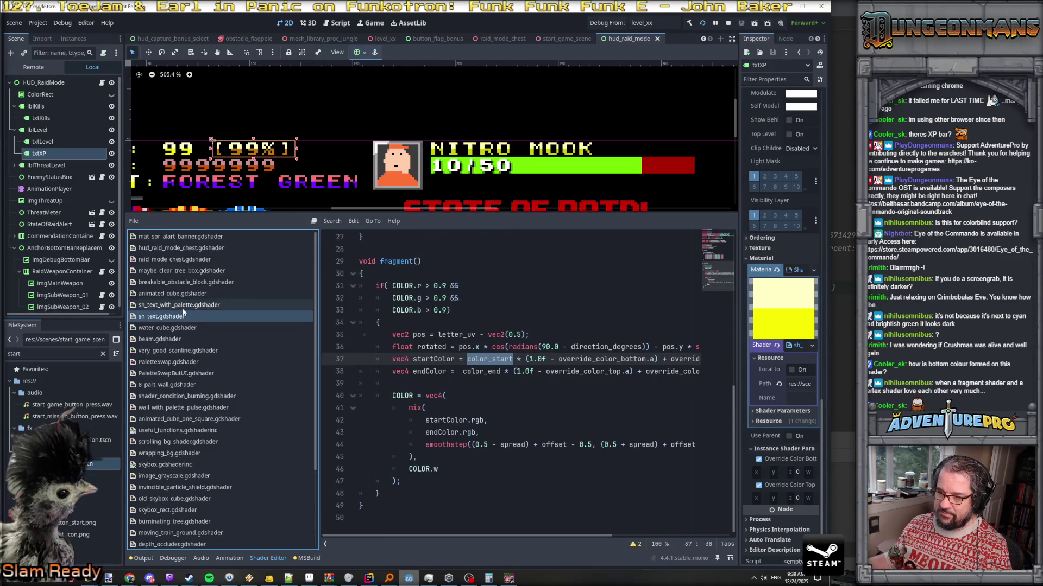
left_click(183, 308)
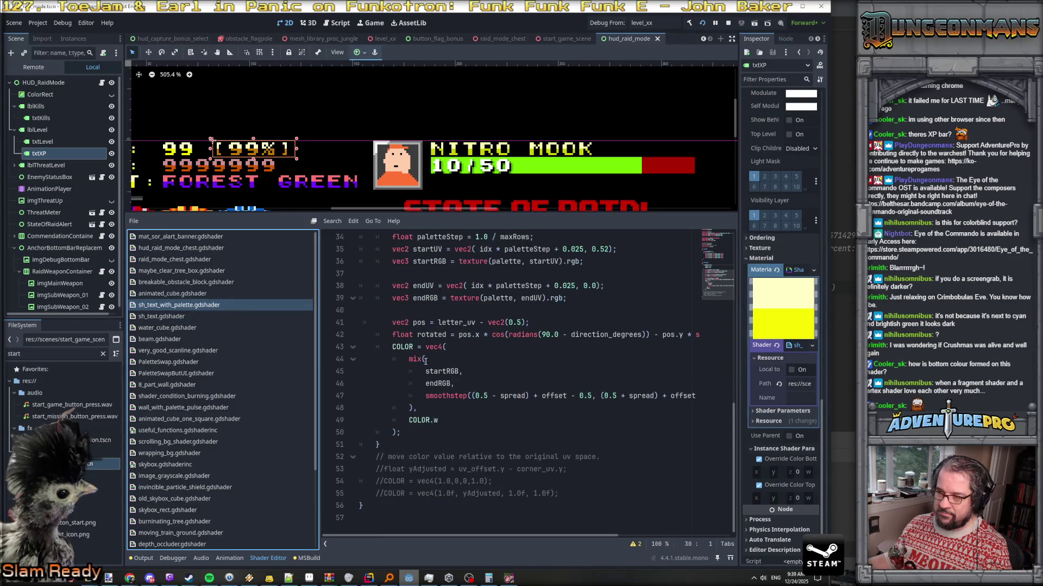
left_click(179, 319)
scroll(504, 409, "up", 10)
left_click(510, 431)
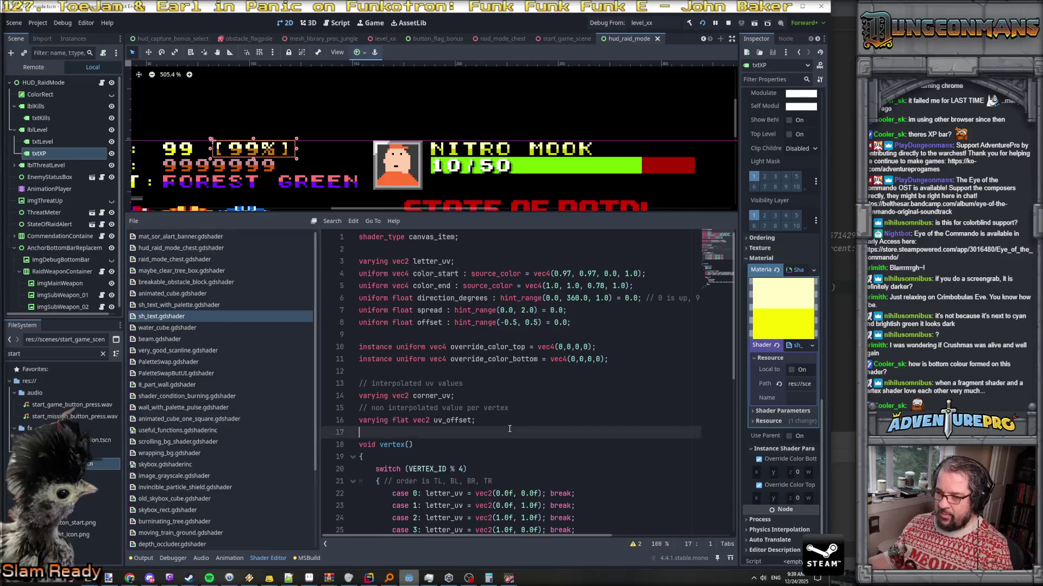
key("Return")
key("Return")
key("Up")
type("#")
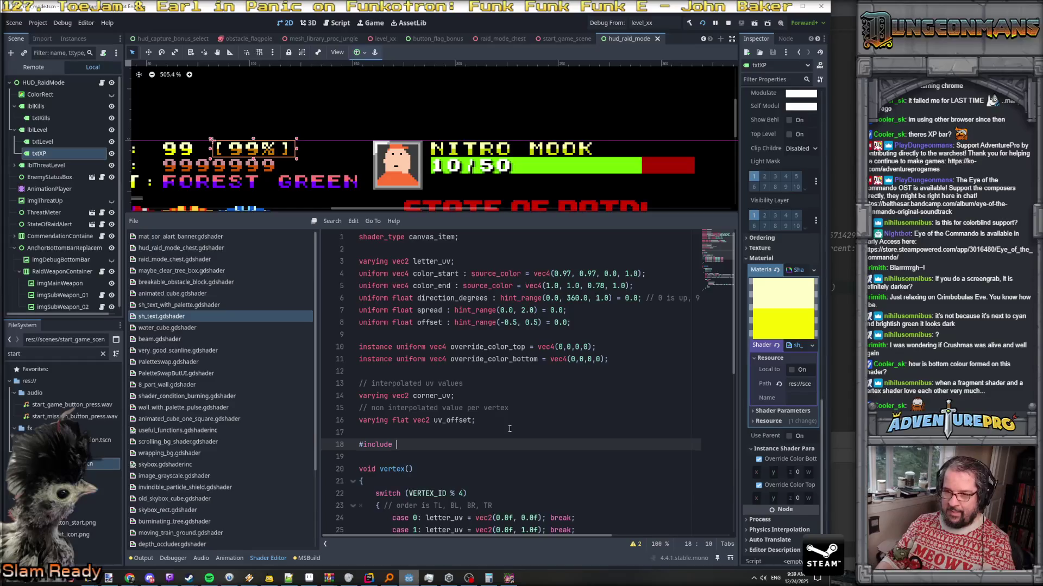
type("useful_functio")
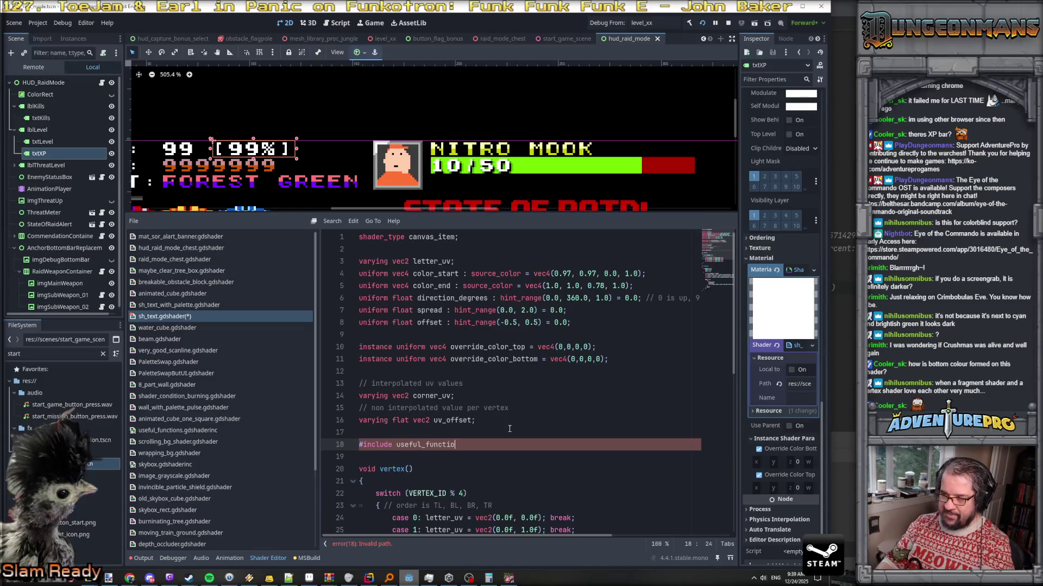
type(";")
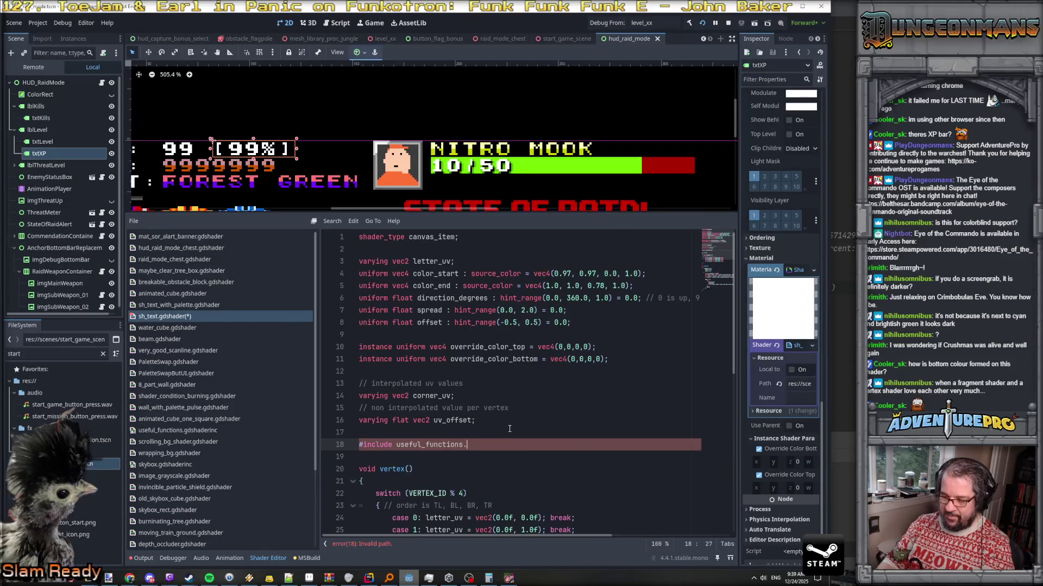
type("gdshaderinc;")
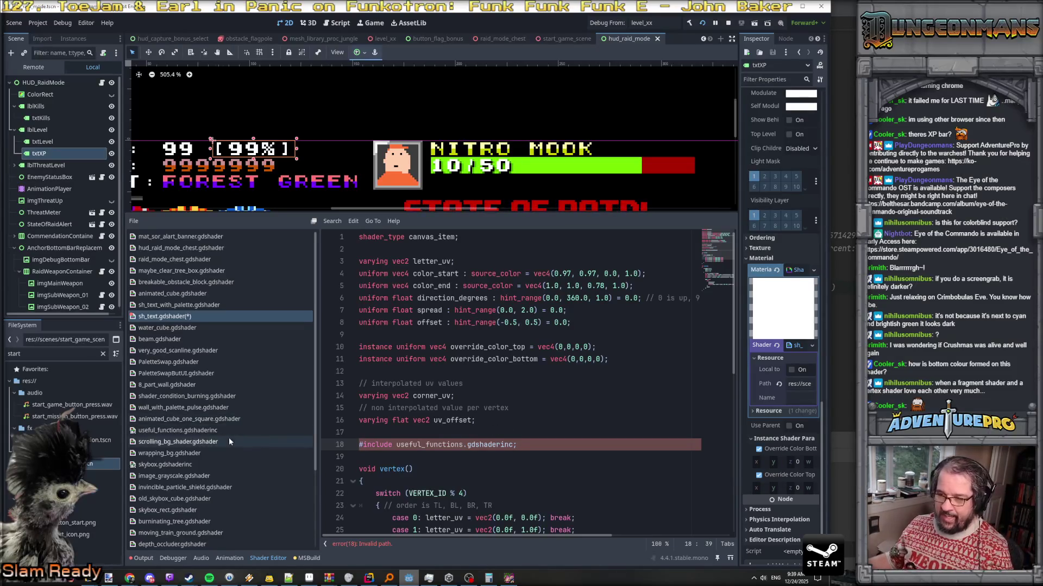
Replace sh_text's broken include with PaletteSwap's full res://shaders/useful_functions.gdshaderinc line
left_click(176, 363)
scroll(522, 385, "down", 5)
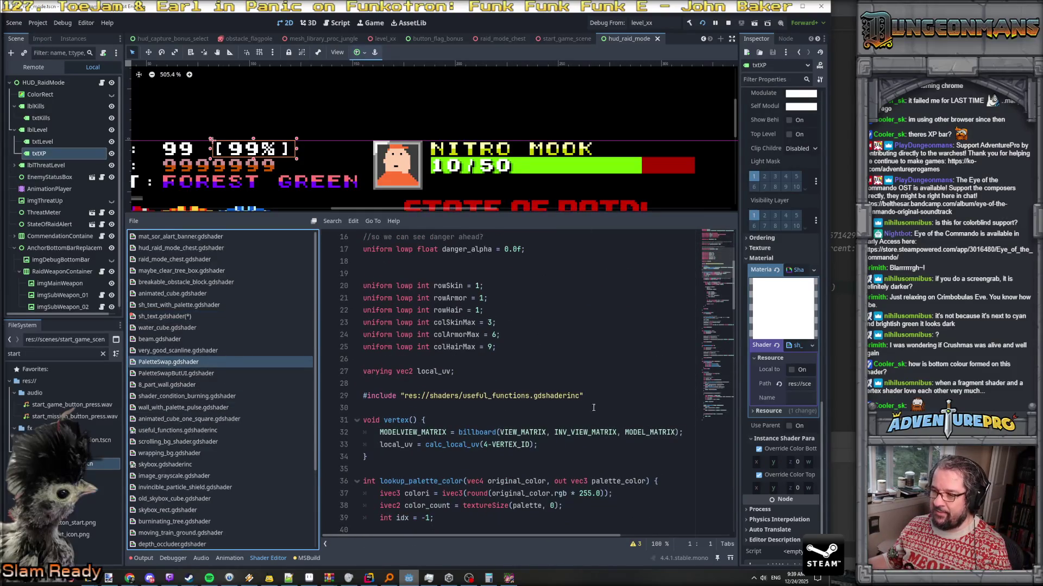
left_click_drag(598, 395, 337, 392)
key("ctrl+c")
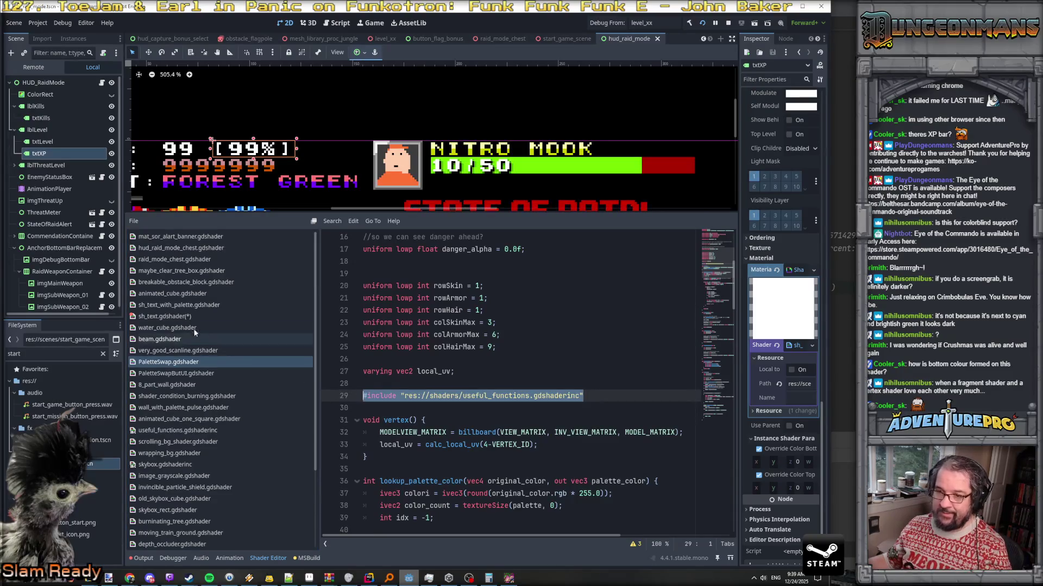
left_click(182, 318)
left_click_drag(526, 445, 359, 445)
key("ctrl+v")
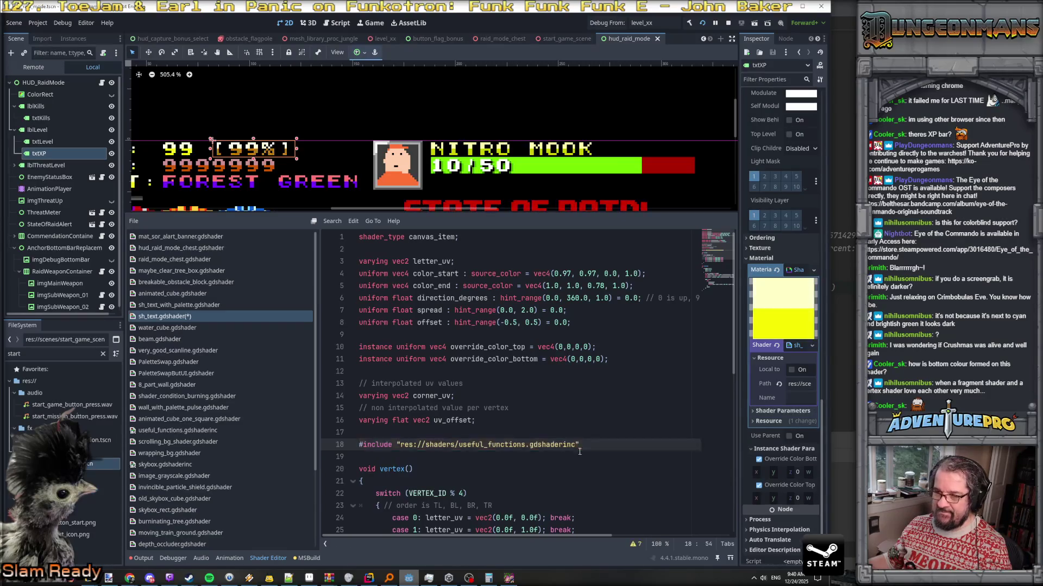
scroll(576, 453, "down", 10)
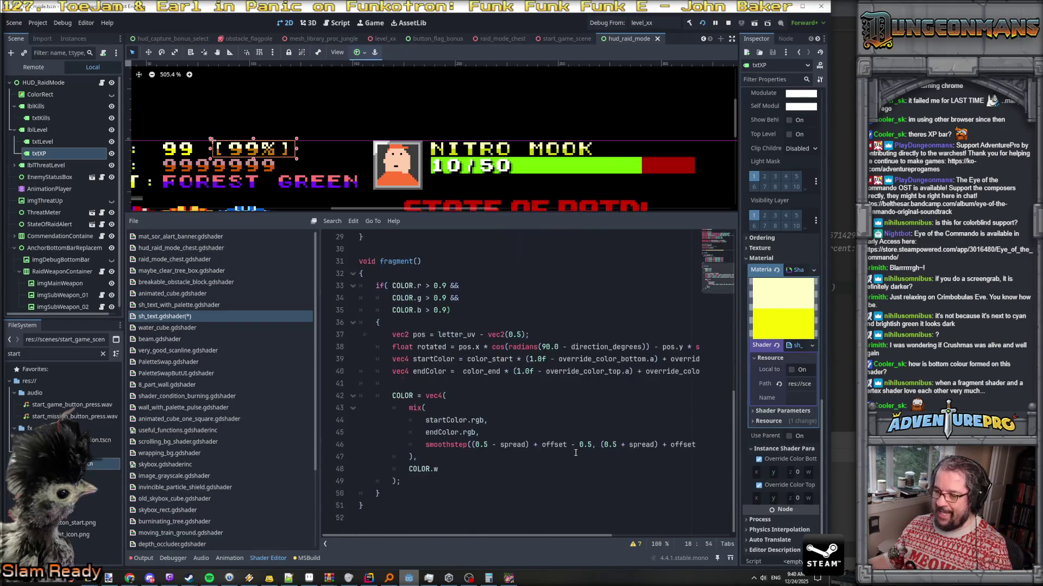
Append 'COLOR.rgb = fix_albedo_srgb(COLOR.rgb, false);' after the colour assignment and save sh_text.gdshader
left_click(455, 471)
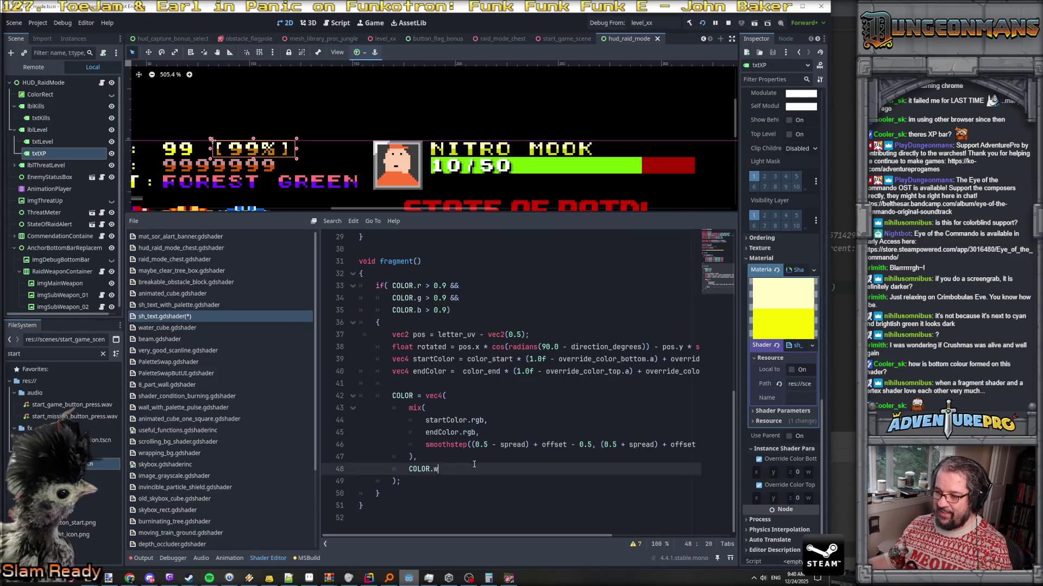
left_click(411, 384)
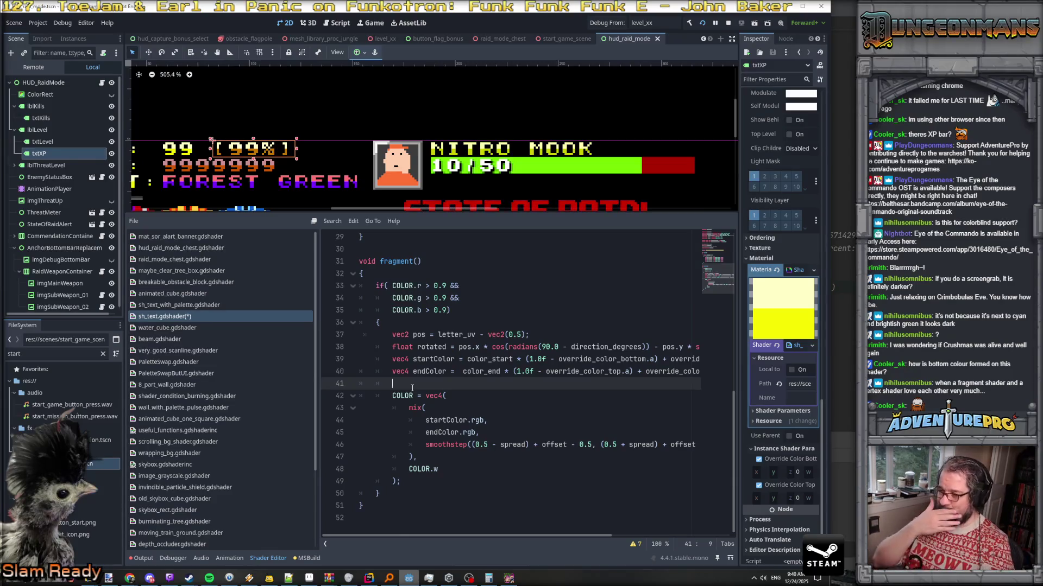
left_click(417, 482)
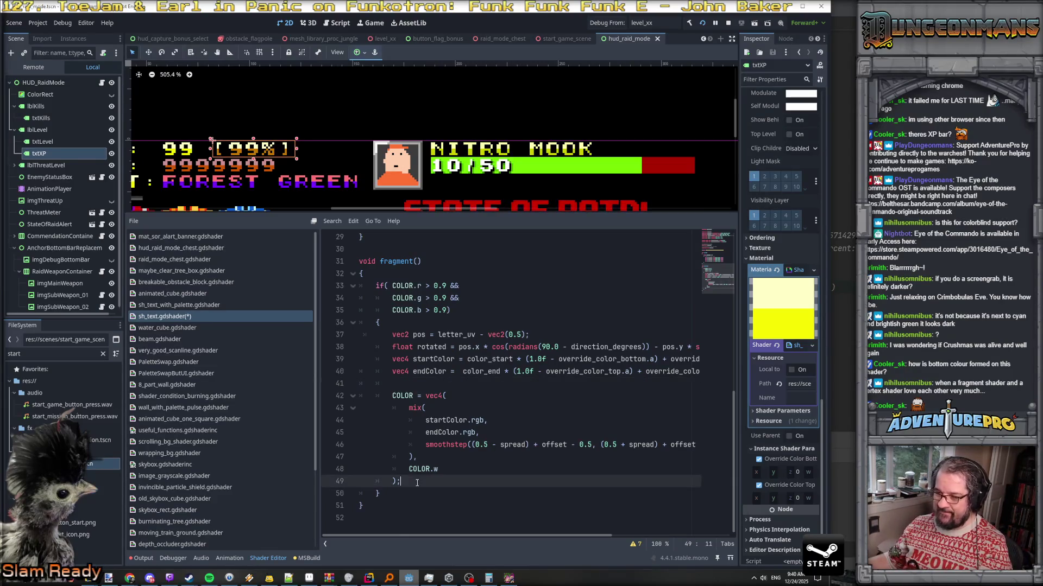
key("Return")
key("Return")
type("COLOR.rgb =")
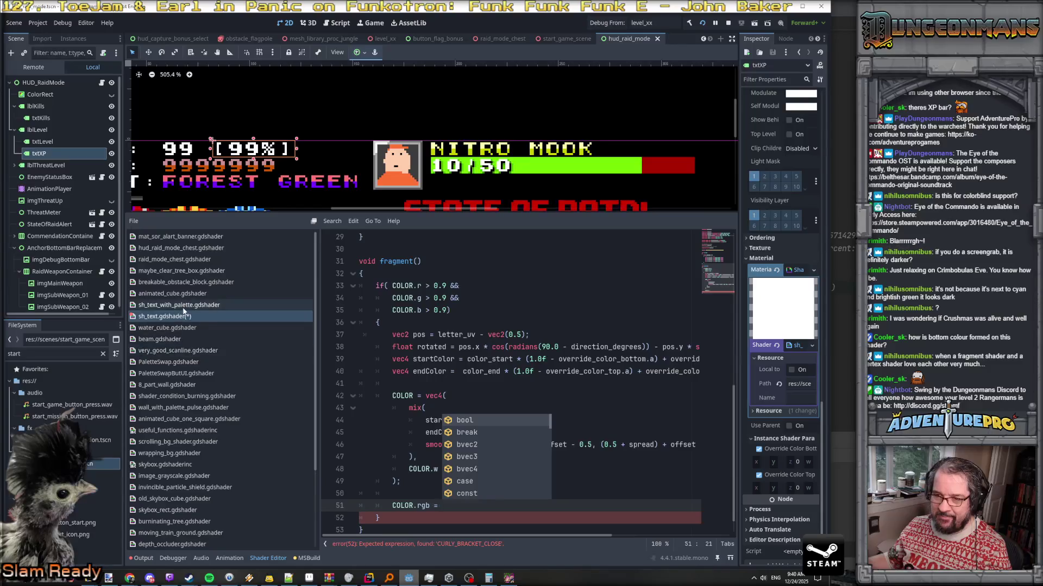
left_click(181, 430)
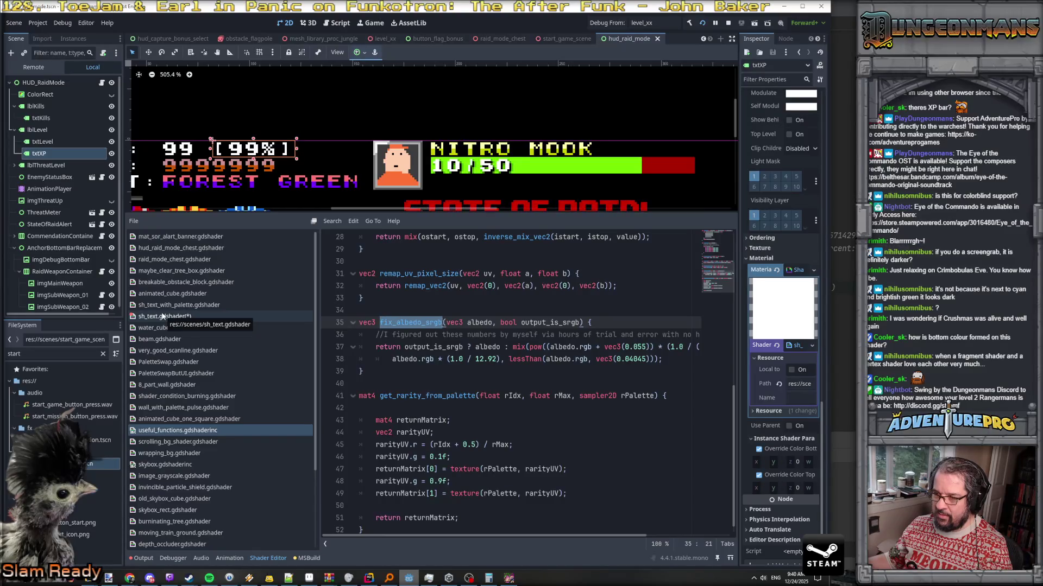
left_click(161, 317)
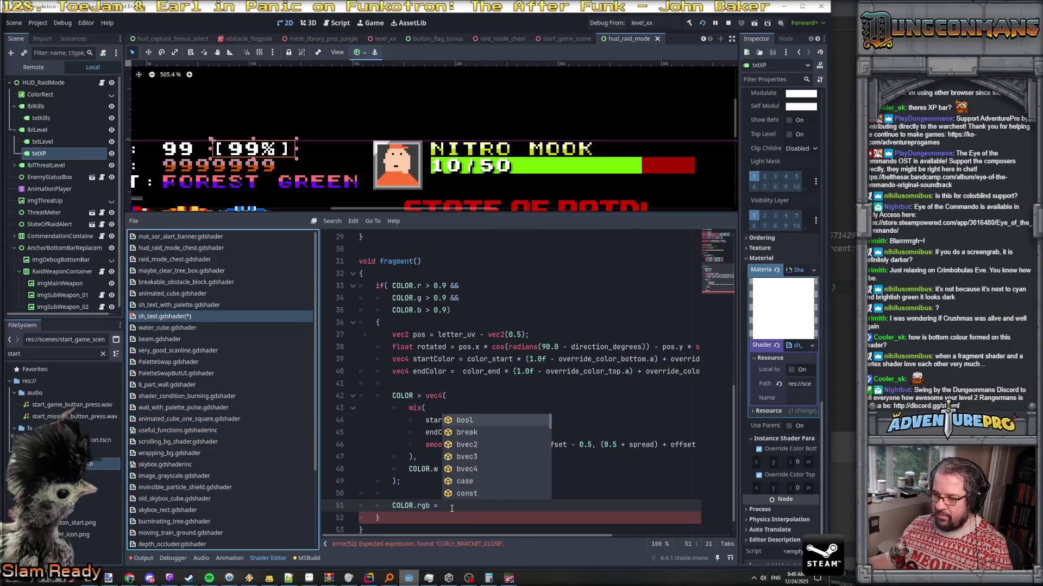
type("fix_albedo_srgb(C")
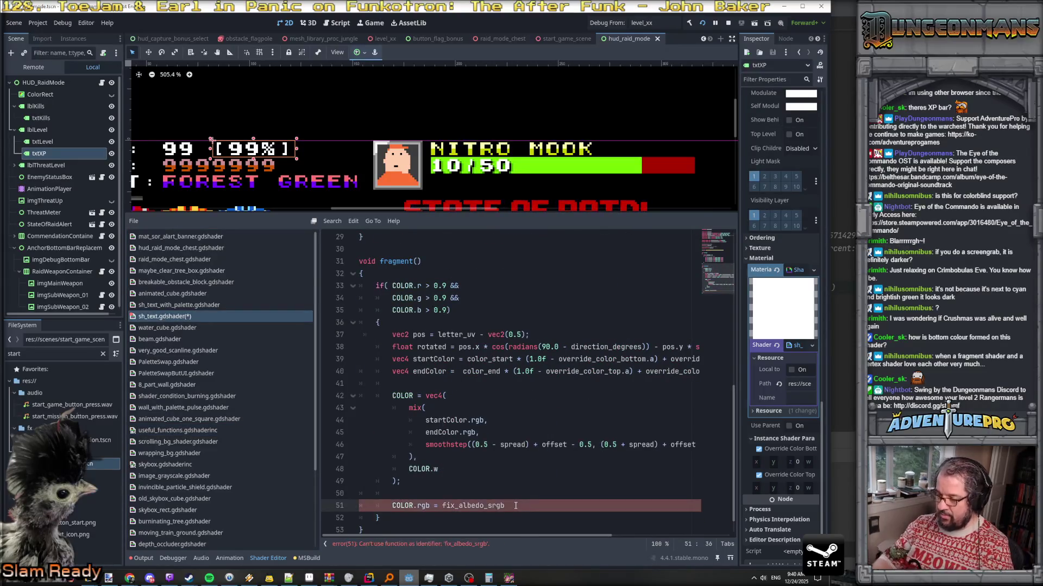
type("OLOR.rgb, ")
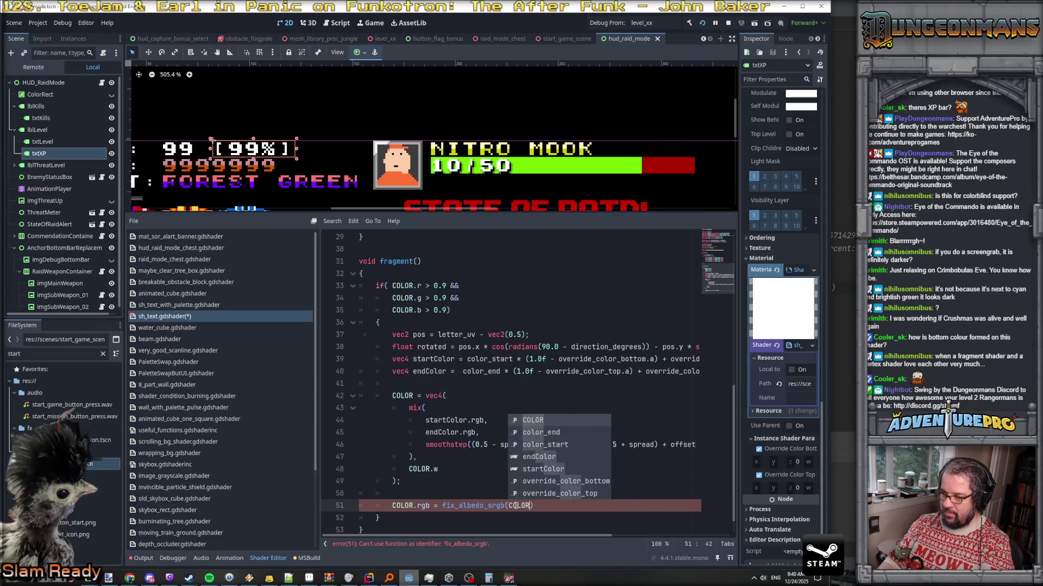
type("false);")
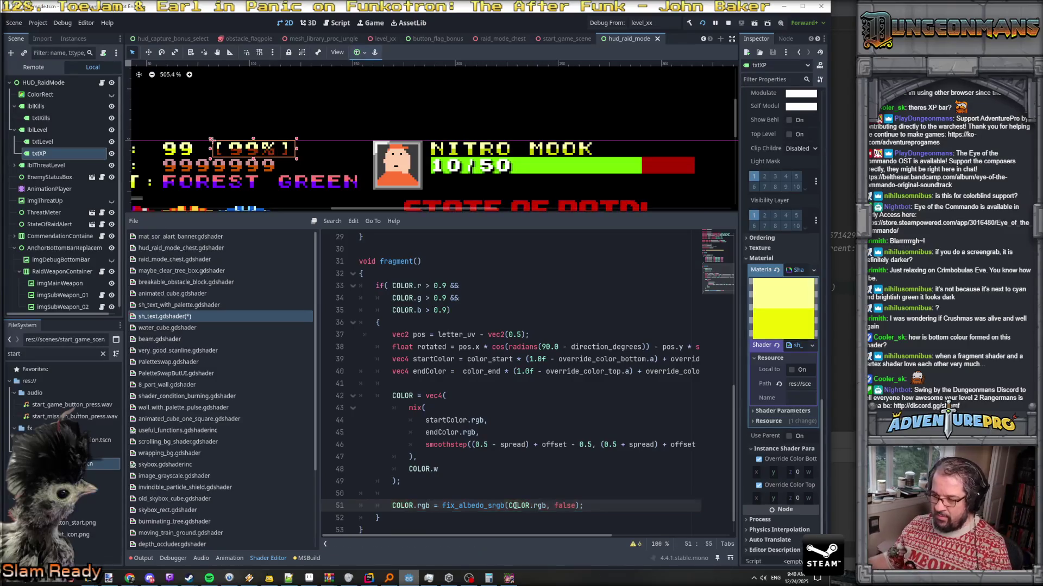
scroll(540, 453, "down", 1)
key("ctrl+s")
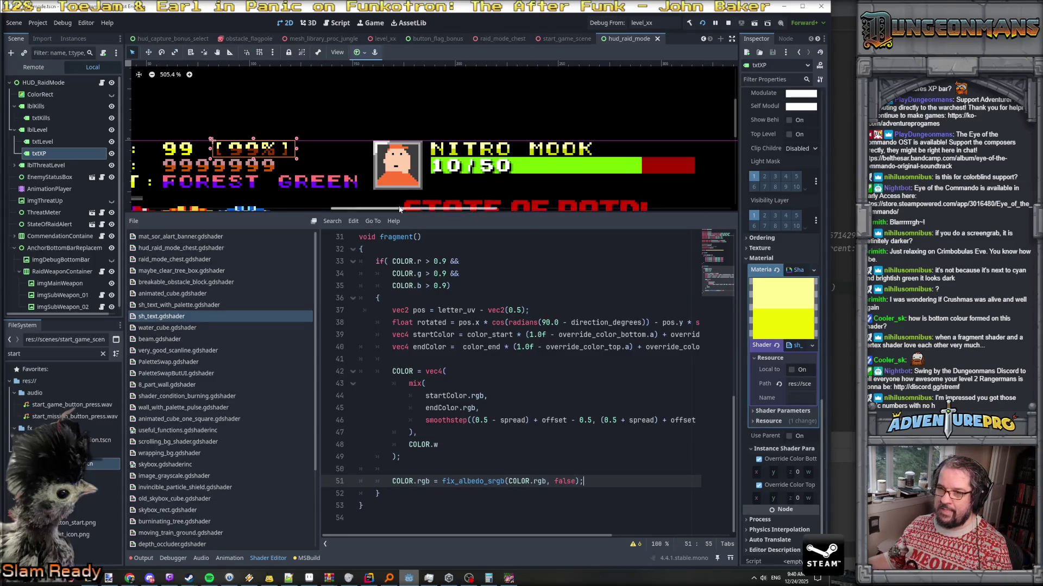
Zoom onto the HUD and toggle line 51's sRGB fix off and on to compare the [99%] text
scroll(400, 208, "down", 3)
scroll(399, 208, "up", 3)
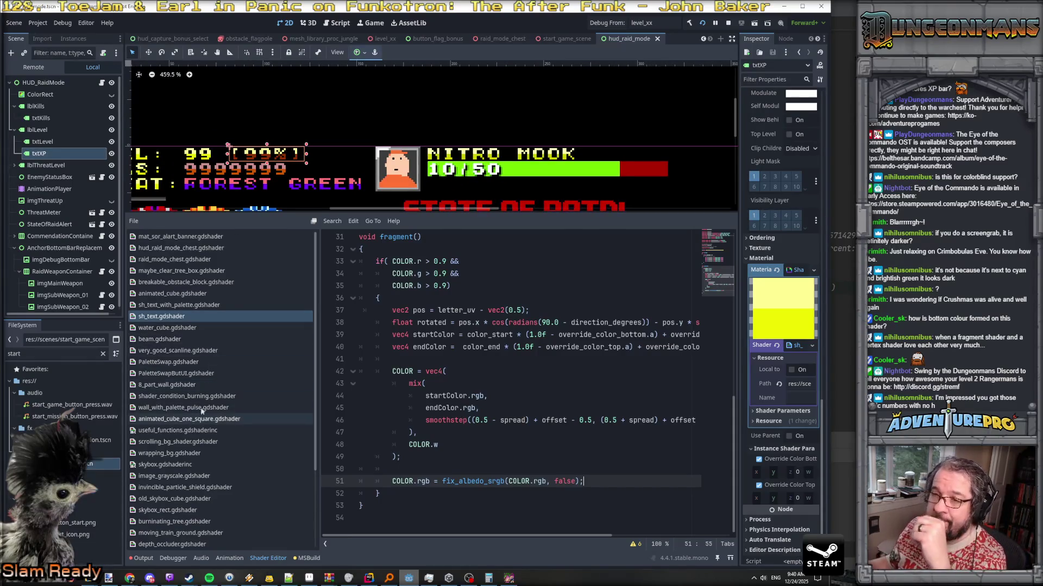
scroll(222, 165, "up", 8)
scroll(223, 165, "down", 10)
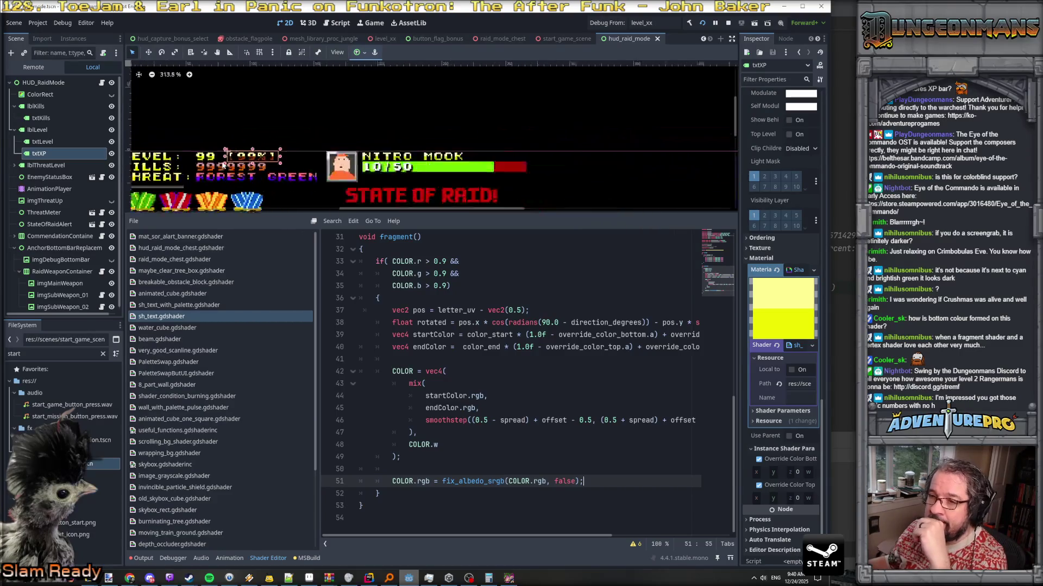
scroll(223, 165, "up", 3)
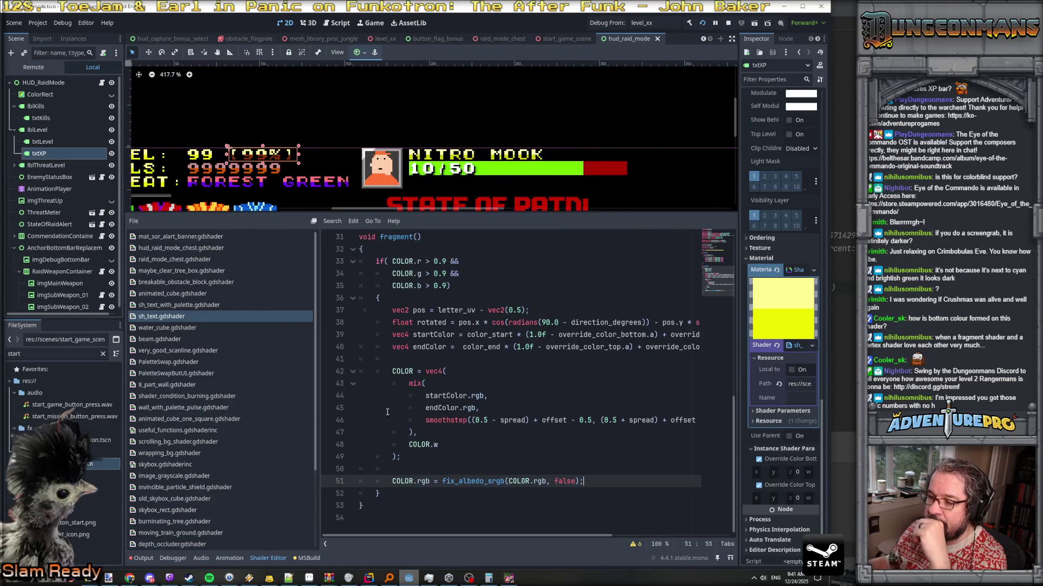
left_click(394, 481)
type("//")
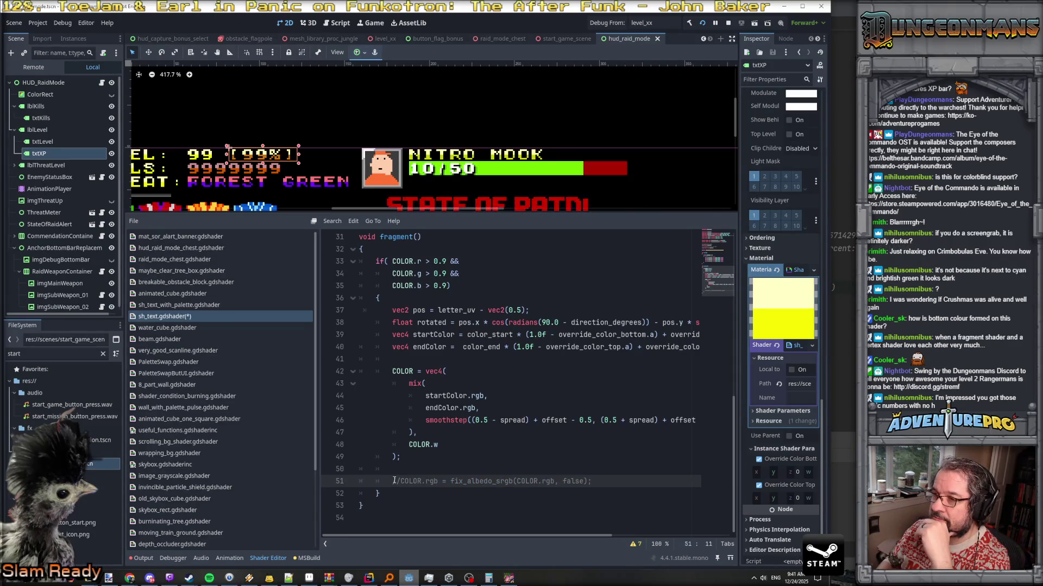
key("BackSpace")
key("BackSpace")
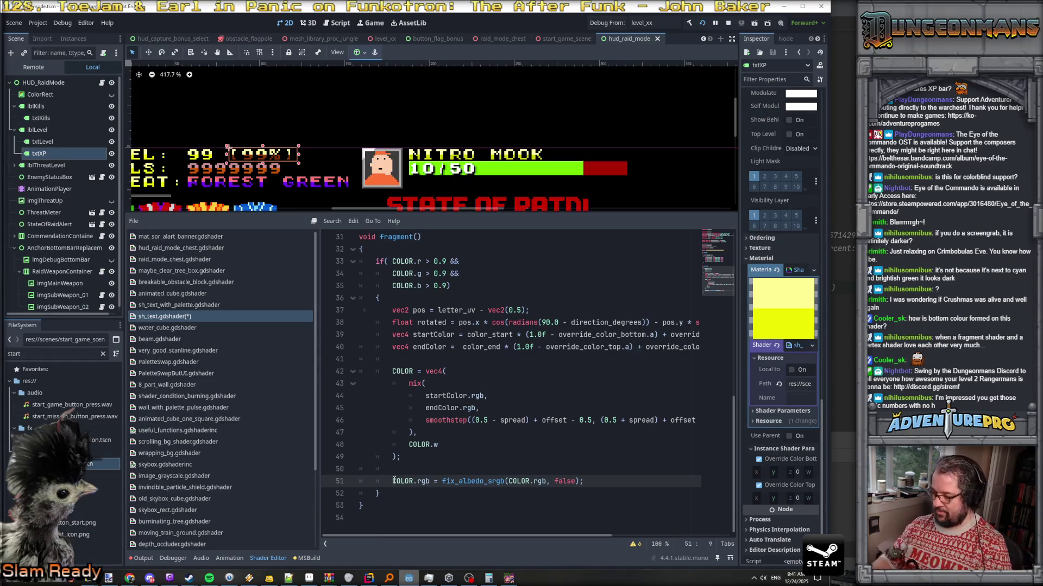
type("//")
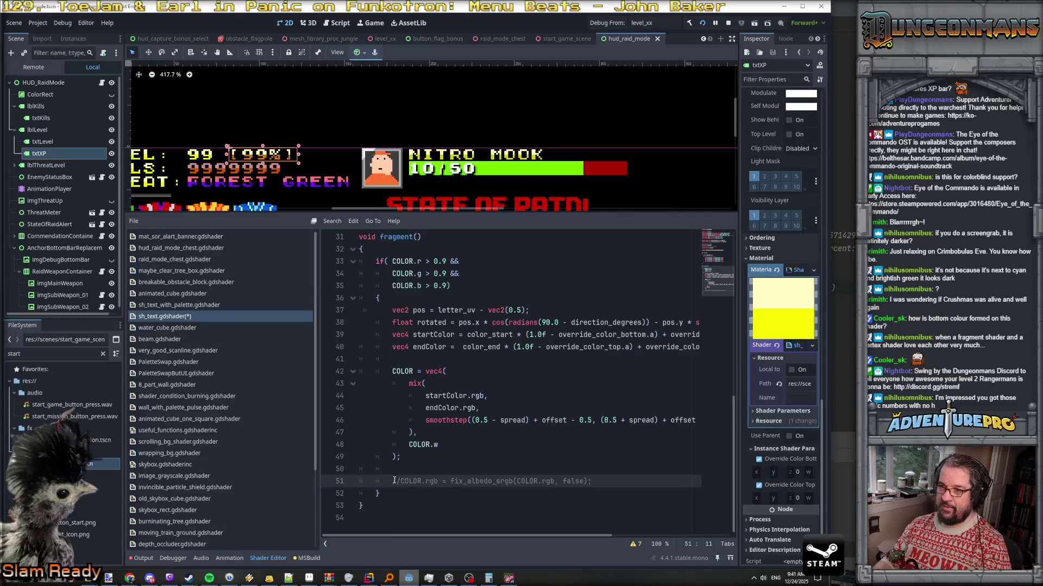
key("BackSpace")
key("BackSpace")
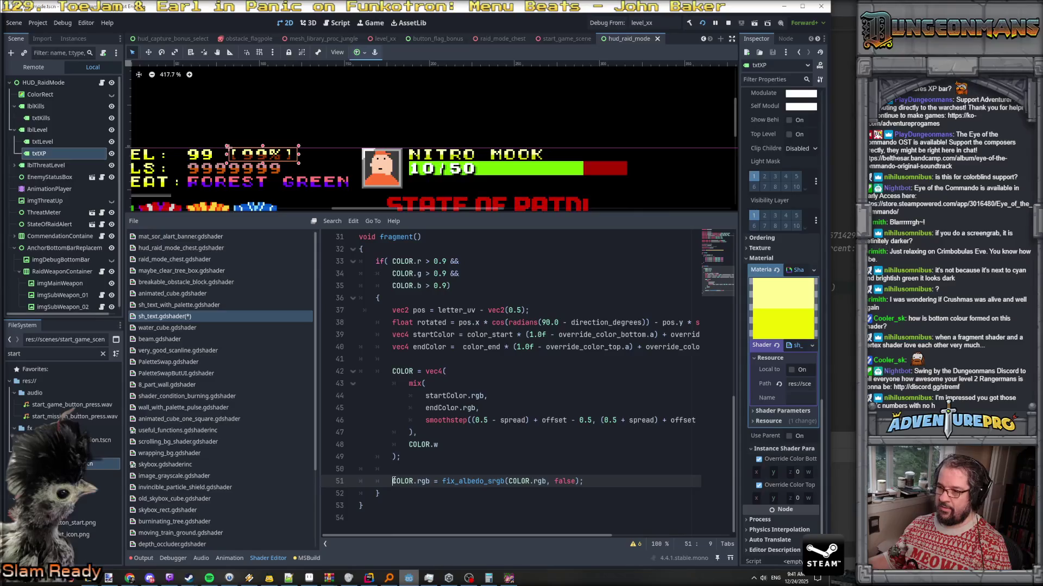
Widen the Inspector slightly to give txtXP's material properties more room
scroll(475, 478, "right", 5)
scroll(475, 477, "left", 5)
scroll(476, 478, "up", 1)
scroll(476, 477, "down", 1)
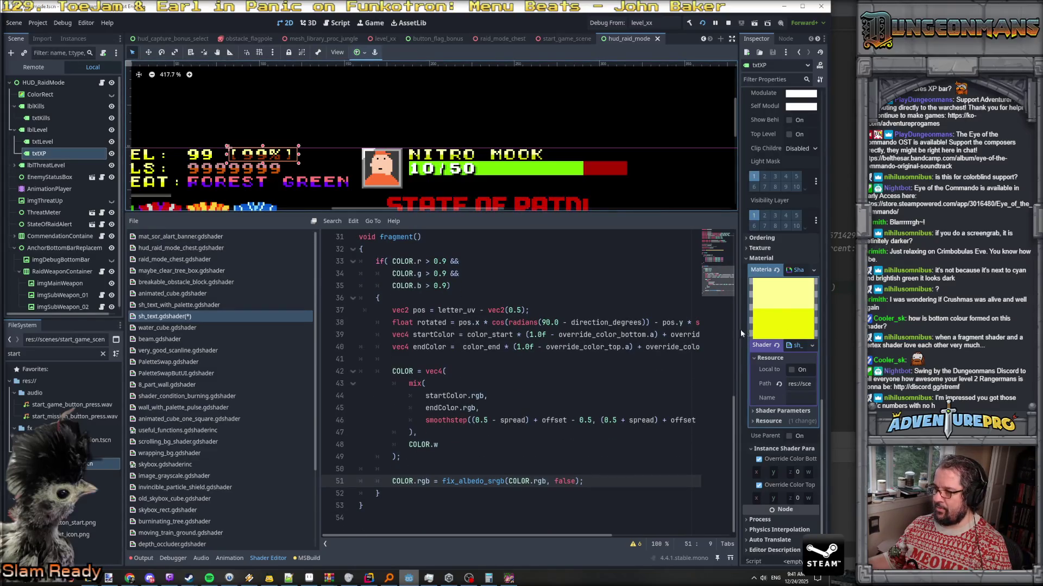
left_click_drag(738, 331, 551, 333)
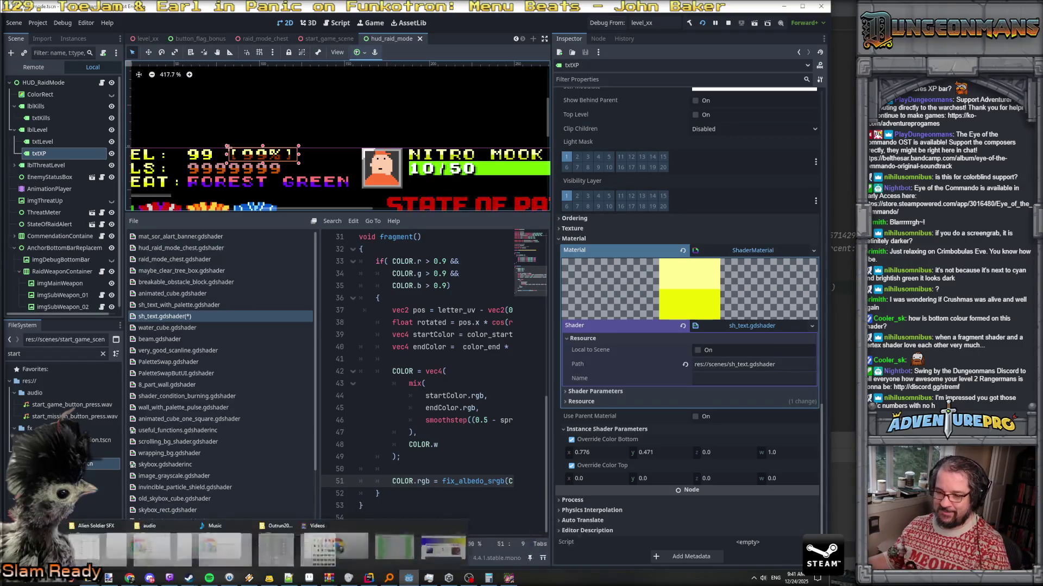
Paste the Godot editor screenshot into a new Paint.NET image and move the Colors window aside
left_click(155, 545)
left_click(23, 18)
left_click(49, 101)
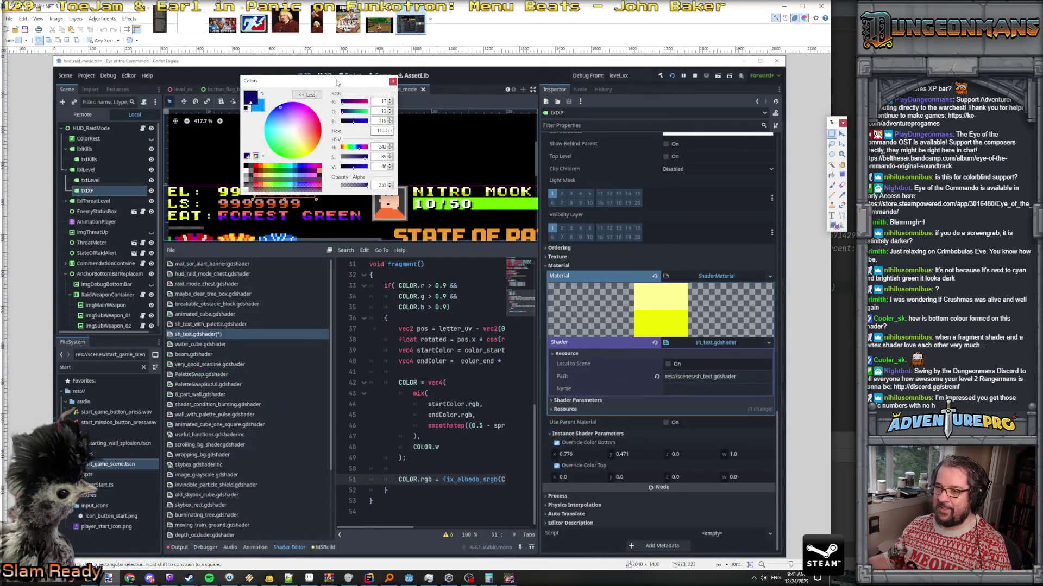
left_click_drag(337, 82, 279, 309)
Sample the [99%] text's brown 903000 with the Color Picker and reposition the Colors window
key("k")
scroll(294, 187, "up", 5)
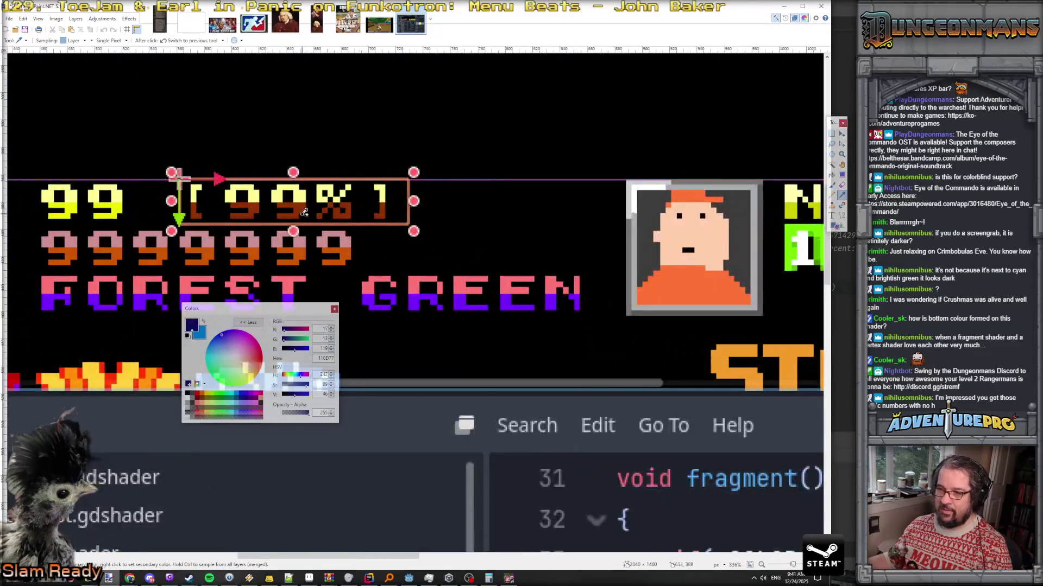
left_click(300, 208)
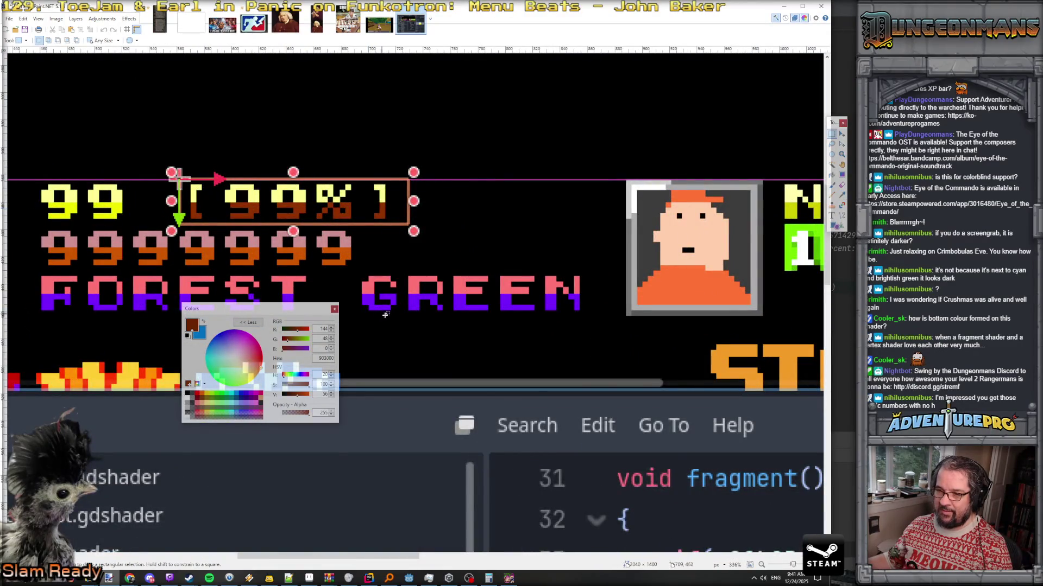
scroll(382, 314, "down", 8)
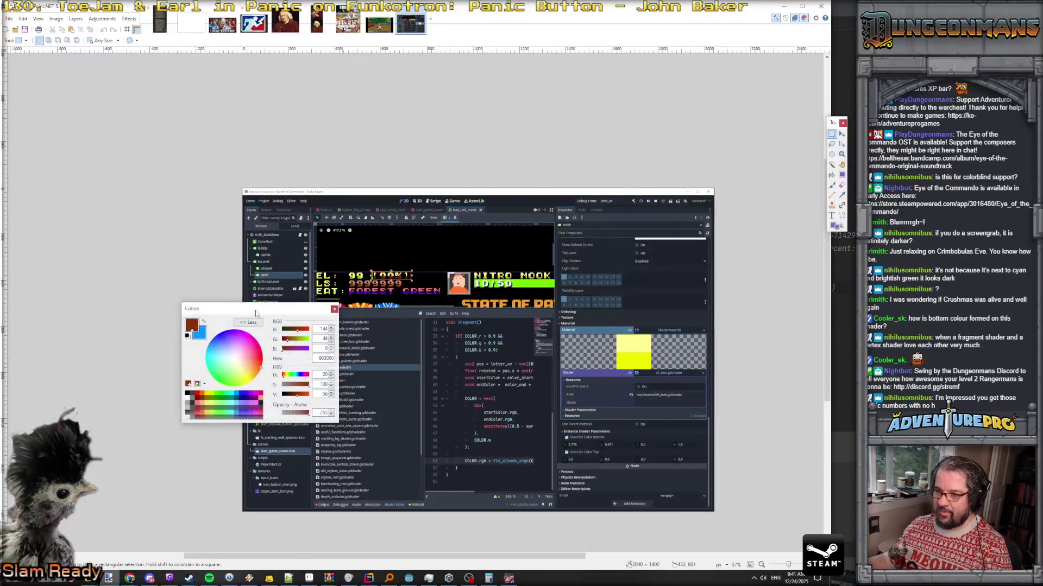
mouse_move(256, 314)
left_mouse_down()
mouse_move(599, 282)
mouse_move(702, 138)
mouse_move(628, 115)
left_mouse_up()
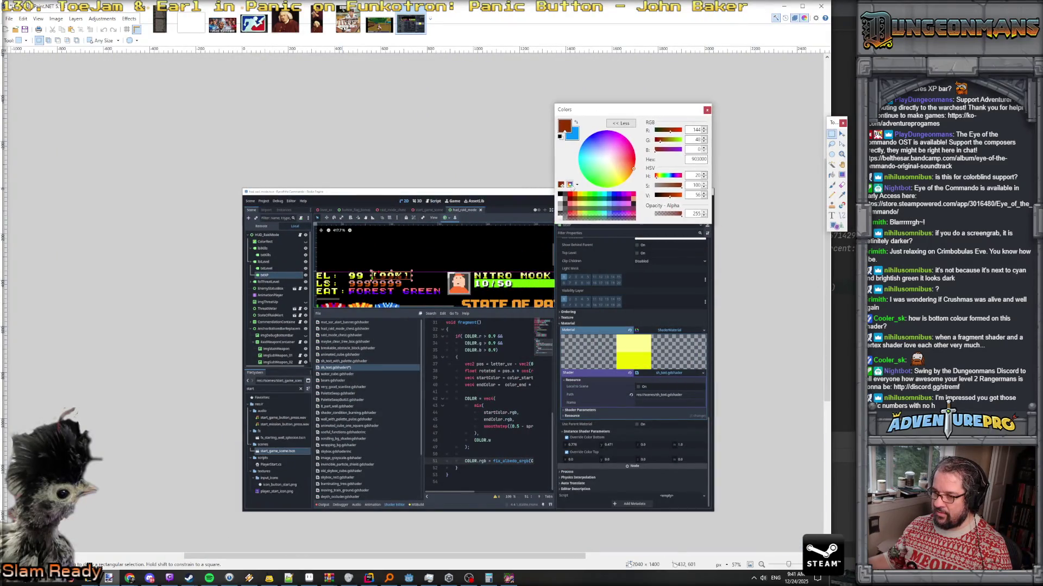
scroll(523, 284, "up", 2)
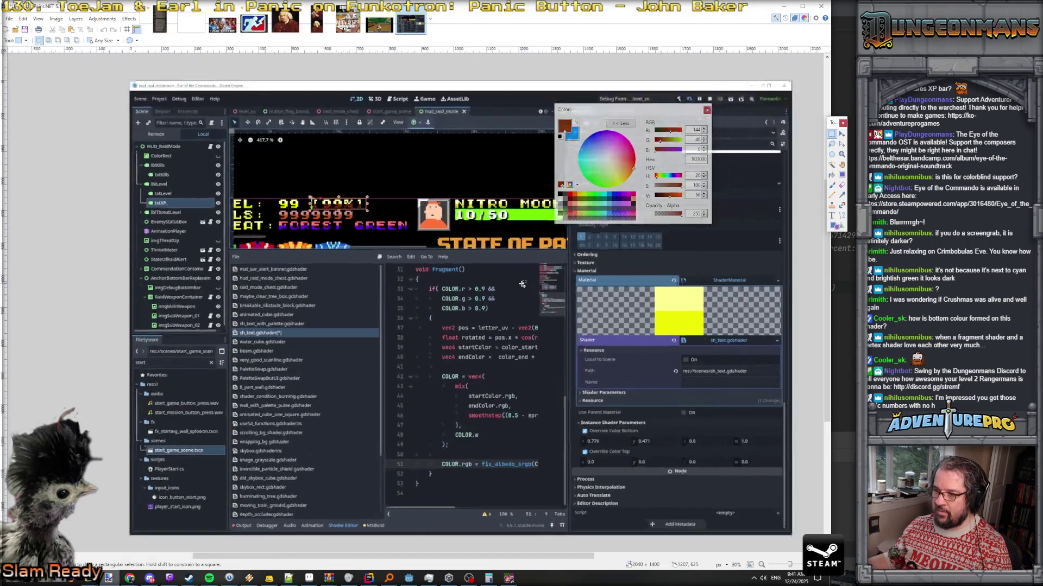
scroll(592, 297, "up", 2)
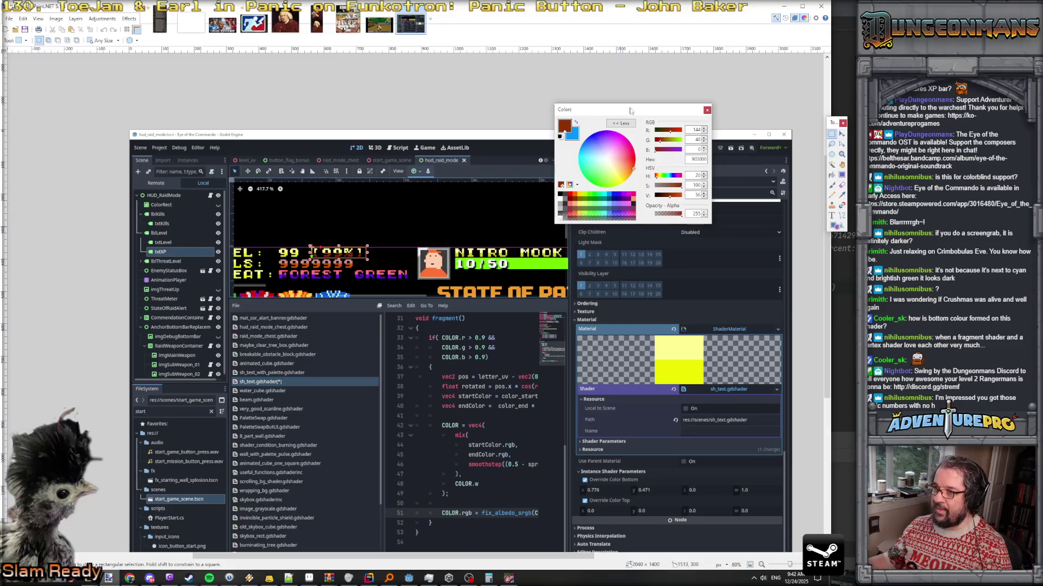
mouse_move(630, 115)
left_mouse_down()
mouse_move(366, 336)
mouse_move(367, 311)
left_mouse_up()
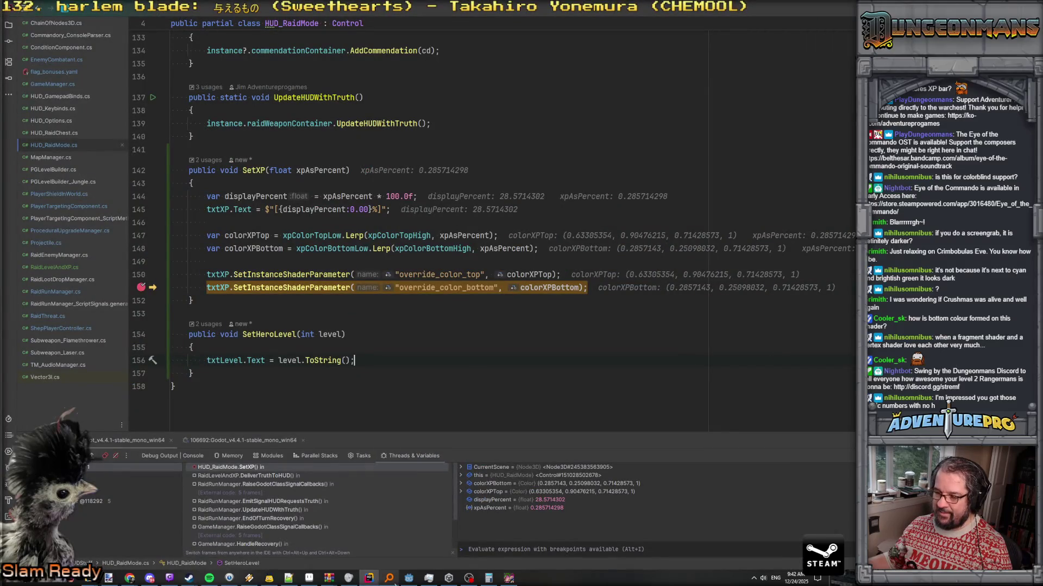
Minimize Rider so Paint.NET shows the screenshot and the sampled brown RGB 144, 48, 0
left_click(378, 573)
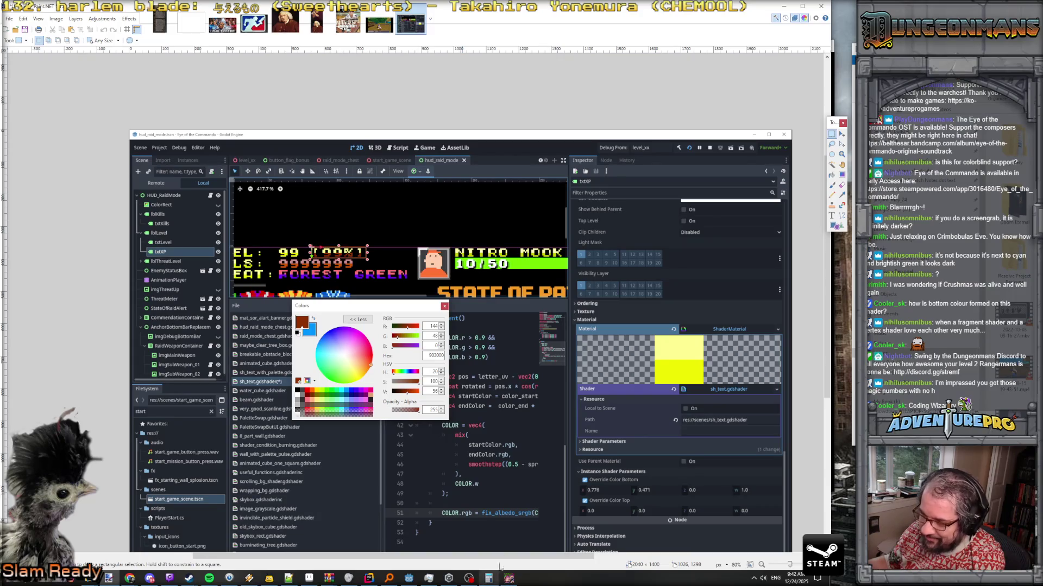
Close the Colors window and comment out the sRGB fix on shader line 51 with //
mouse_move(386, 308)
left_mouse_down()
mouse_move(196, 282)
mouse_move(632, 221)
left_mouse_up()
left_click(691, 218)
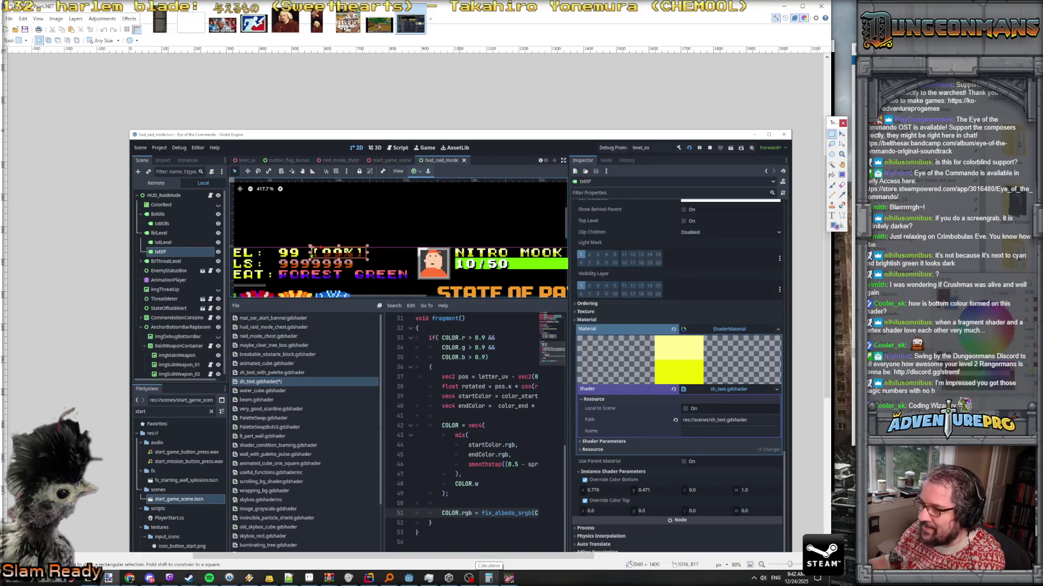
left_click(409, 578)
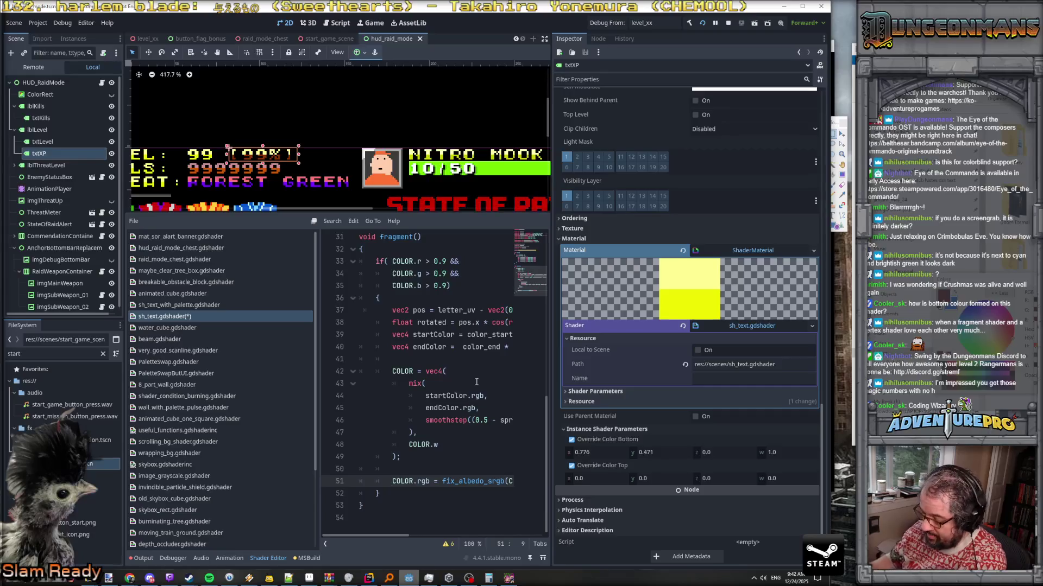
type("//")
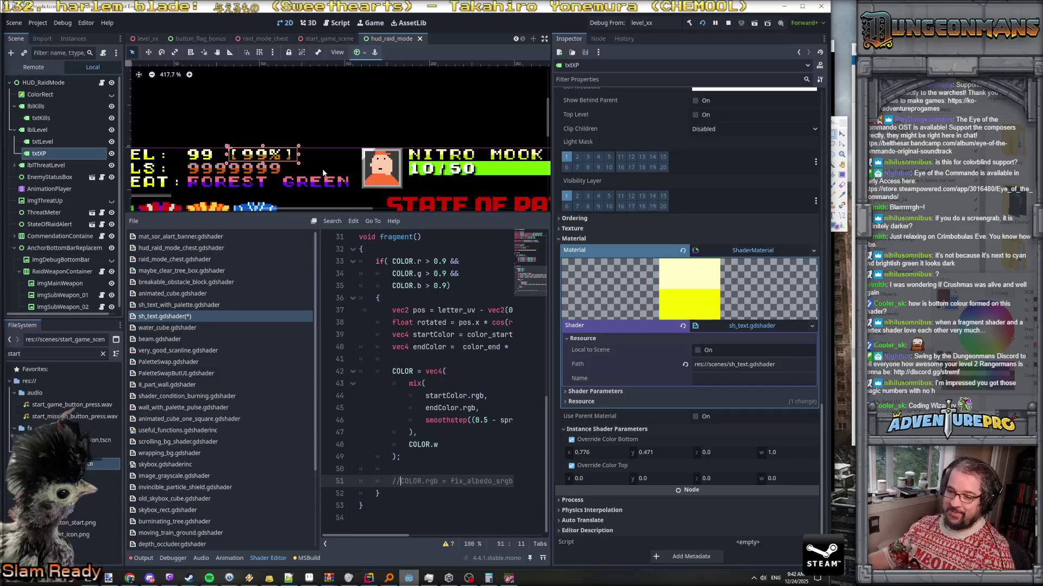
In Paint.NET, paste the fresh XP text screenshot as a new image and sample its colours
key("alt+Tab")
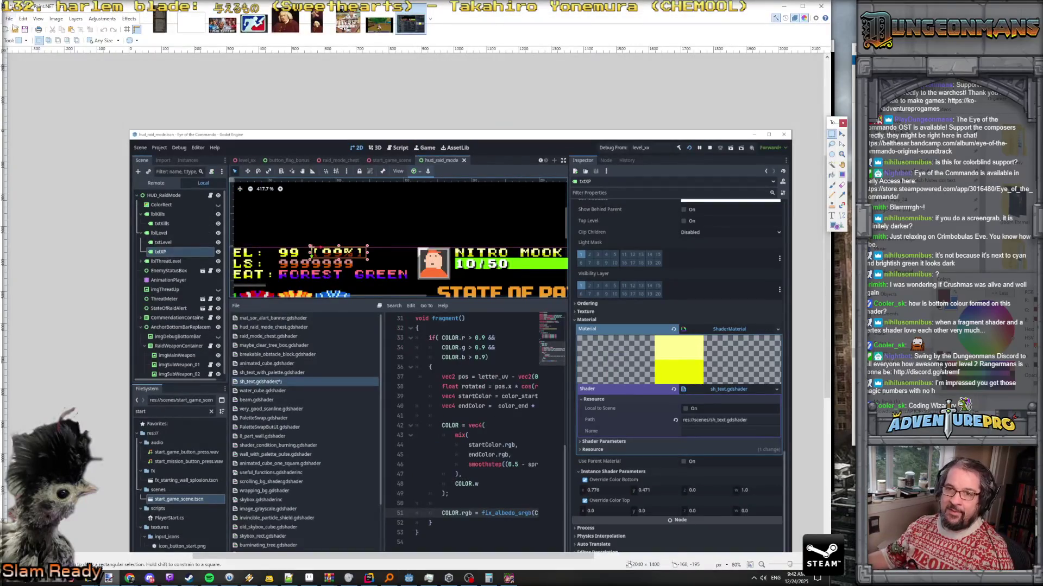
left_click(9, 18)
left_click(54, 102)
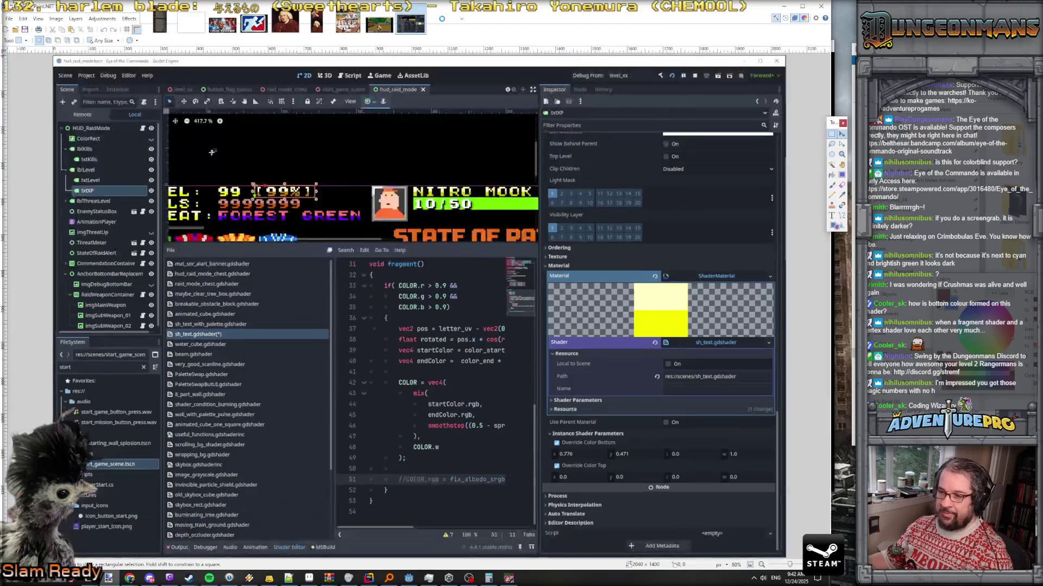
key("k")
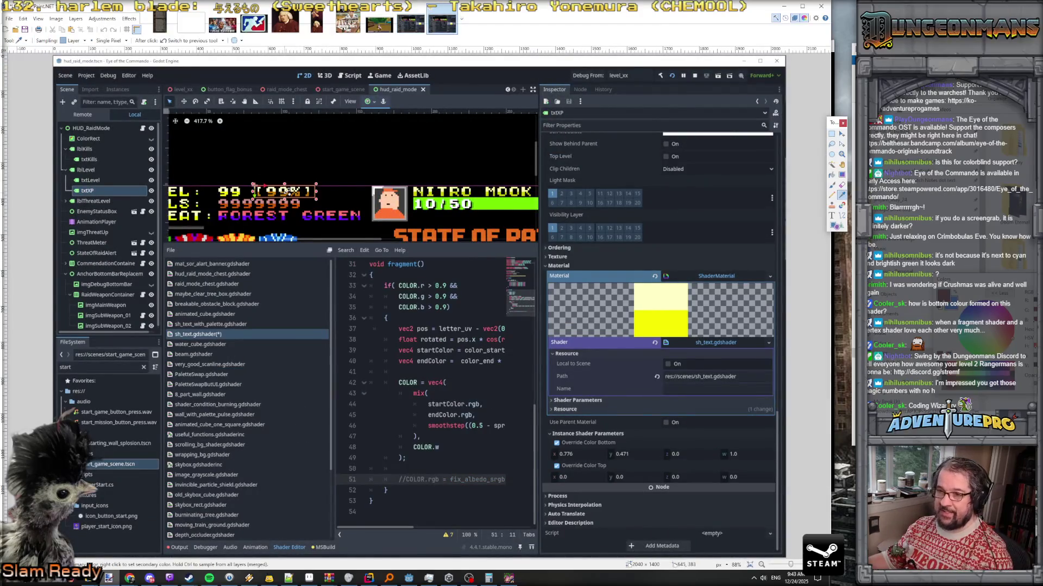
key("s")
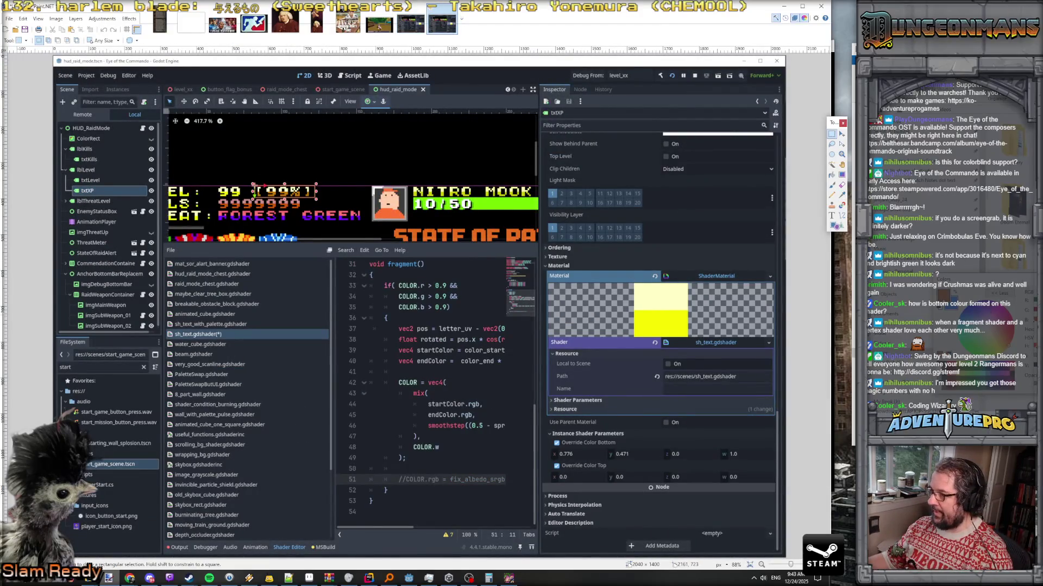
key("F8")
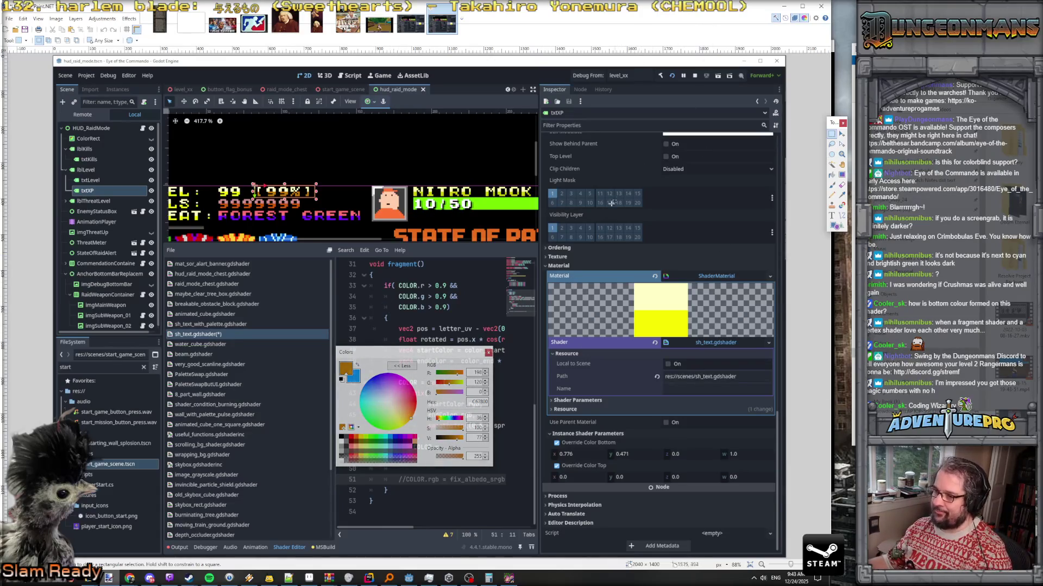
In Rider's paused debugger, check the SetInstanceShaderParameter documentation
left_click(372, 574)
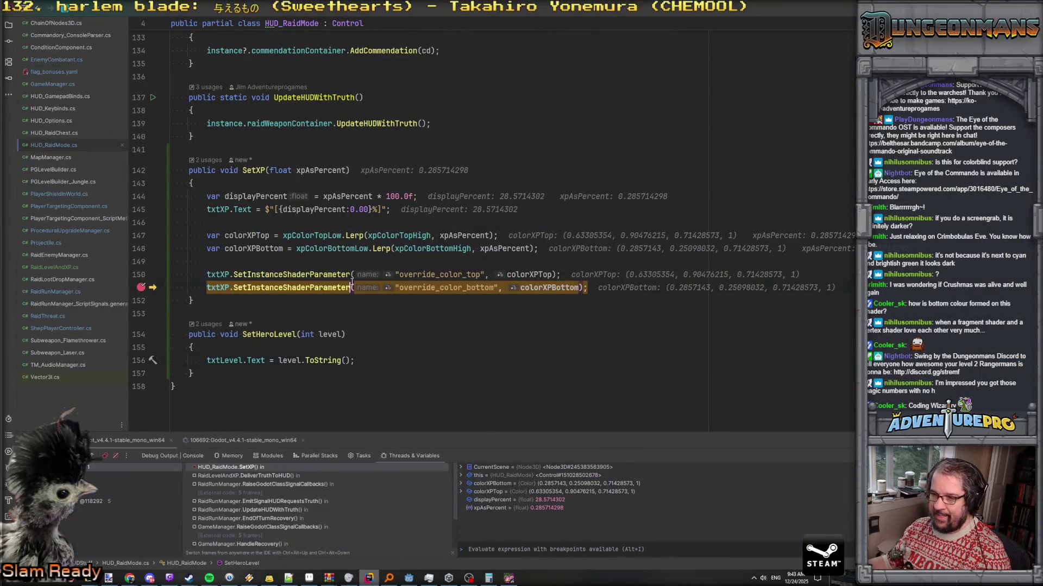
left_click(352, 282)
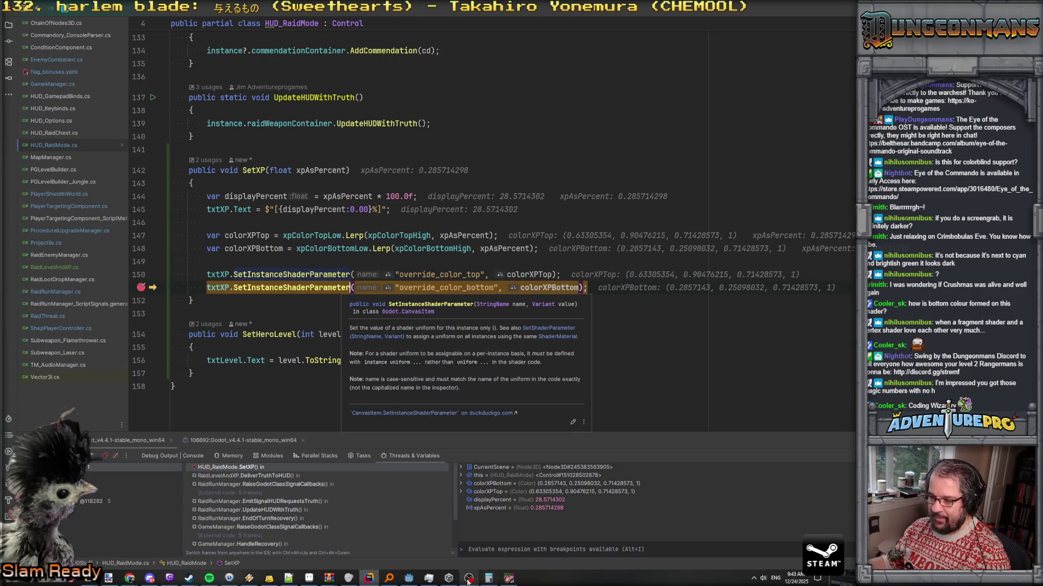
key("Escape")
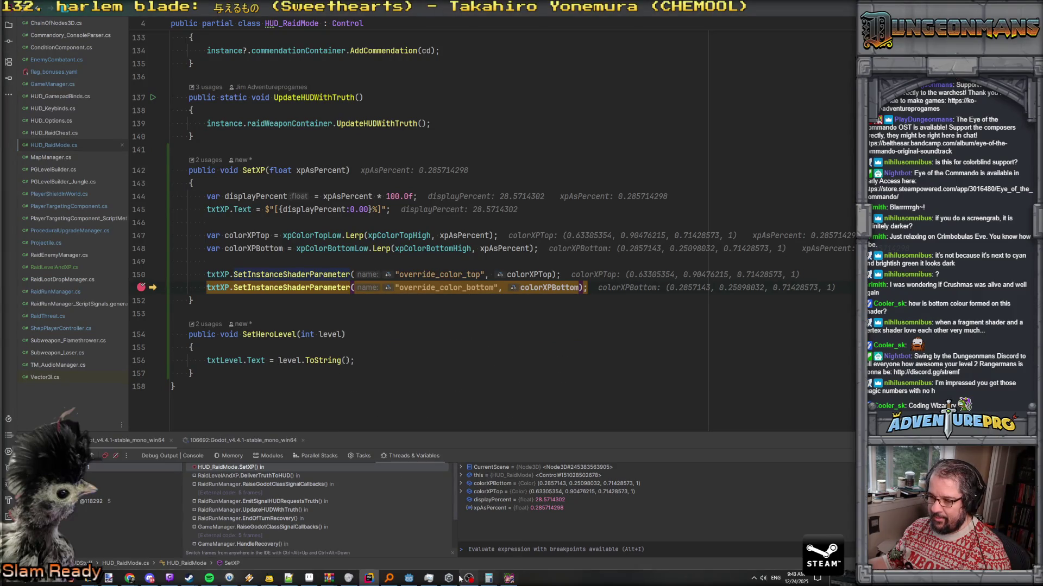
Remove the // before the fix_albedo_srgb line 51, save the shader, and return to Rider
left_click(460, 579)
left_click(409, 579)
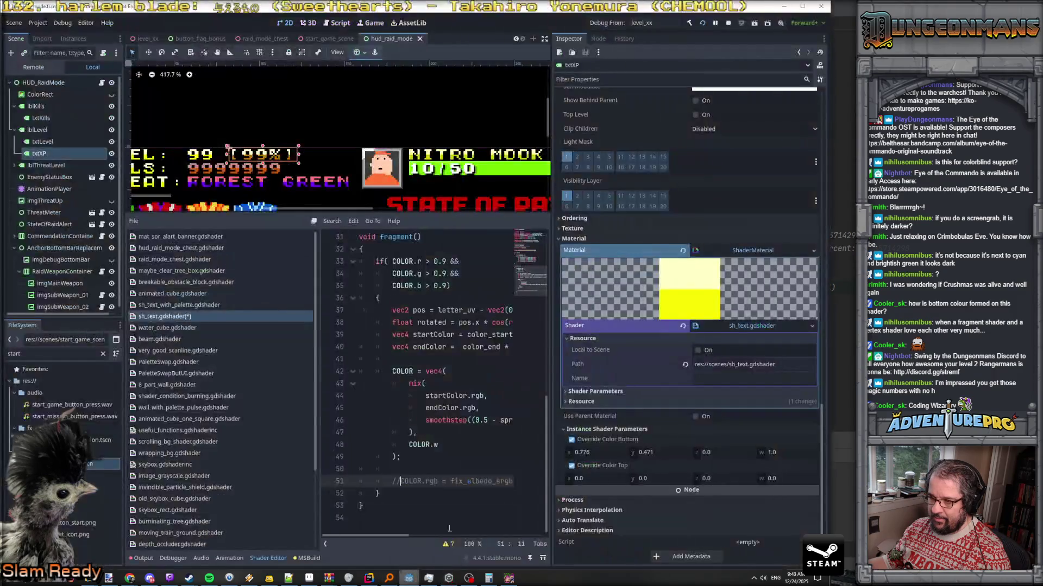
key("BackSpace")
key("BackSpace")
key("ctrl+s")
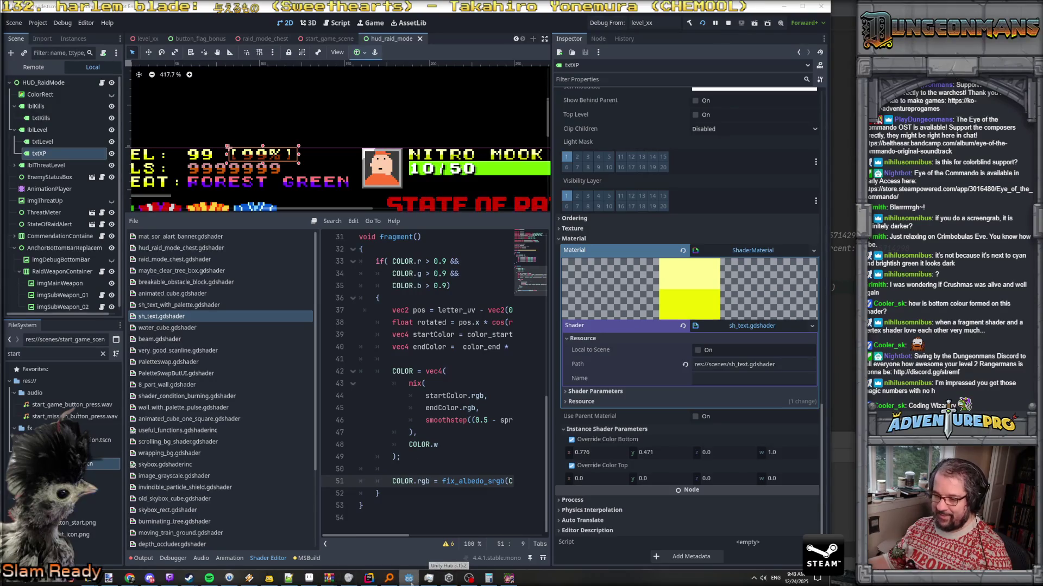
left_click(369, 578)
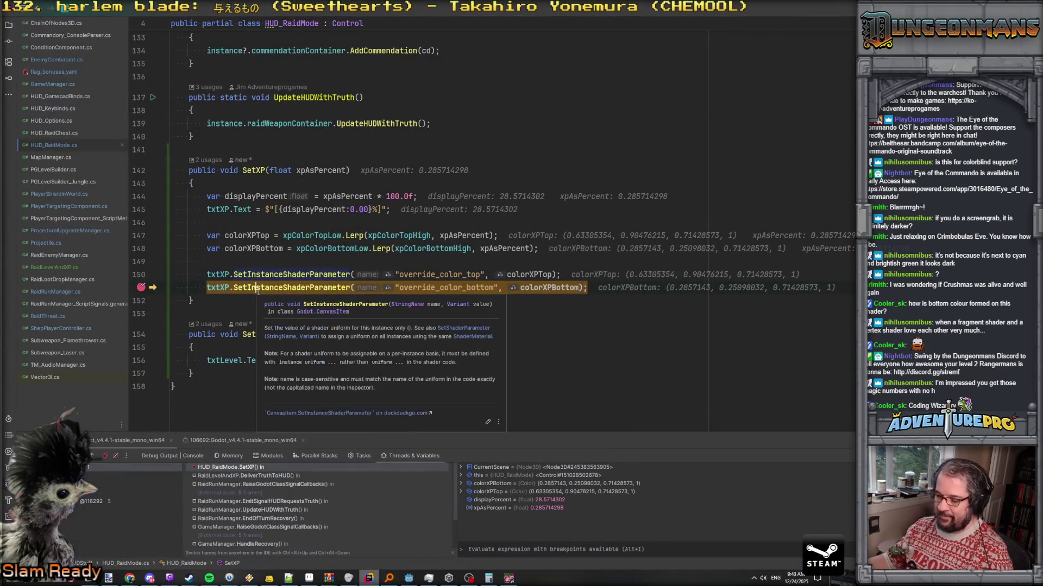
Resume past the SetXP breakpoint, close the game, and relaunch it from Godot with F5
key("F5")
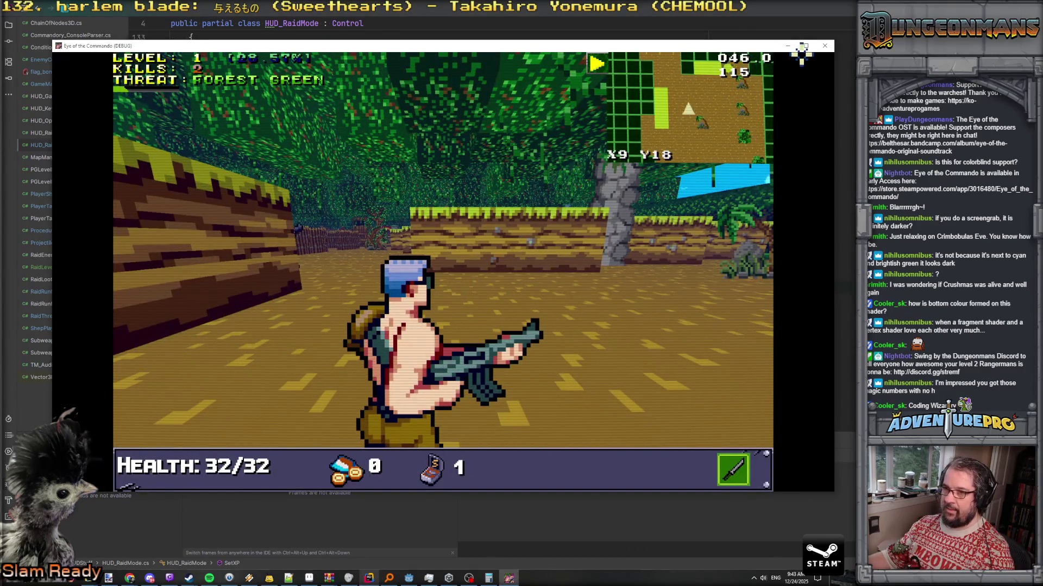
key("alt+F4")
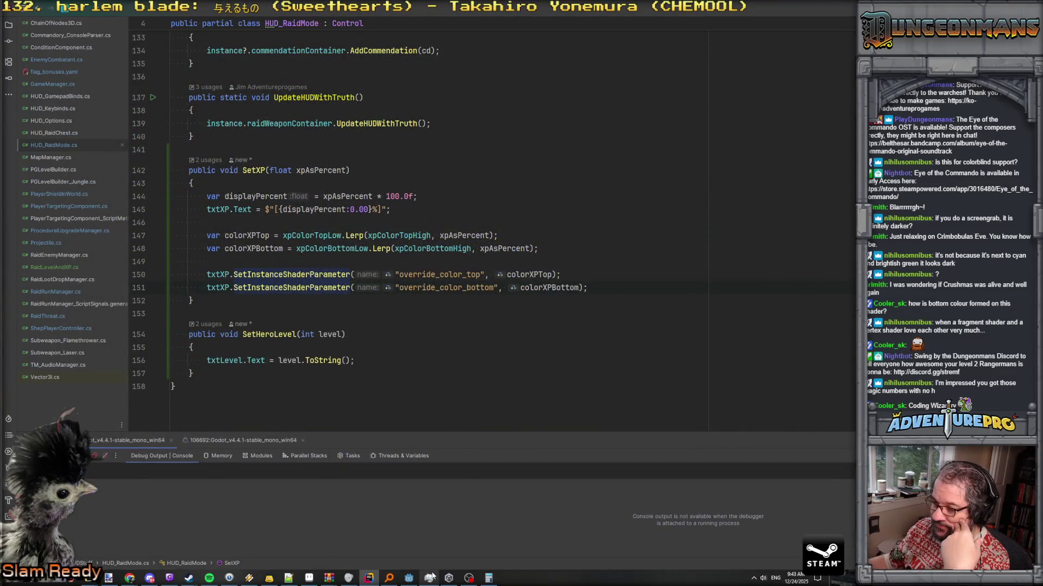
left_click(409, 577)
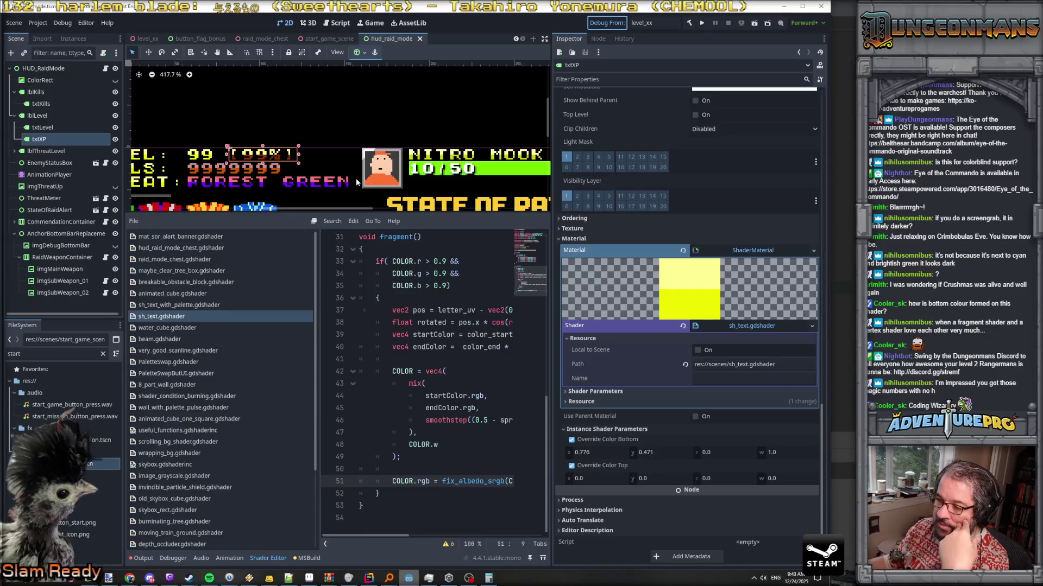
key("F5")
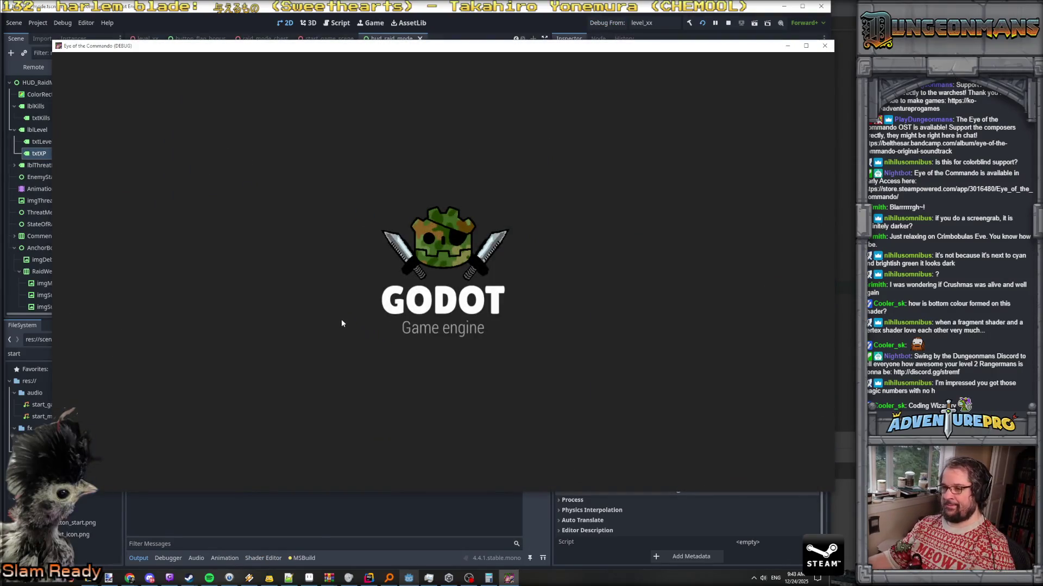
Shoot an enemy to check the XP colours, then comment out line 51's sRGB fix again
left_click(552, 242)
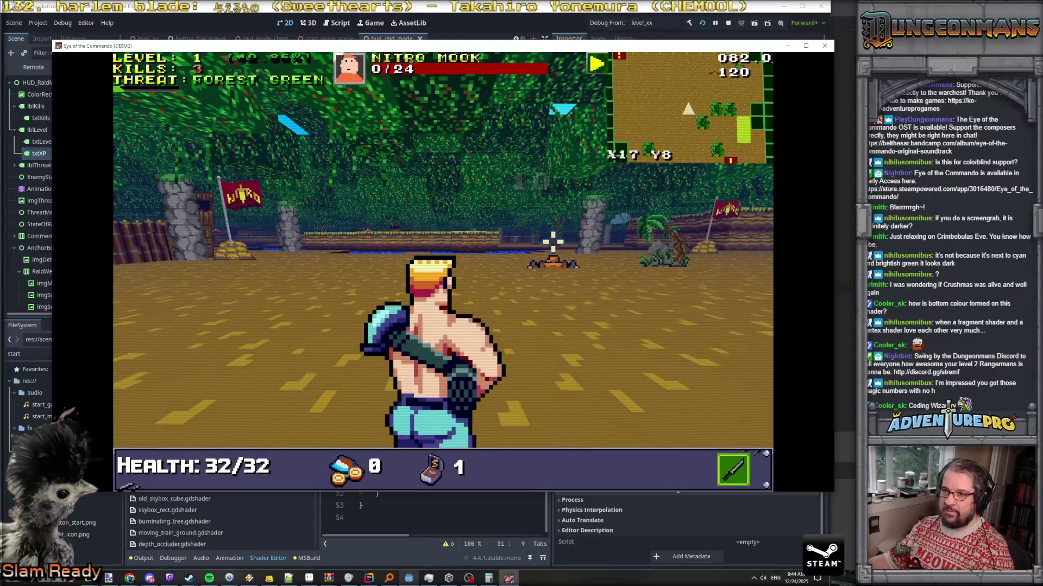
key("alt+Tab")
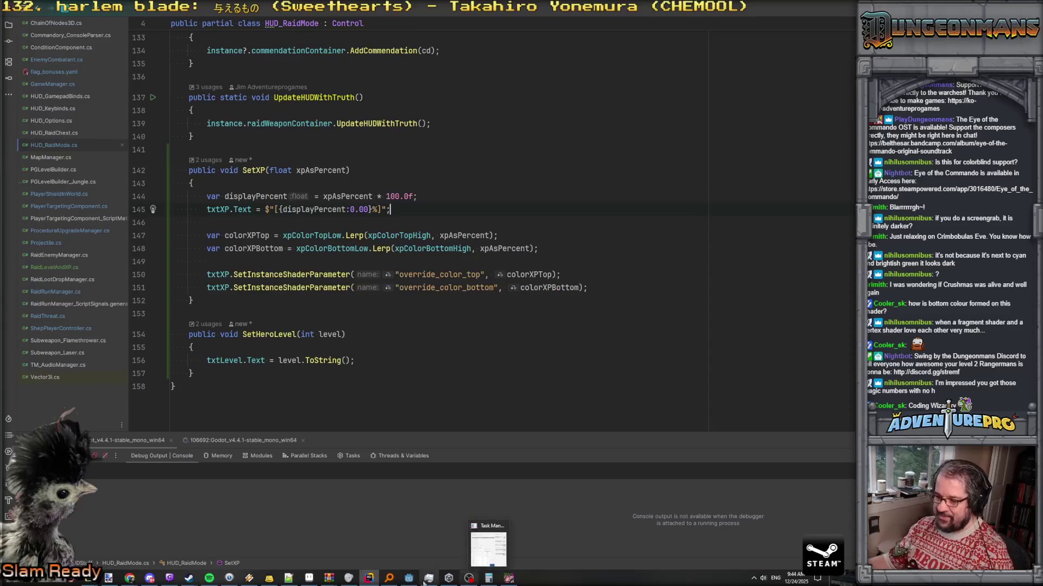
left_click(409, 575)
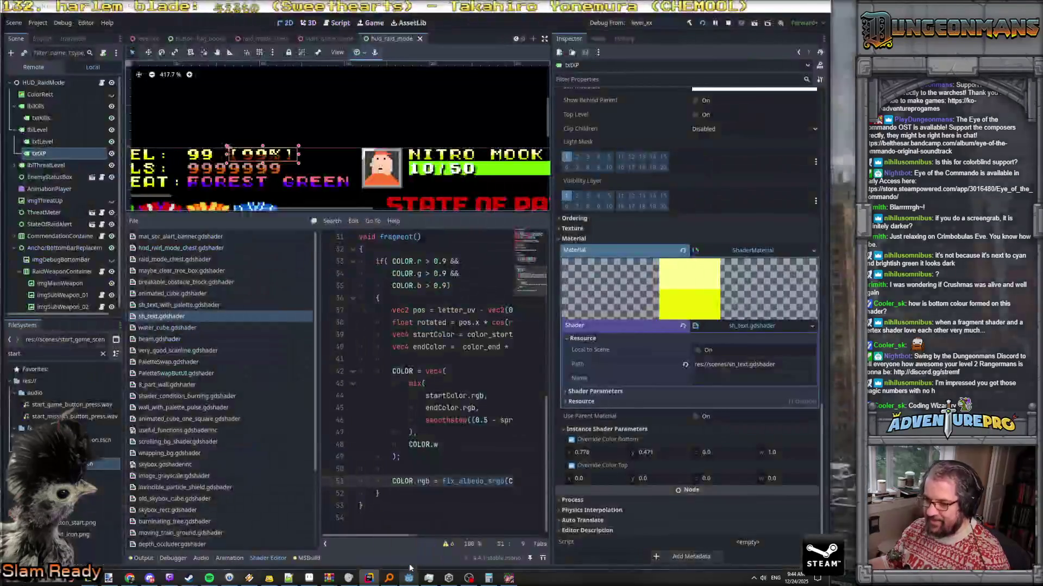
type("//")
Close the running Eye of the Commando game window
key("alt+Tab")
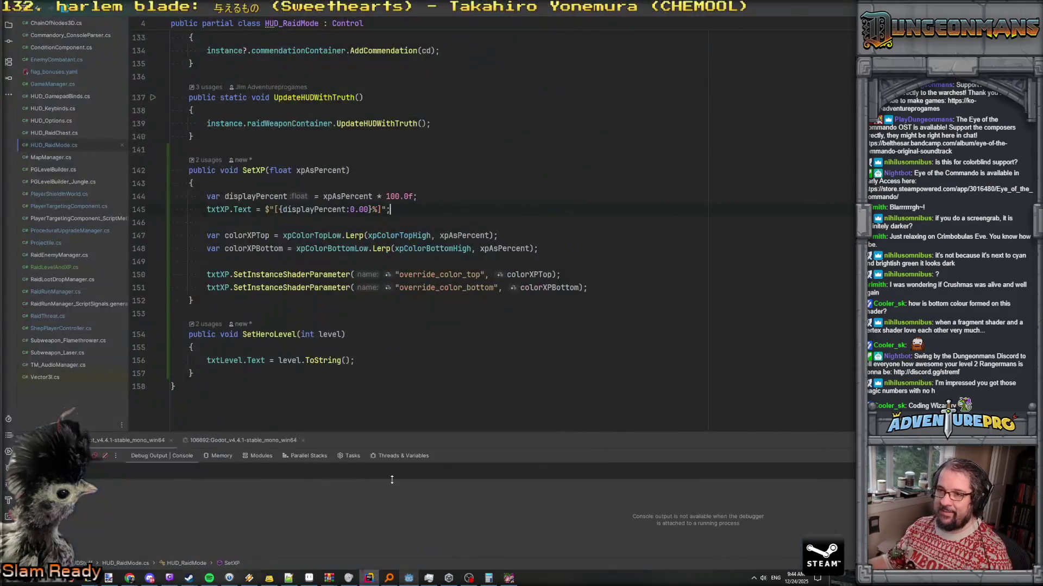
key("alt+Tab")
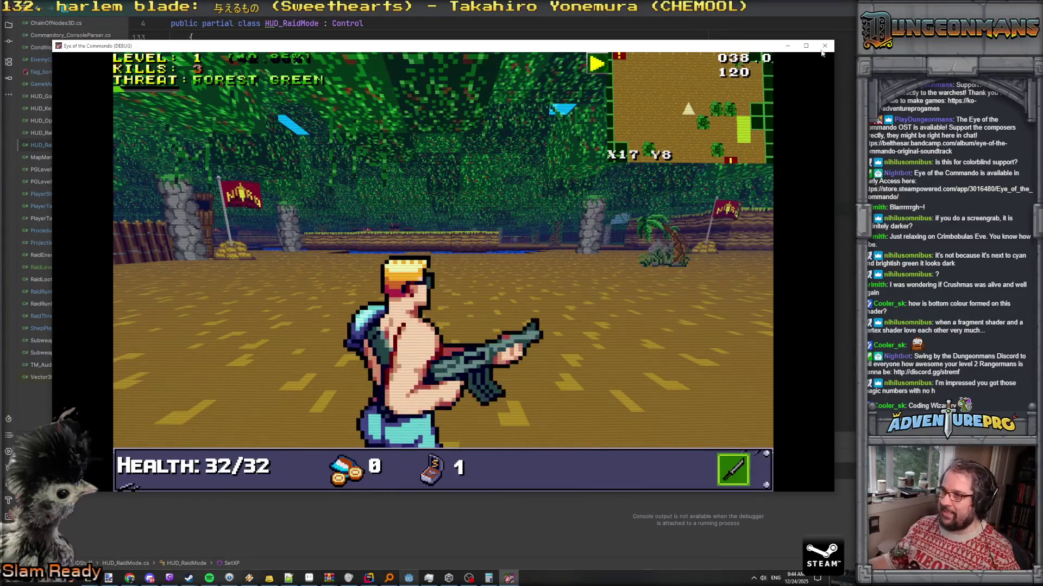
left_click(824, 46)
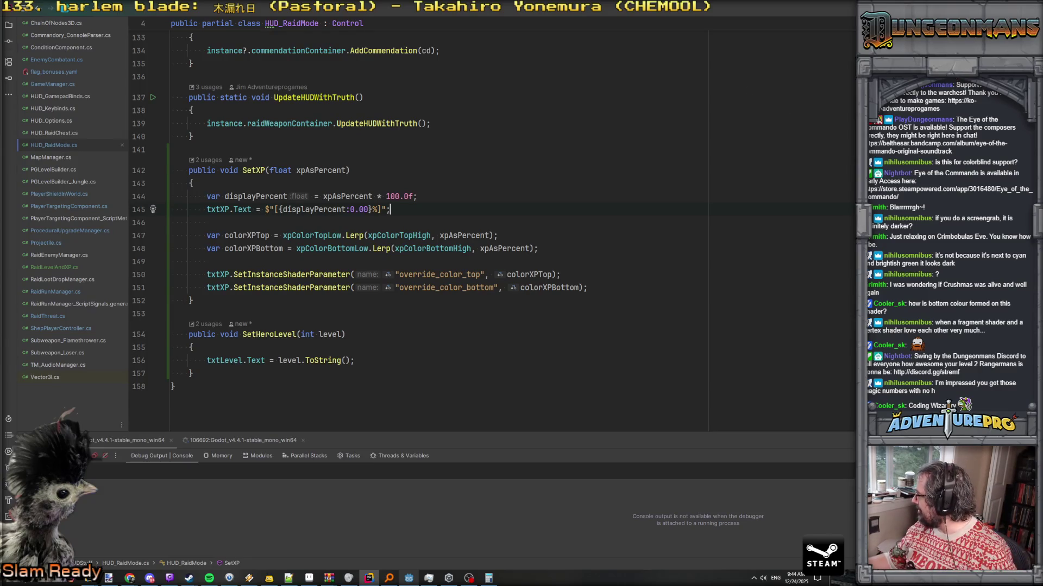
Review the xpColorTopHigh and xpColorBottomHigh lerp lines 147–148 in SetXP
key("alt+Tab")
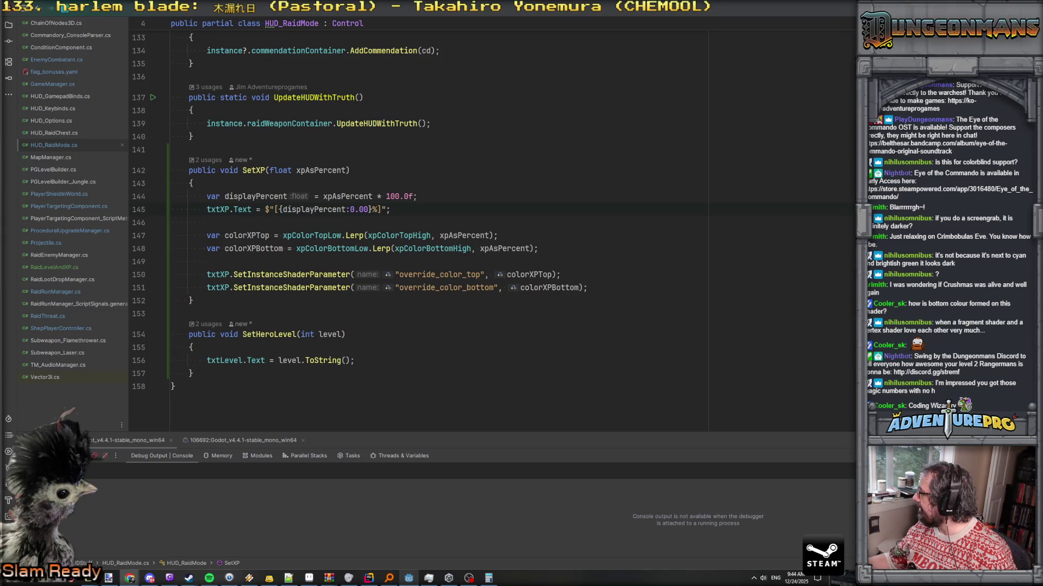
key("alt+Tab")
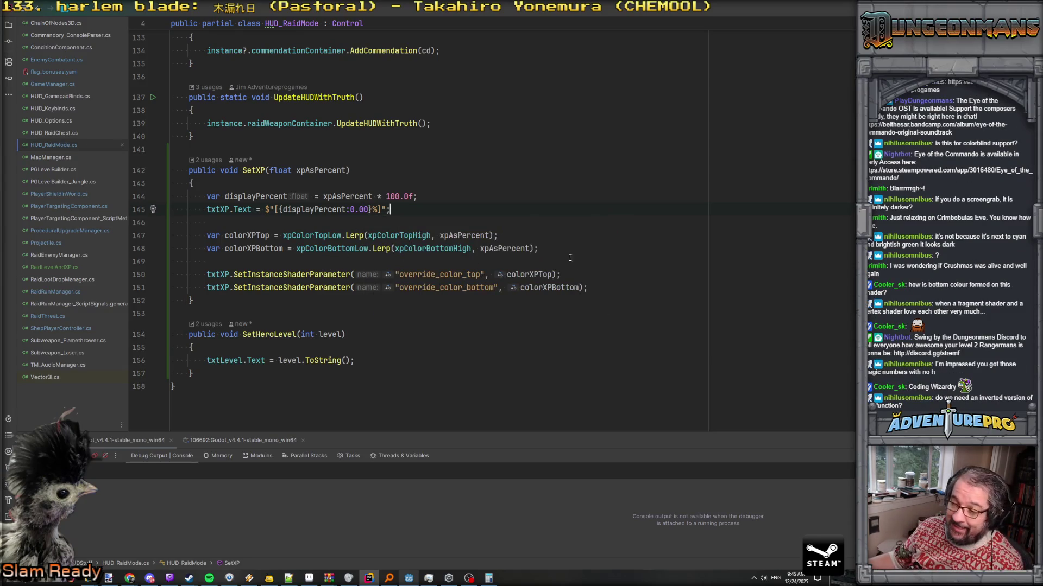
left_click(395, 235)
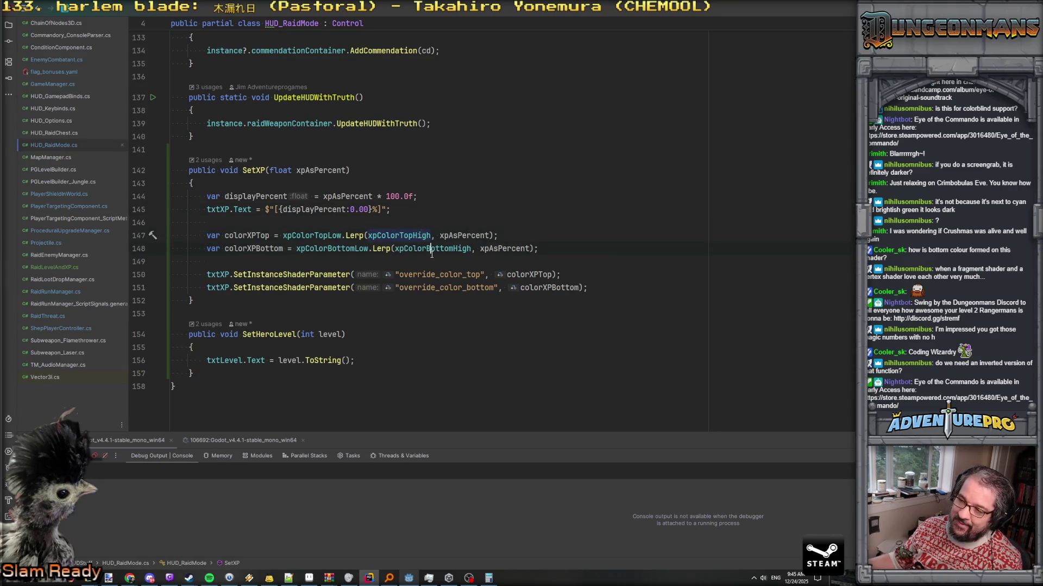
left_click(421, 248)
left_click(412, 235)
mouse_move(429, 578)
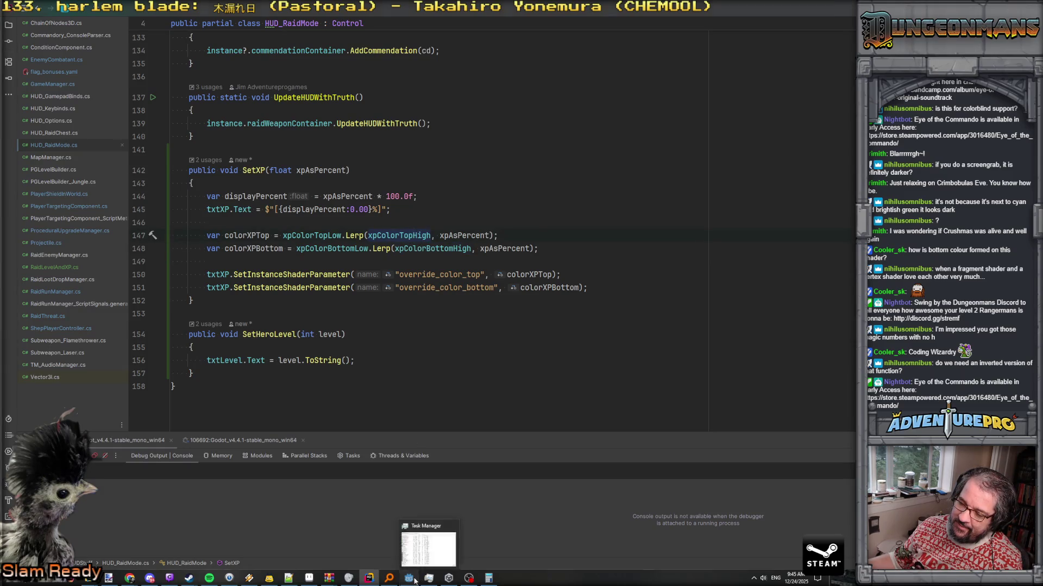
left_click(431, 553)
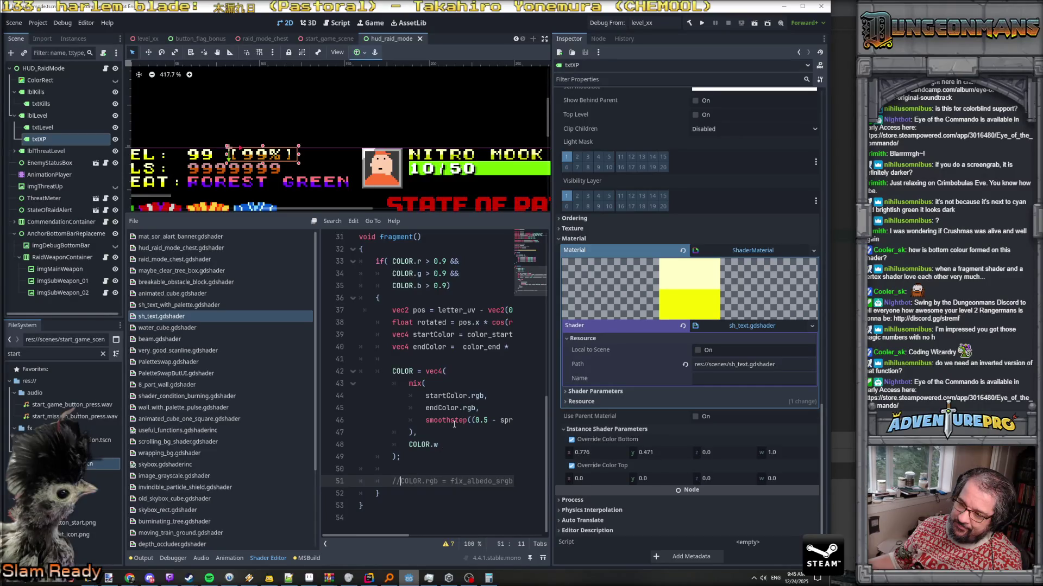
Re-enable the fix_albedo_srgb call on line 51 of sh_text.gdshader
key("BackSpace")
key("BackSpace")
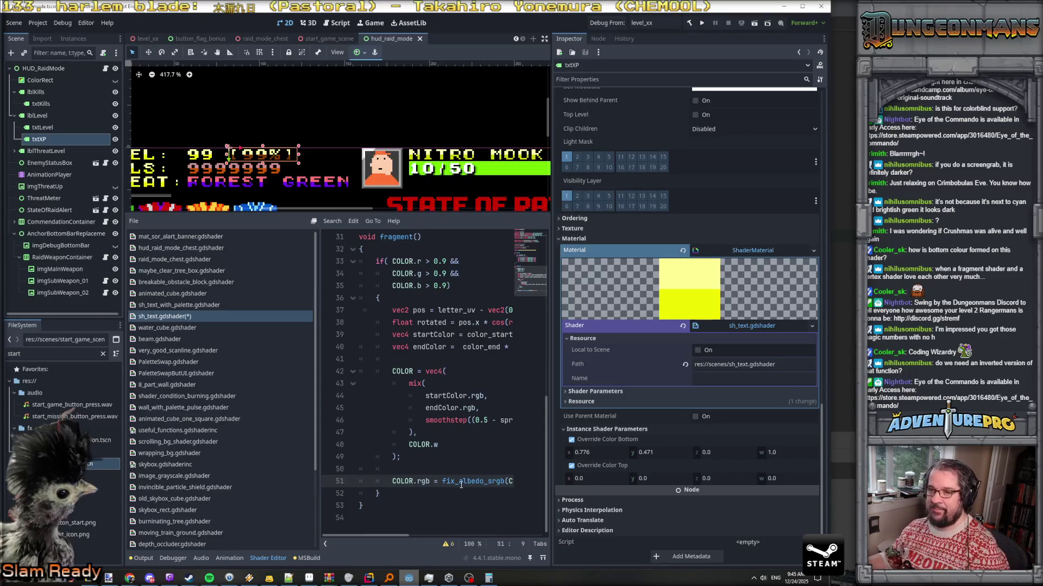
key("Right")
key("Right")
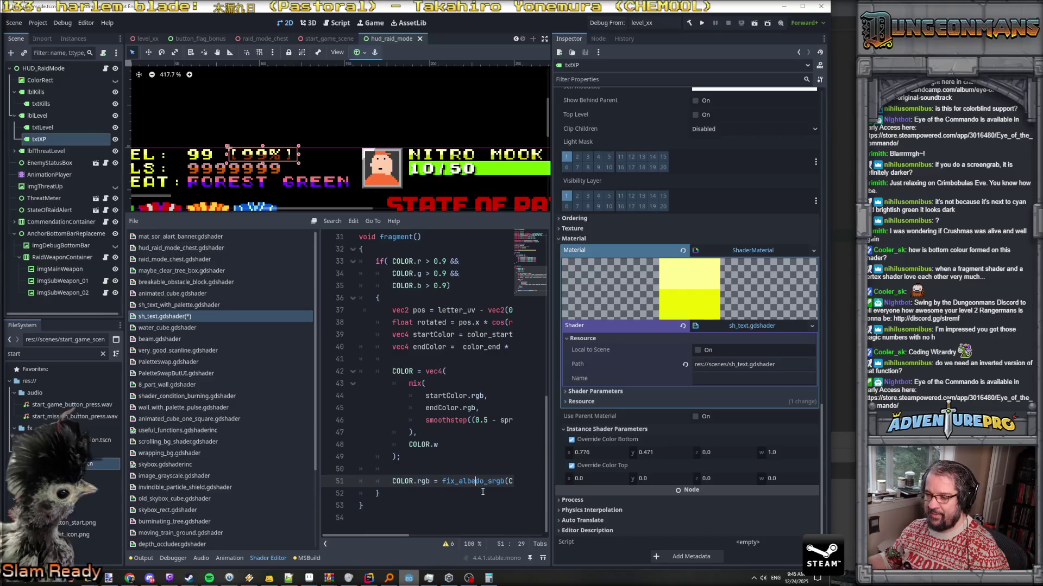
scroll(479, 476, "up", 1)
scroll(479, 475, "down", 1)
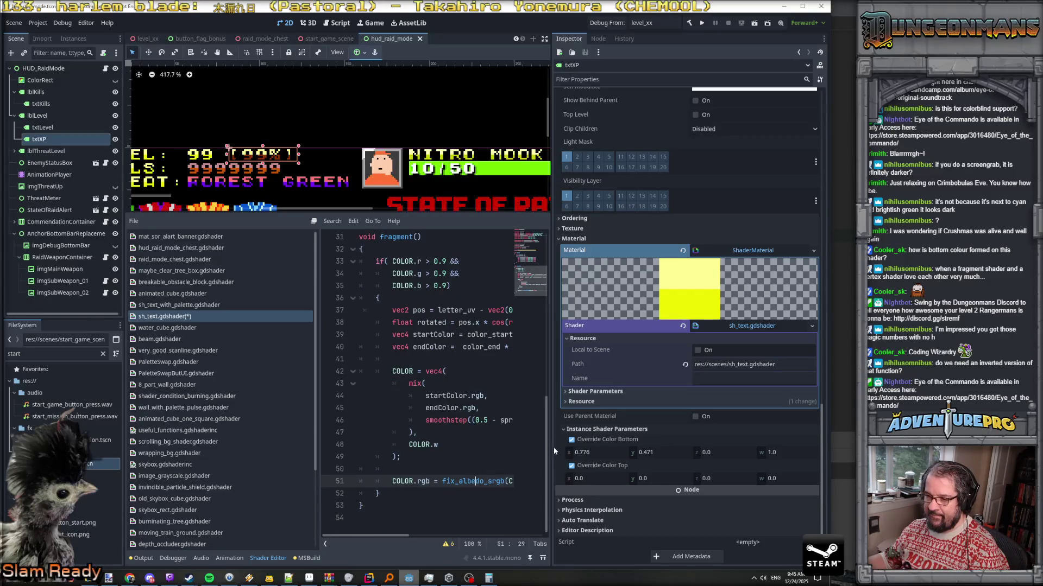
Widen the shader code area and open useful_functions.gdshaderinc
left_click_drag(551, 447, 676, 447)
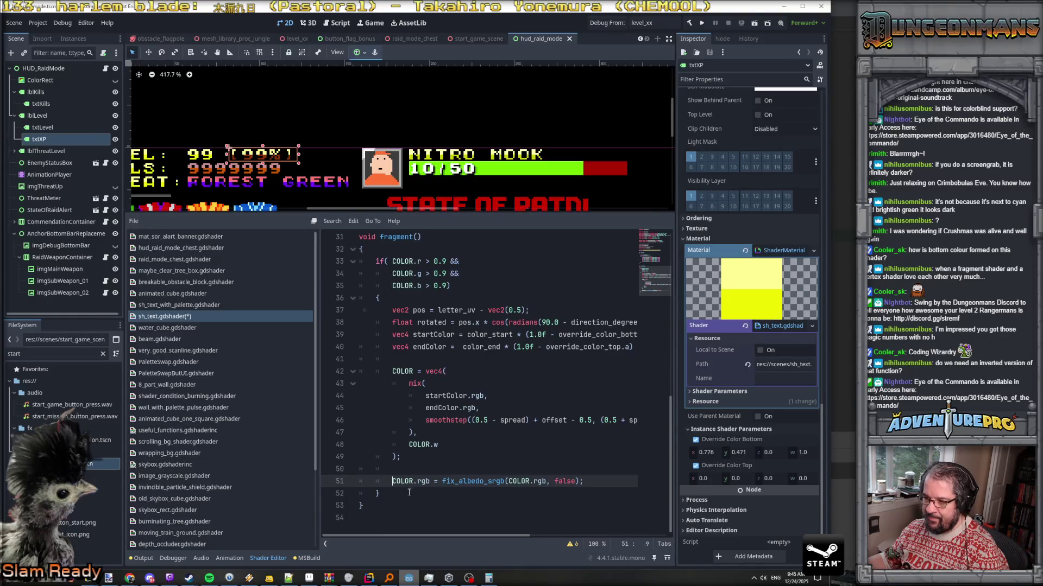
scroll(408, 493, "up", 3)
scroll(474, 448, "down", 3)
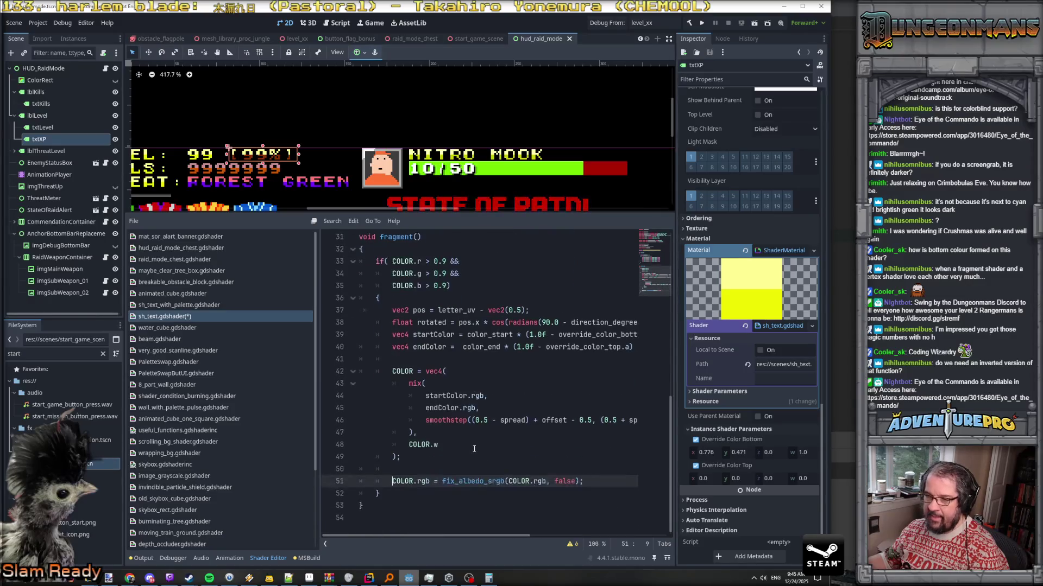
left_click(183, 430)
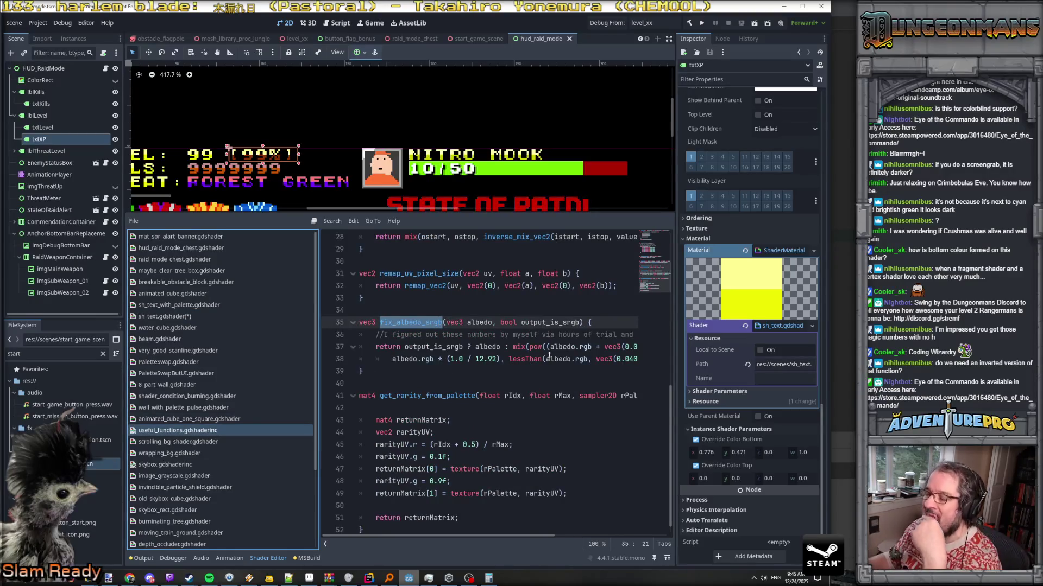
Enlarge the code panel and break line 37 after mix( so the pow term sits on line 38
left_click_drag(671, 359, 760, 362)
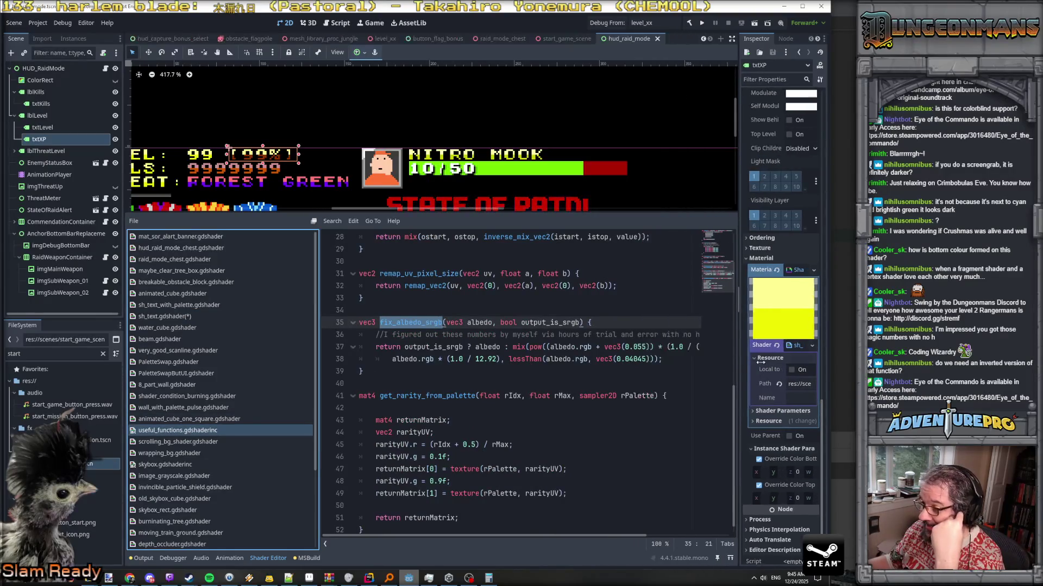
left_click_drag(321, 412, 164, 414)
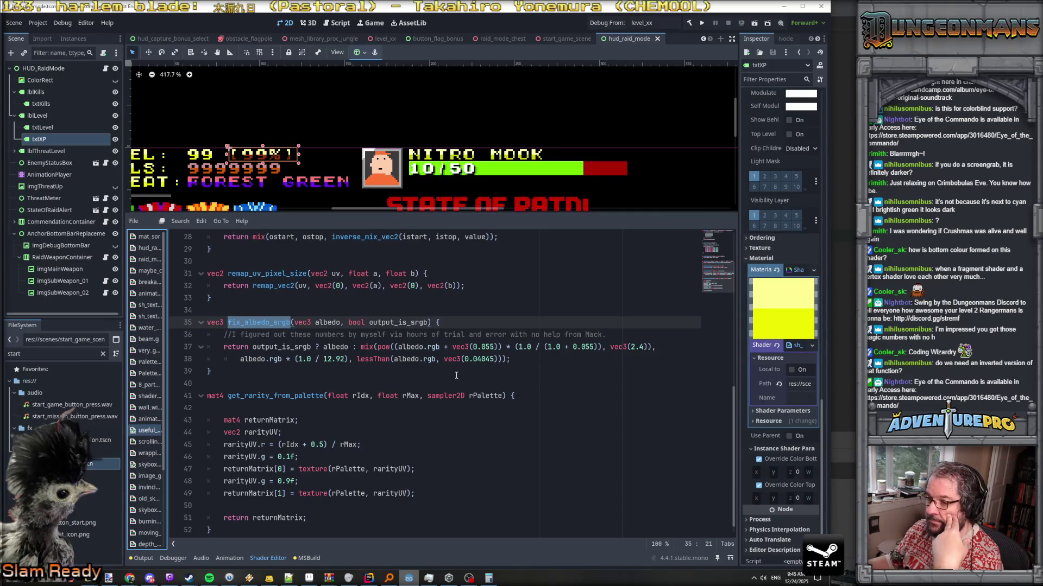
left_click(370, 348)
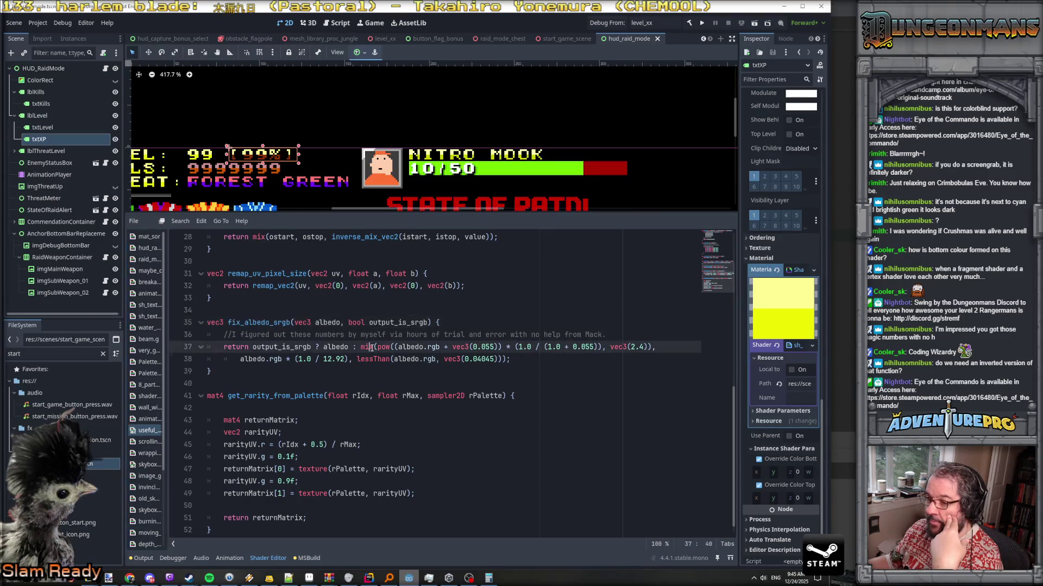
left_click(378, 348)
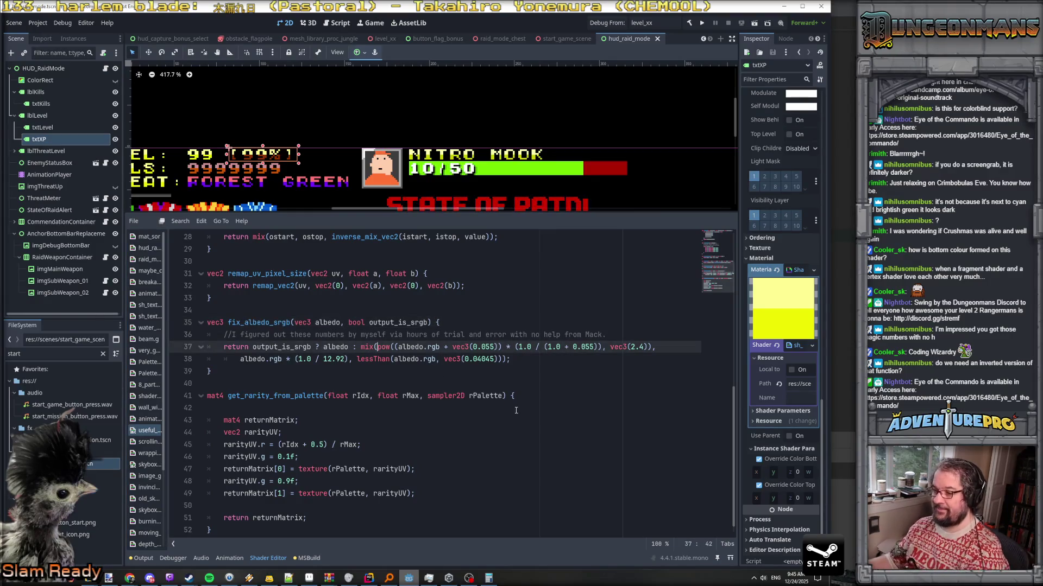
key("Return")
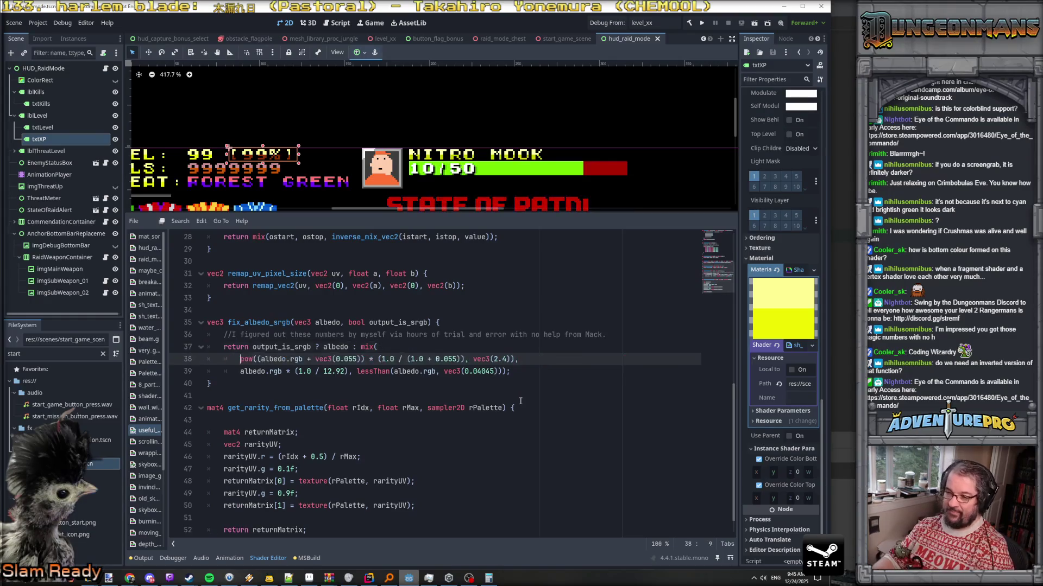
key("alt+Left")
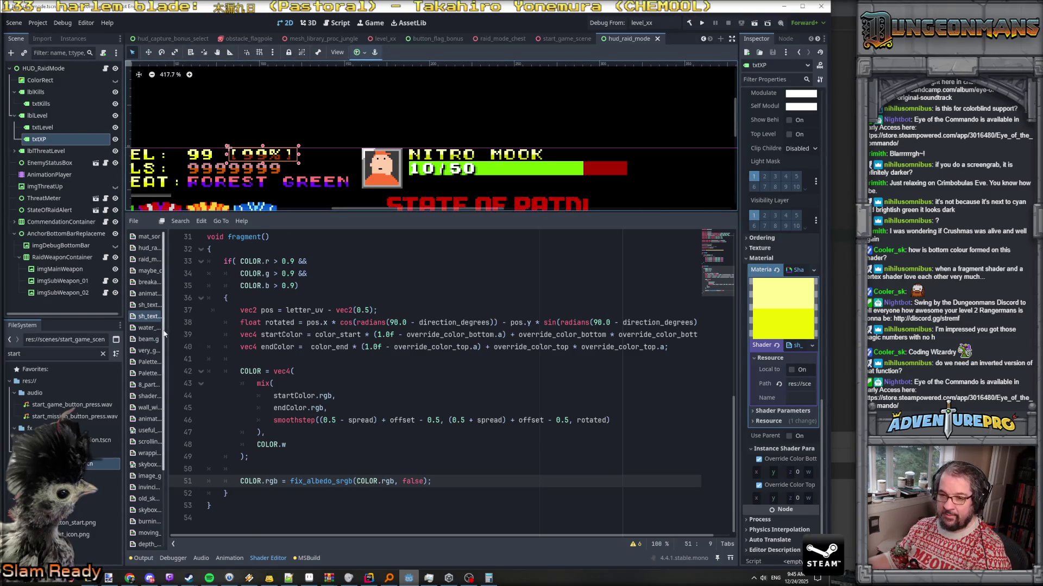
left_click_drag(168, 348, 231, 348)
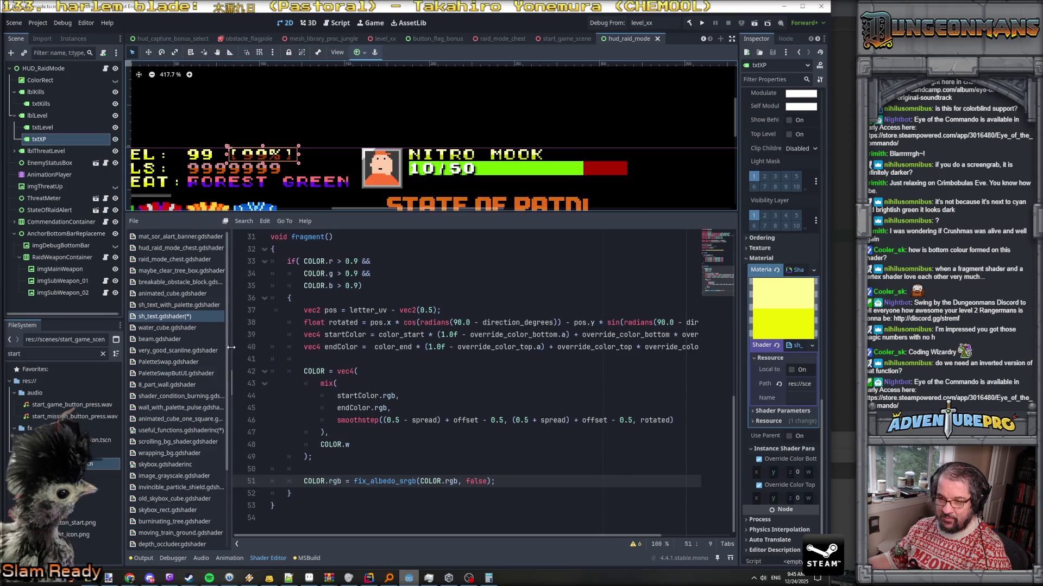
left_click(179, 431)
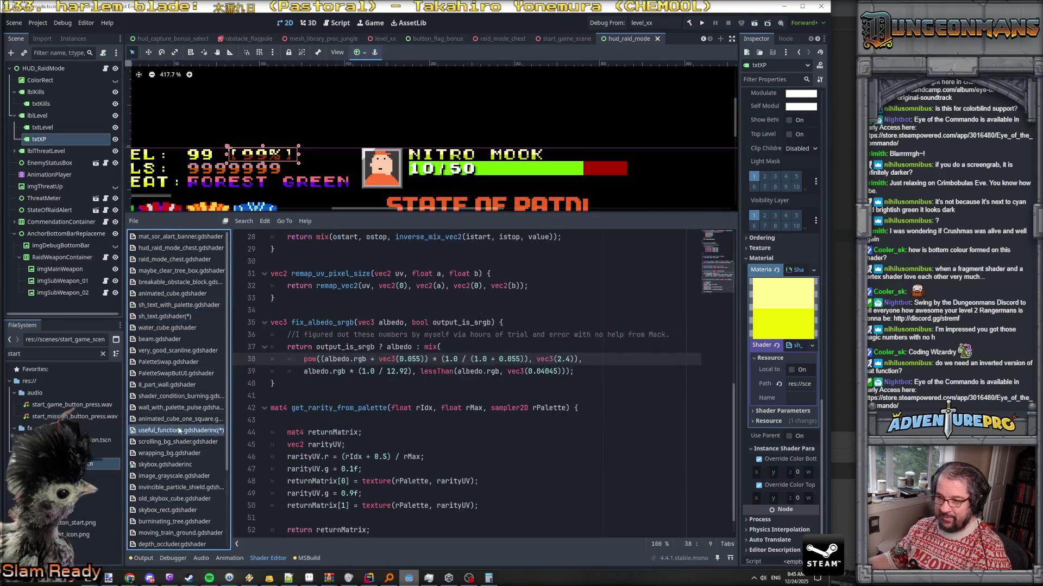
left_click(434, 359)
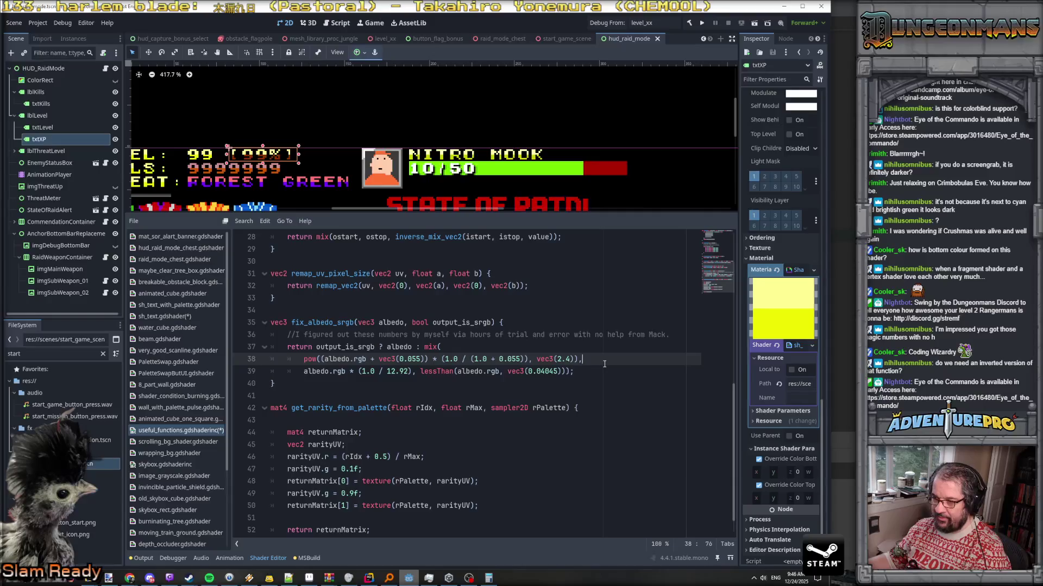
Read through fix_albedo_srgb's pow term, 1.0 / 12.92 linear term and lessThan threshold
left_click(411, 380)
left_click(434, 371)
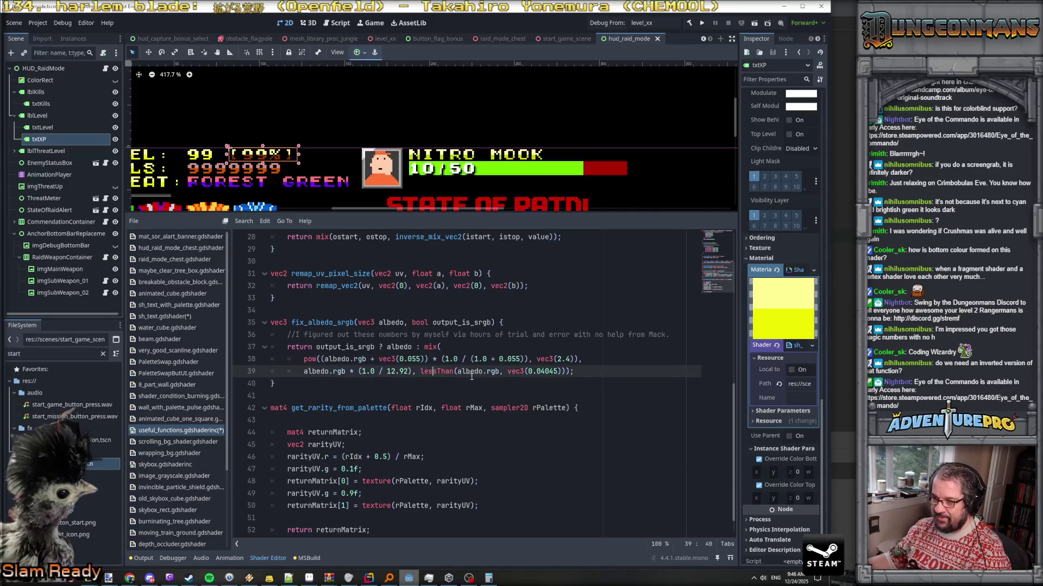
left_click(438, 347)
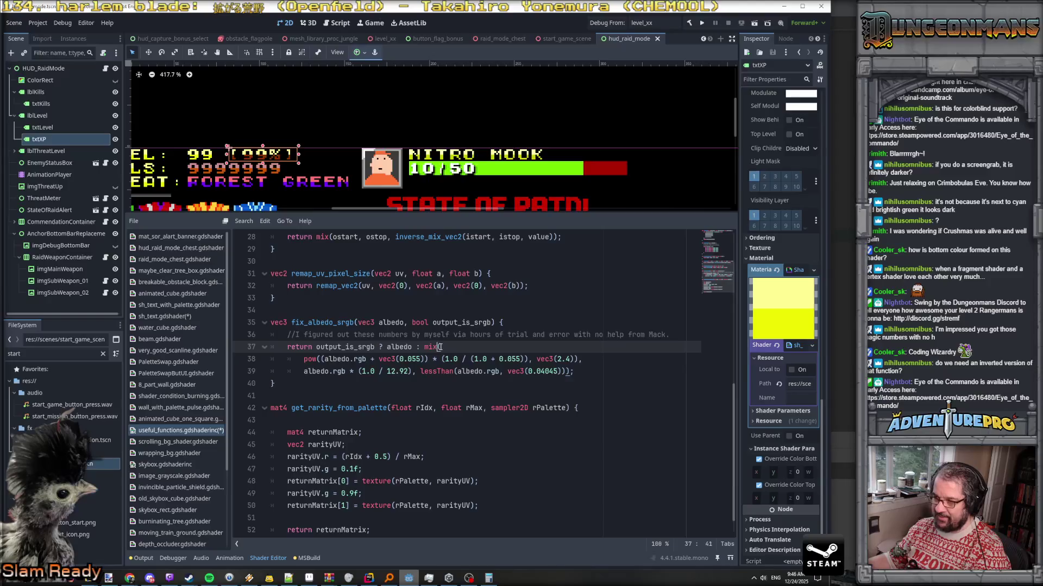
left_click(318, 360)
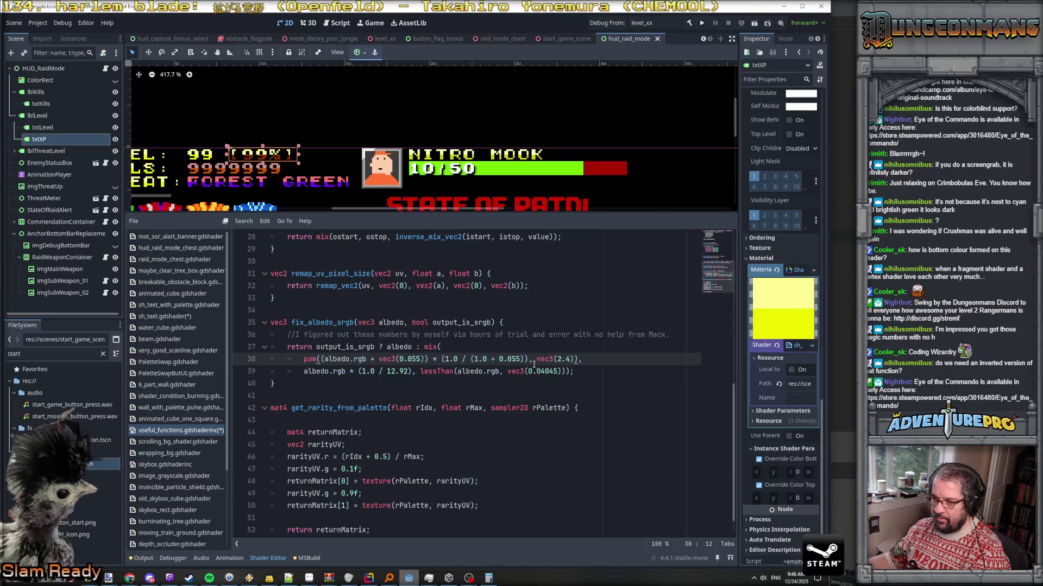
left_click_drag(318, 359, 575, 360)
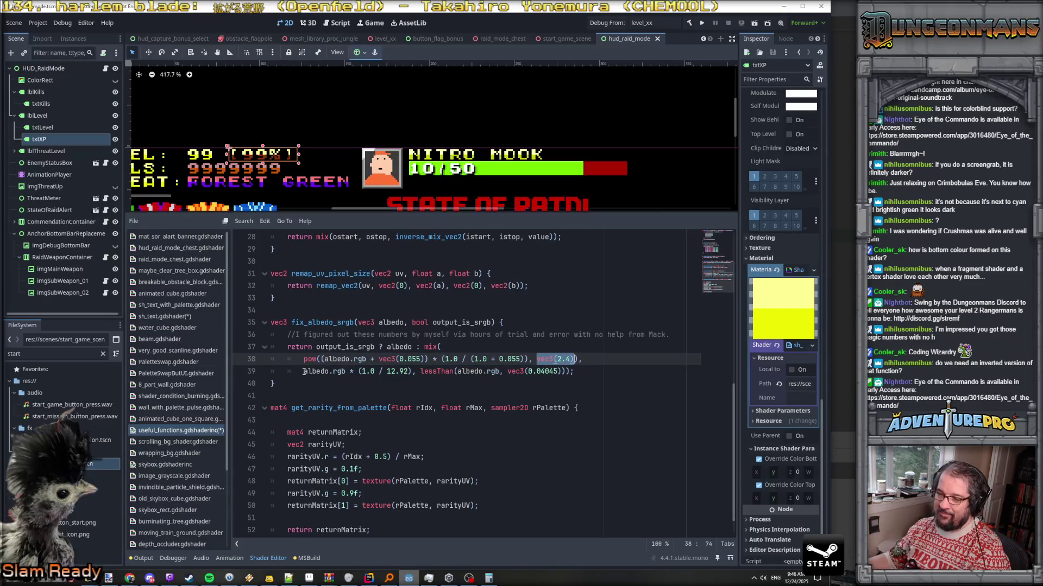
left_click_drag(304, 371, 413, 371)
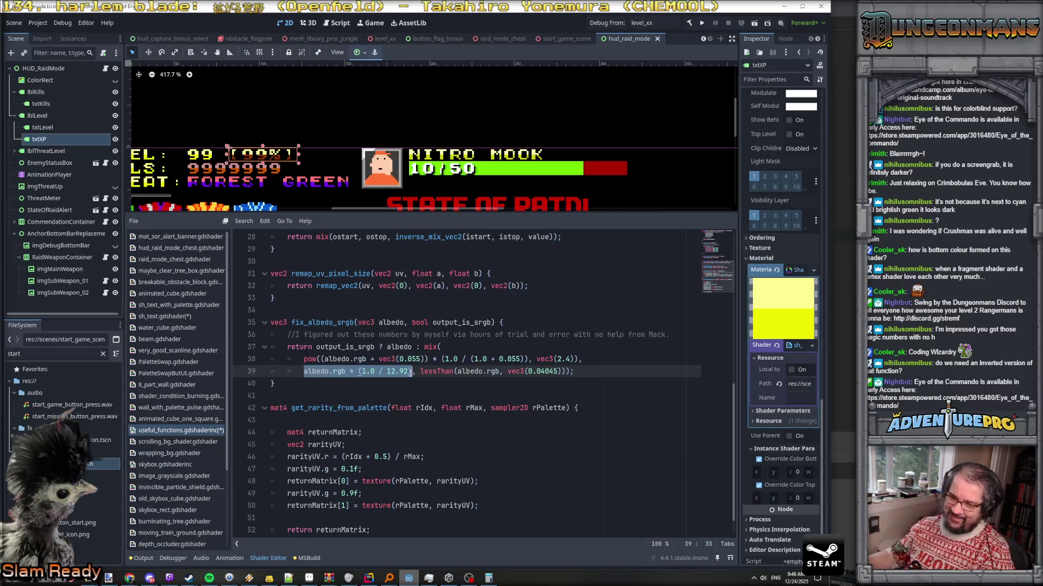
double_click(444, 370)
left_click(511, 371)
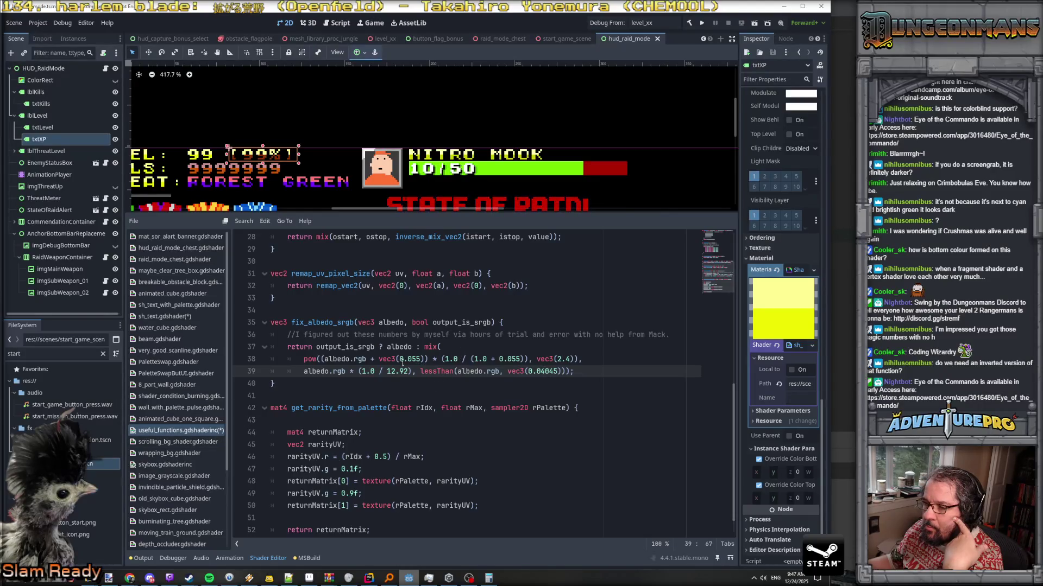
left_click(396, 384)
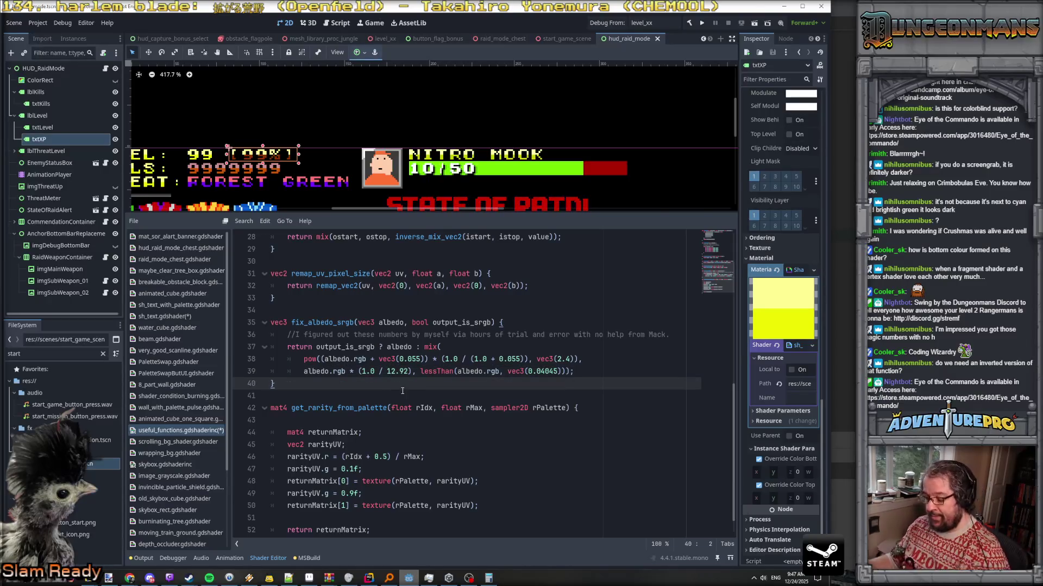
Save the shader files and go back to sh_text.gdshader's uniform declarations at the top
key("ctrl+s")
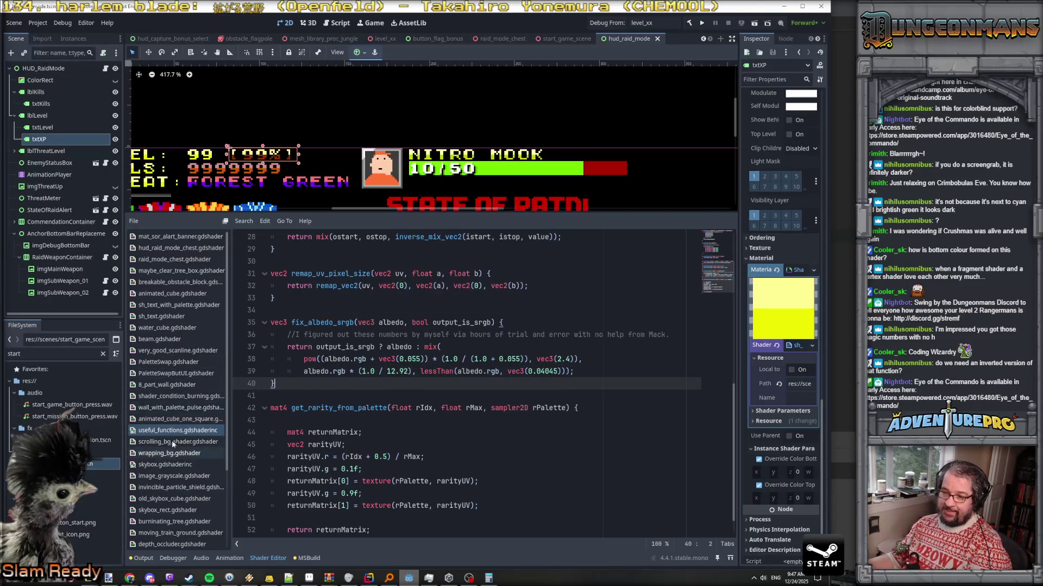
left_click(171, 315)
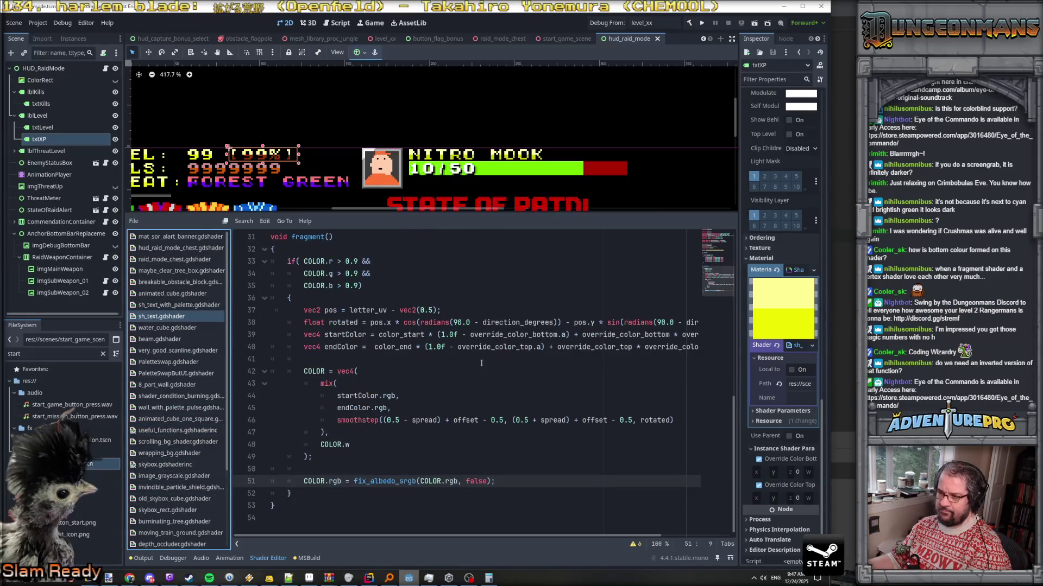
scroll(480, 359, "up", 5)
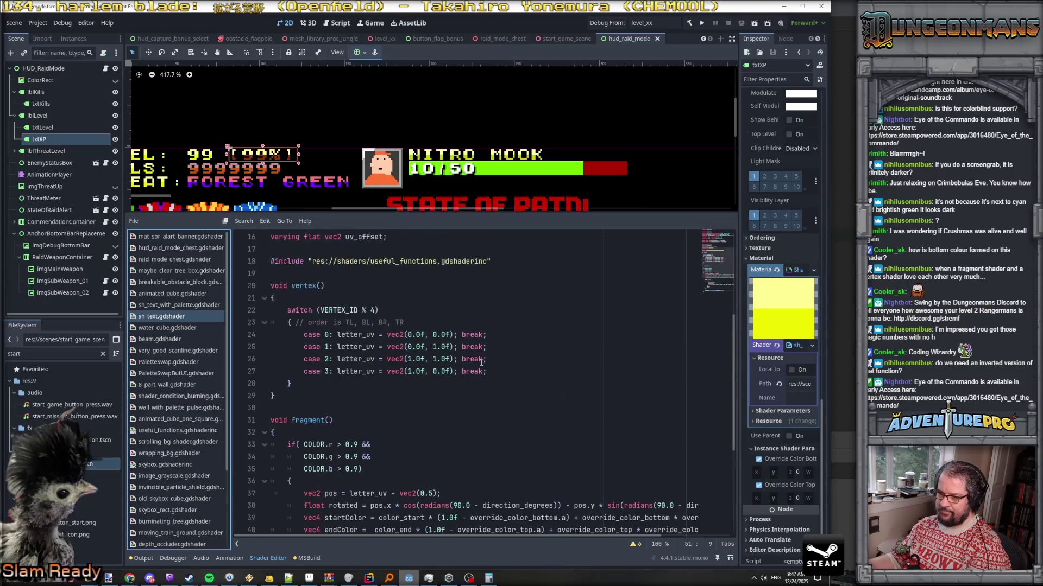
scroll(481, 362, "down", 5)
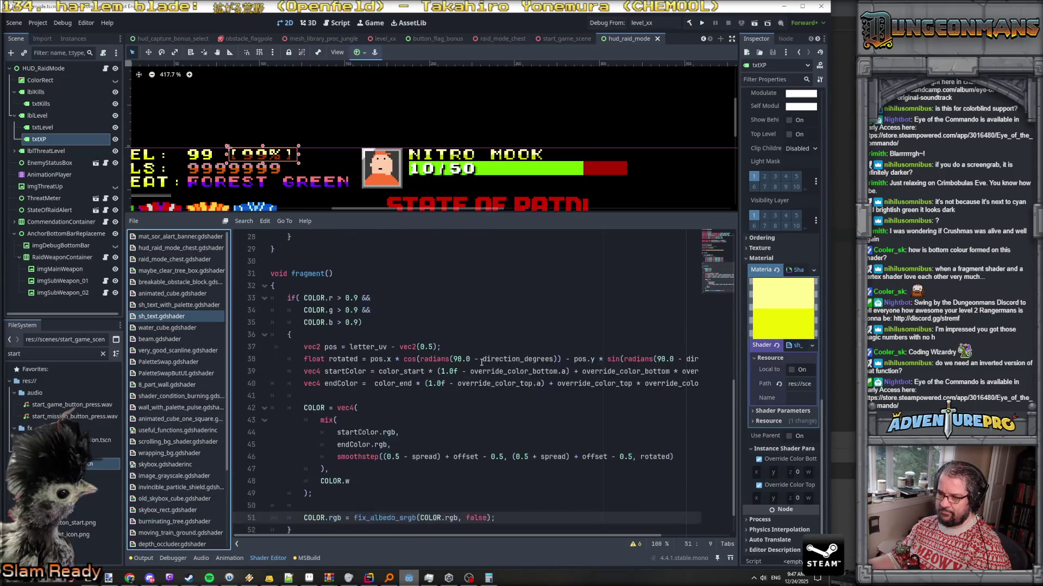
scroll(481, 362, "up", 1)
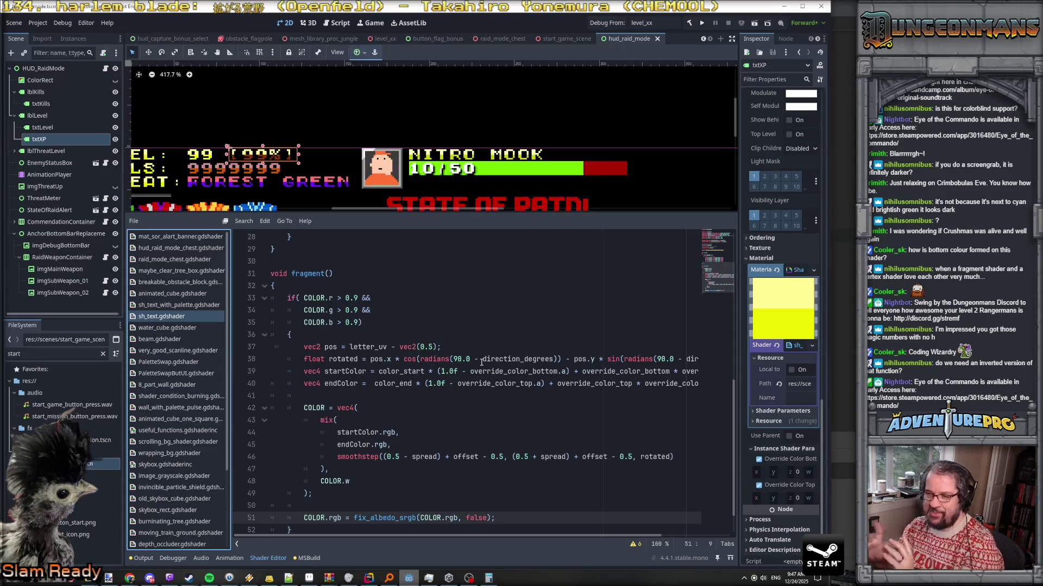
scroll(481, 362, "down", 1)
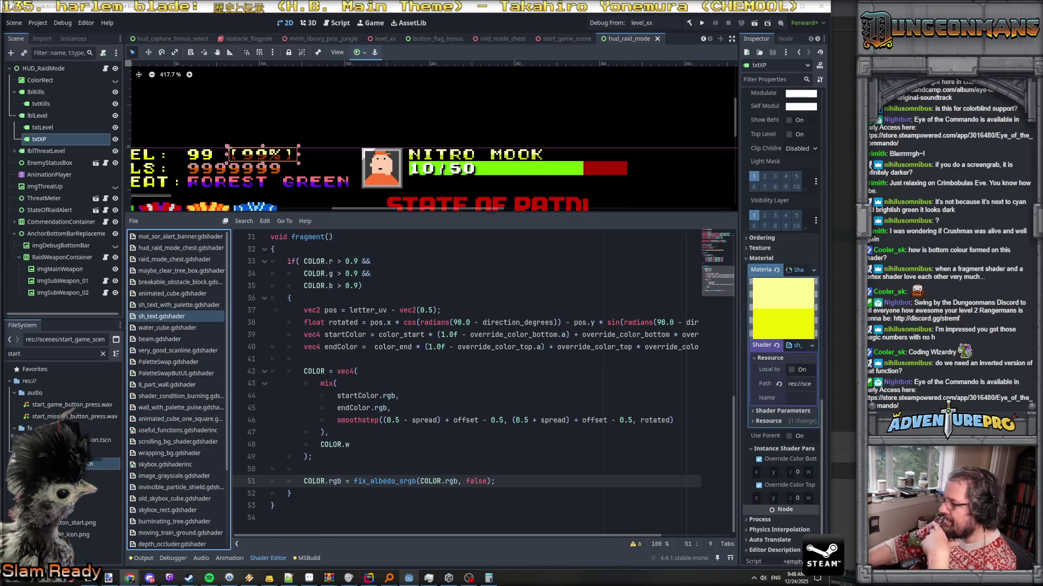
scroll(481, 404, "up", 10)
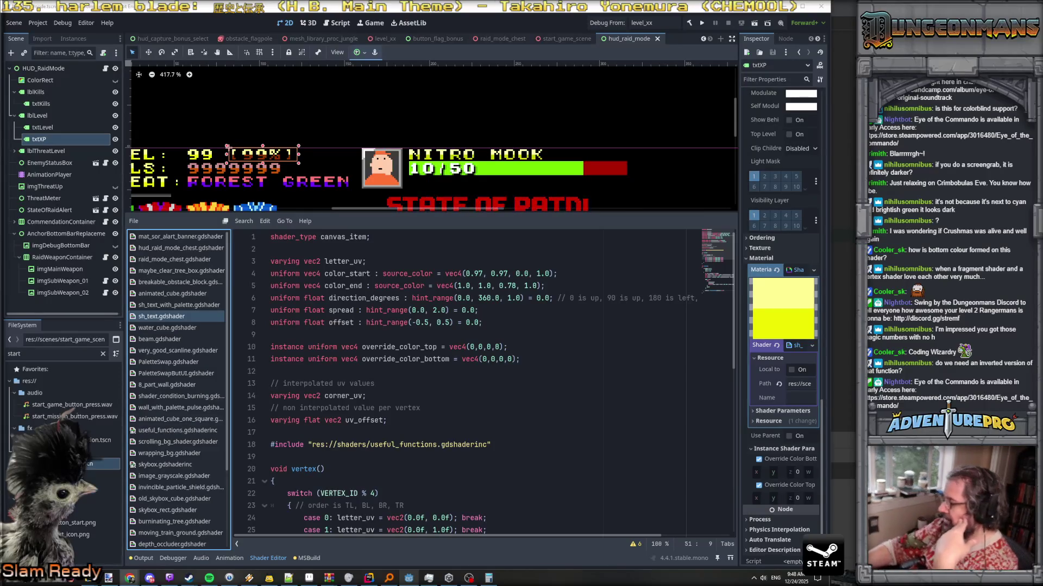
Scroll through the CanvasItem shader documentation in the browser
key("alt+Tab")
scroll(607, 330, "down", 5)
scroll(601, 336, "down", 4)
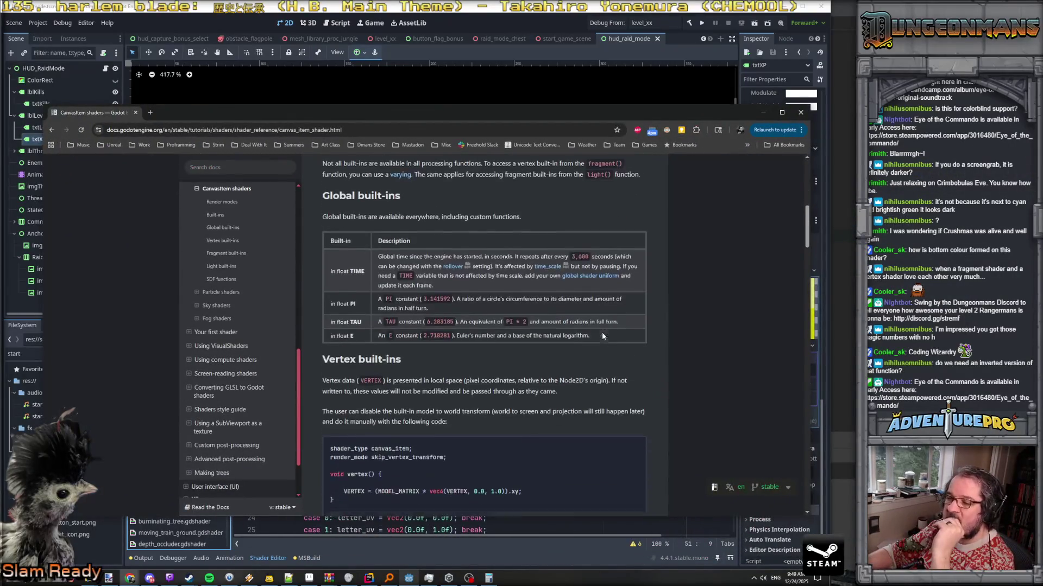
left_click_drag(802, 245, 787, 487)
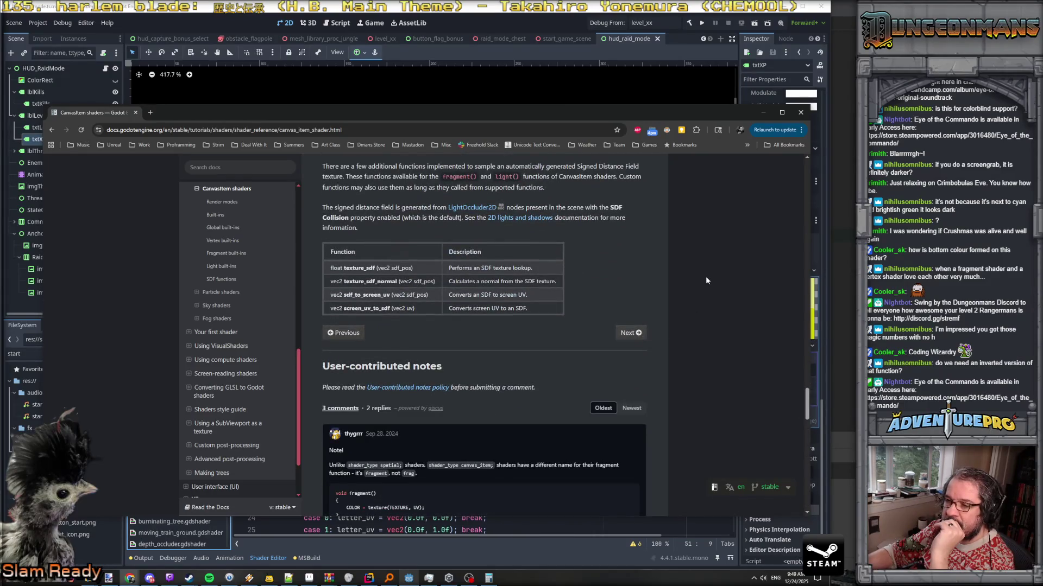
scroll(706, 281, "up", 4)
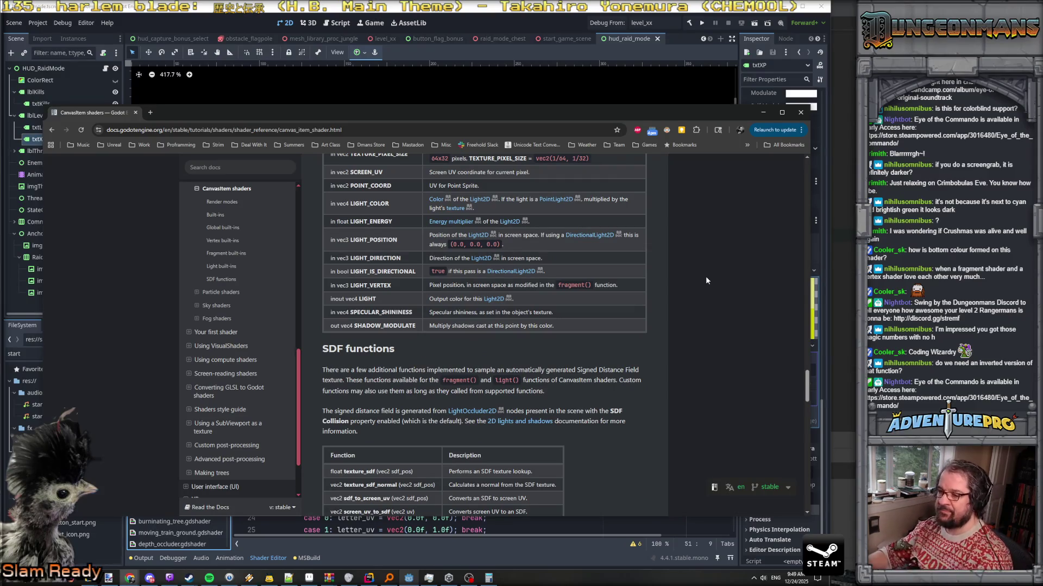
Search the docs page for 'linear', then drag the GitHub issue #57325 window over the editor
key("ctrl+f")
type("linear")
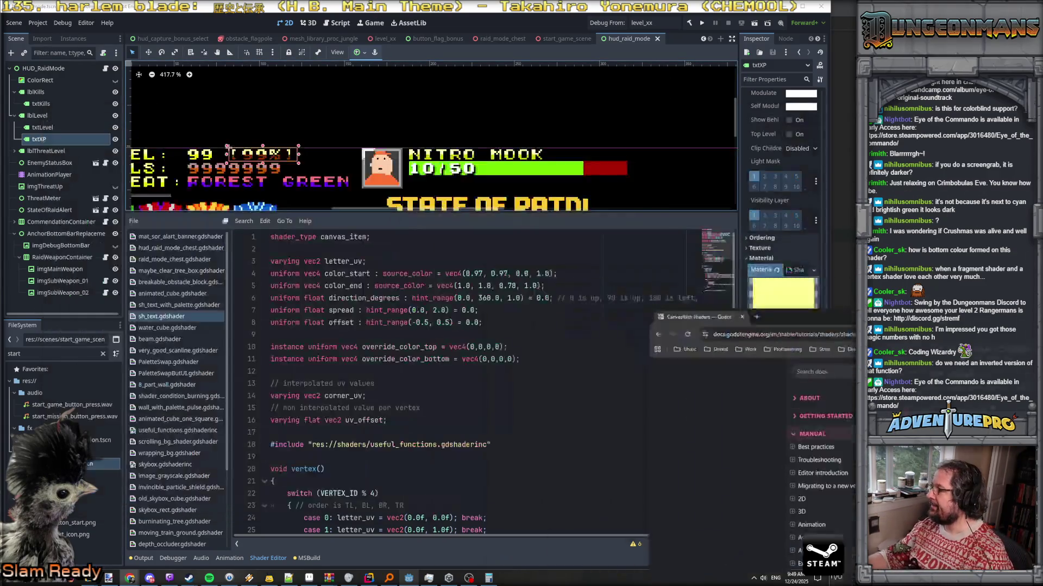
left_click(654, 101)
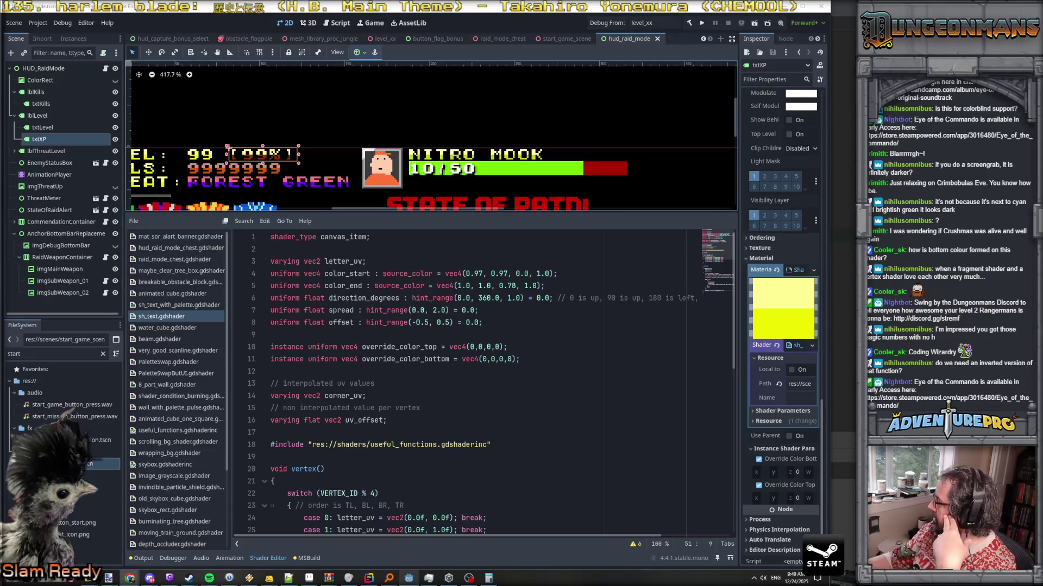
left_click_drag(1042, 66, 448, 66)
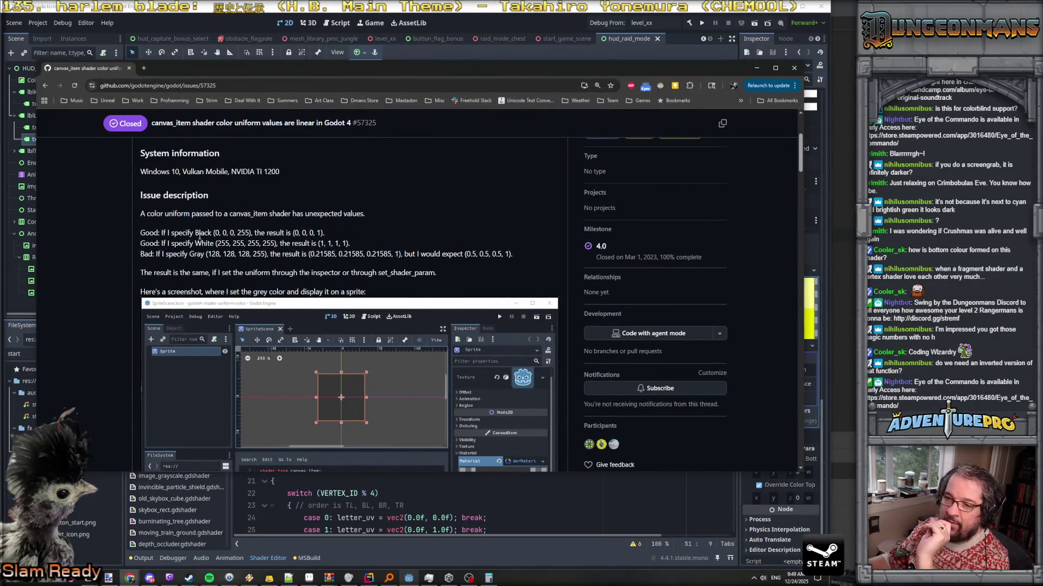
Highlight the issue's Black and White example colour values while reading
double_click(220, 233)
left_click(218, 245)
left_click_drag(217, 245, 266, 243)
left_click(191, 255)
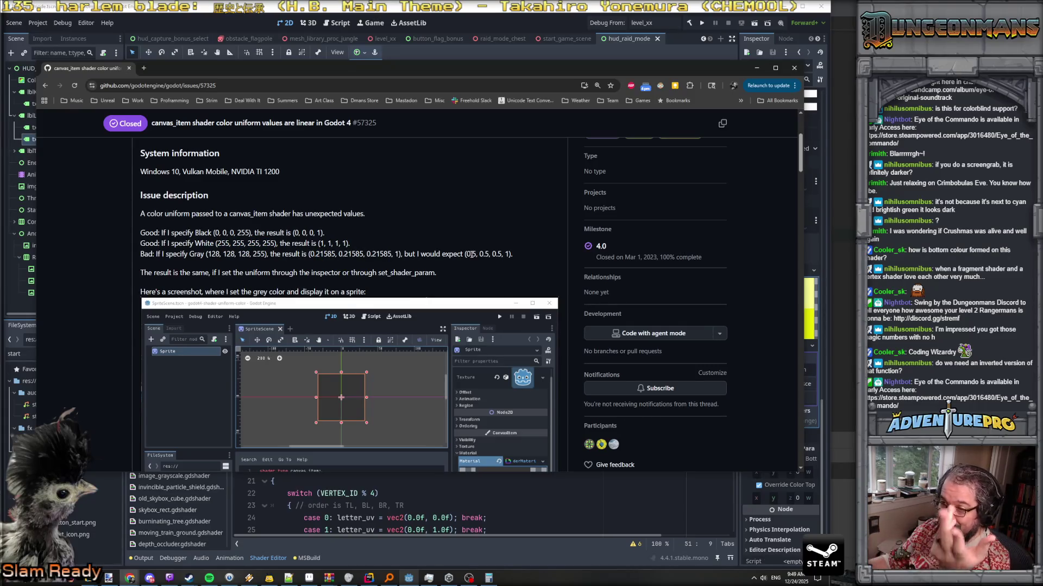
Scroll down the comments to the explanation blaming v.to_linear() in renderer_storage_rd.cpp
scroll(436, 239, "up", 1)
scroll(436, 239, "down", 5)
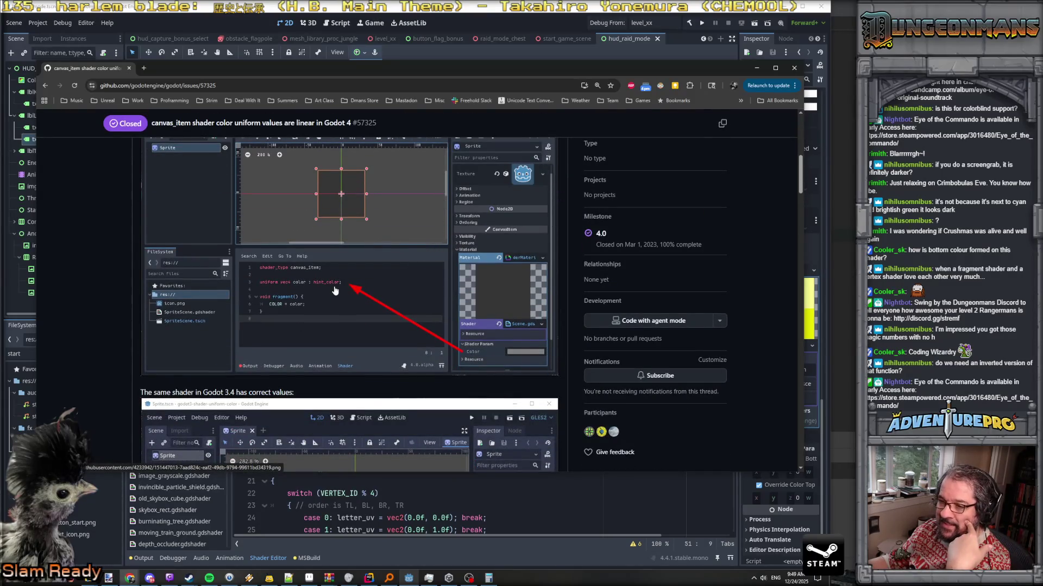
scroll(335, 291, "down", 1)
scroll(335, 291, "down", 5)
scroll(335, 291, "up", 5)
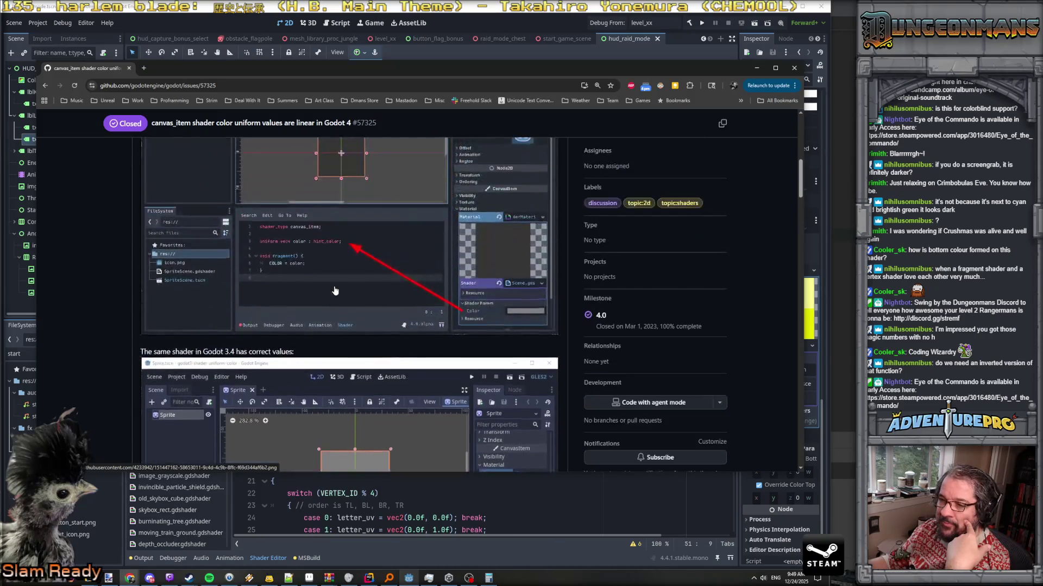
scroll(335, 291, "down", 5)
scroll(335, 291, "down", 2)
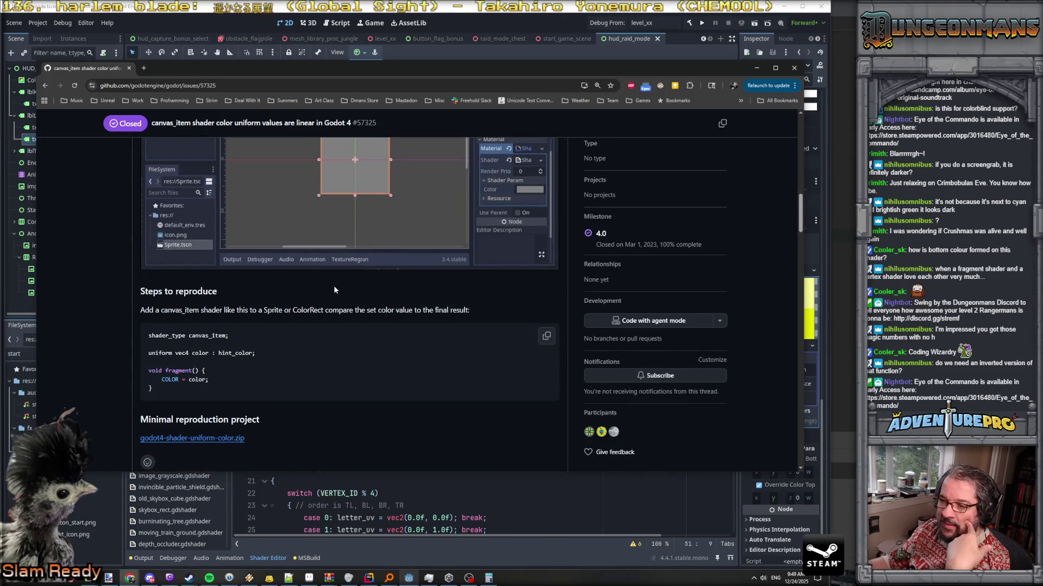
scroll(334, 290, "down", 2)
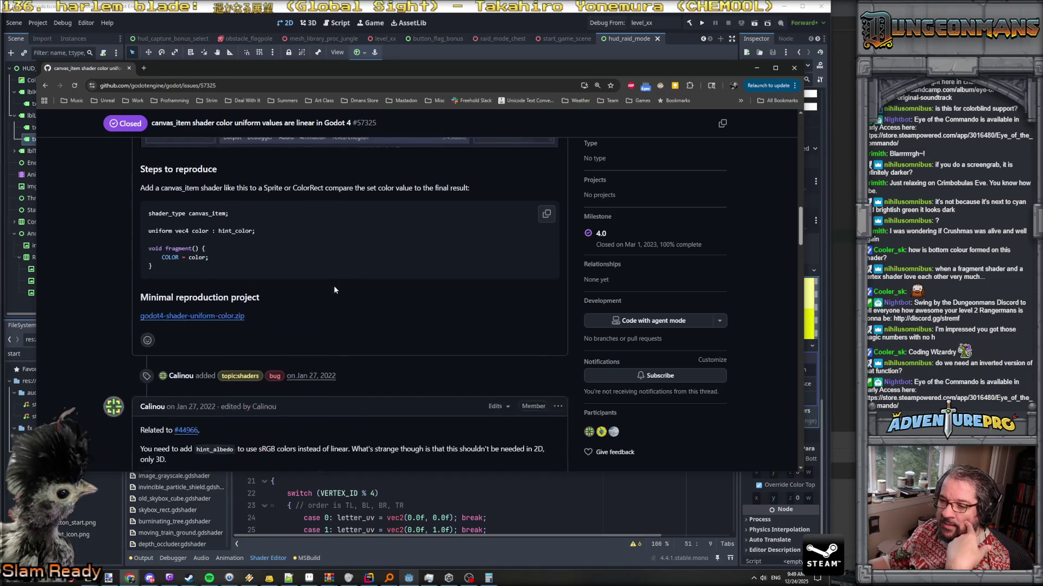
scroll(325, 241, "down", 2)
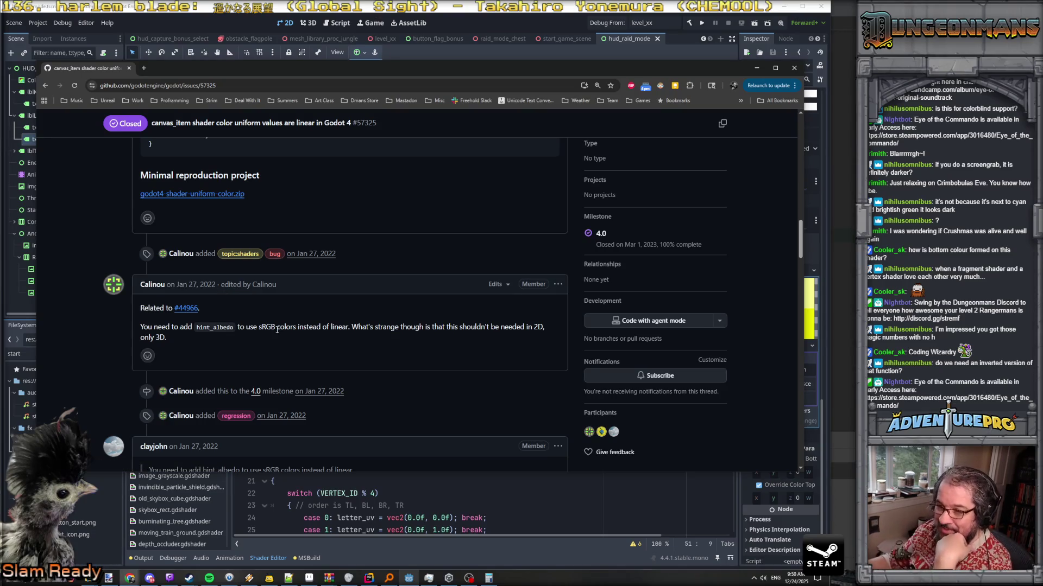
scroll(307, 347, "down", 2)
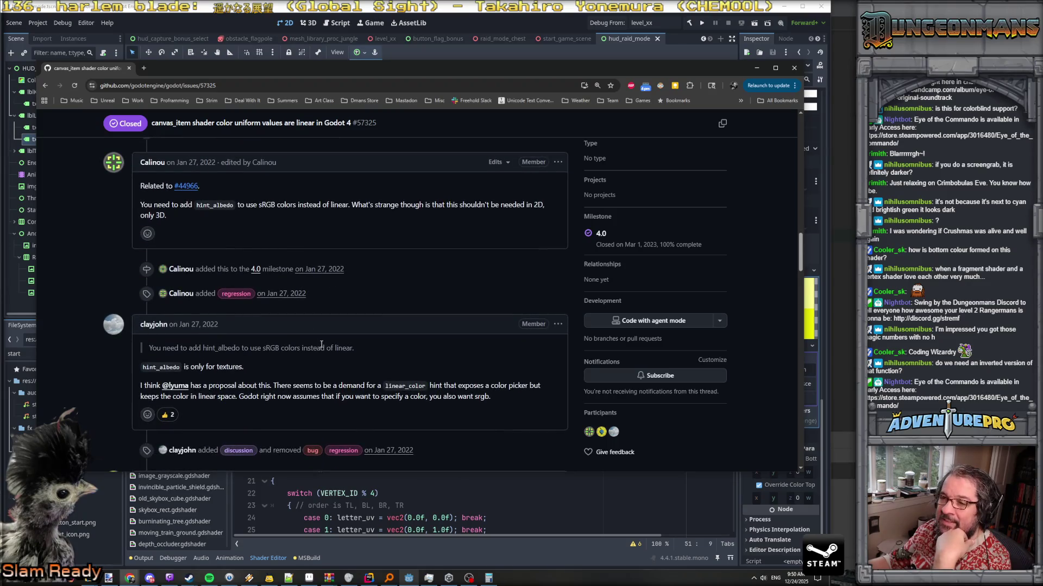
scroll(323, 352, "down", 1)
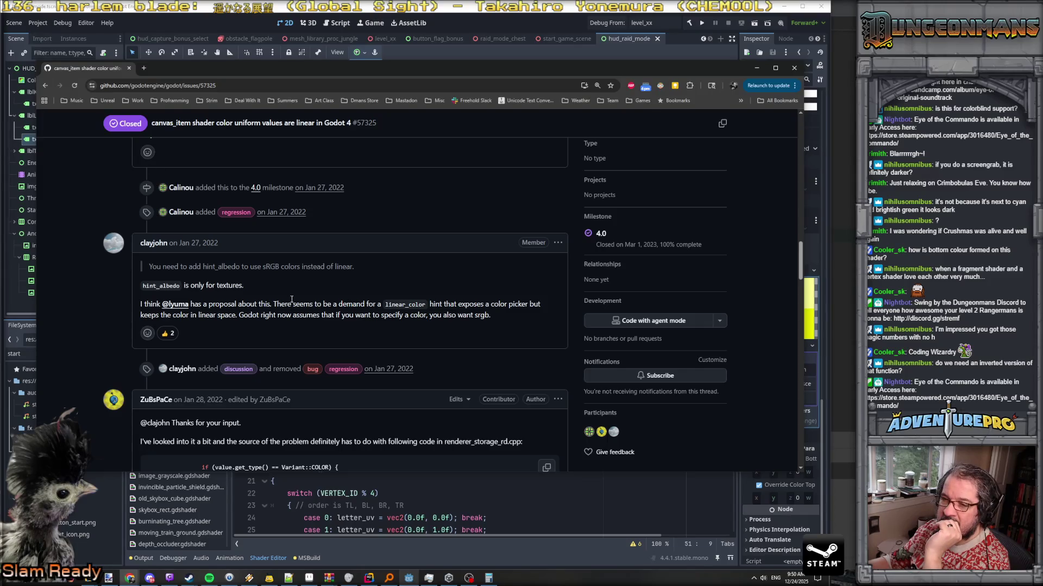
scroll(292, 299, "down", 4)
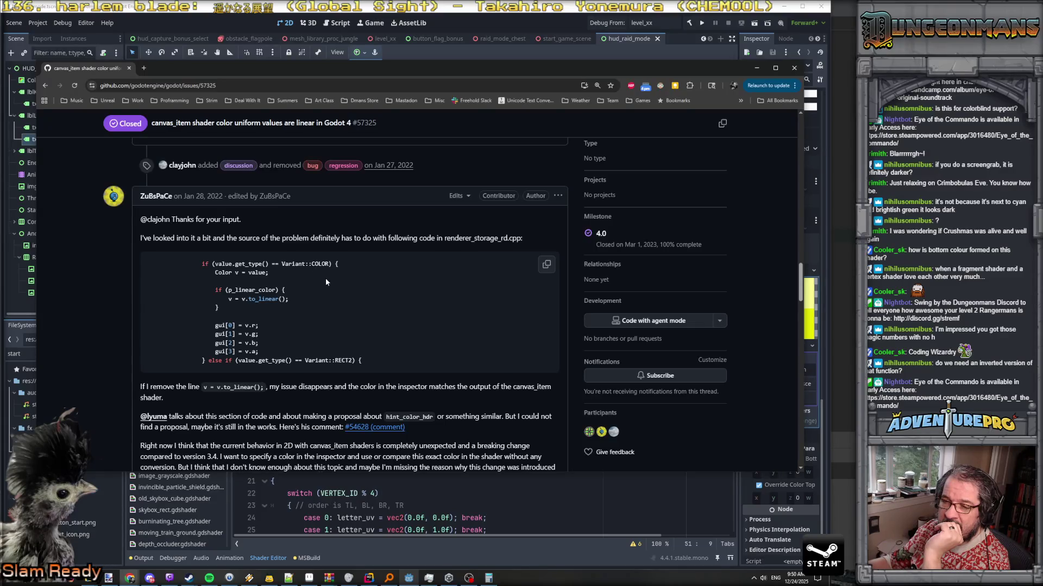
scroll(322, 297, "down", 1)
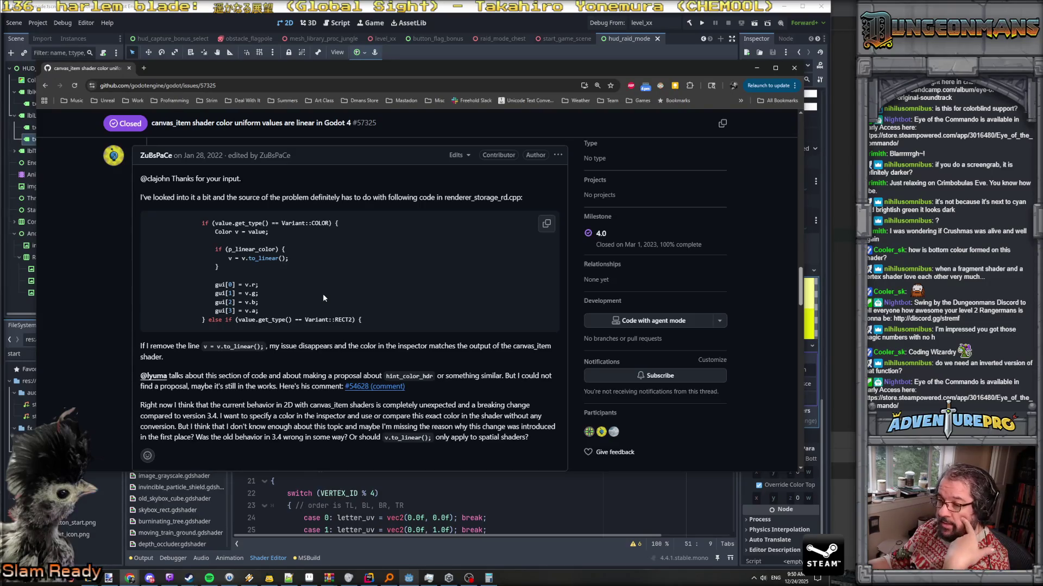
scroll(251, 369, "down", 1)
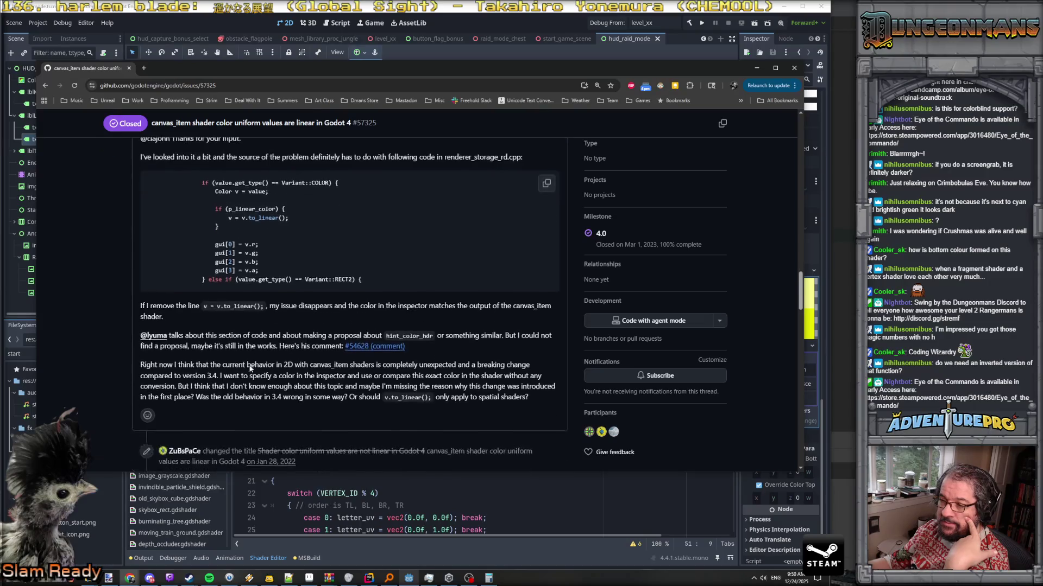
scroll(258, 339, "down", 5)
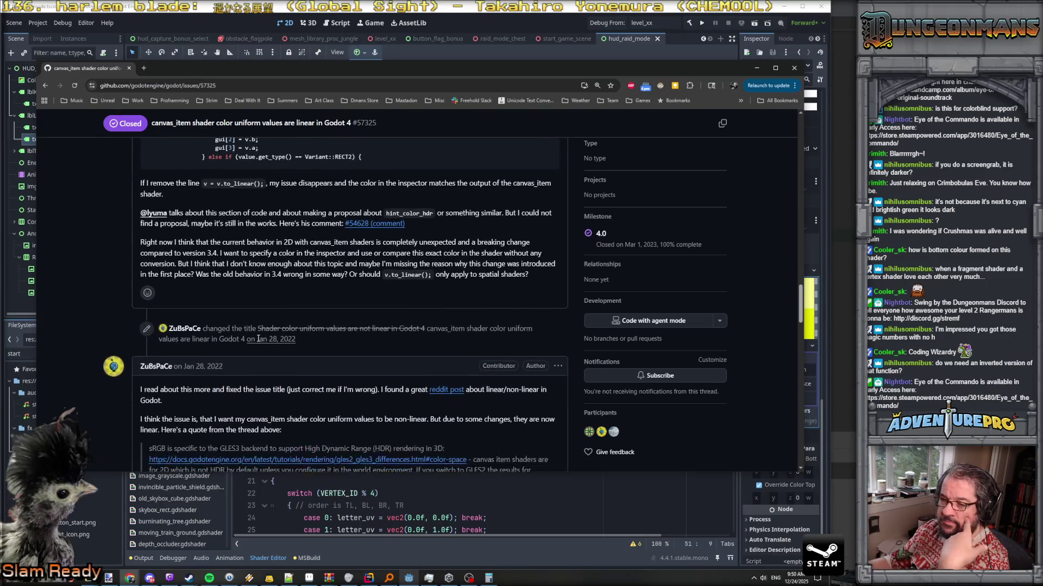
scroll(259, 338, "down", 2)
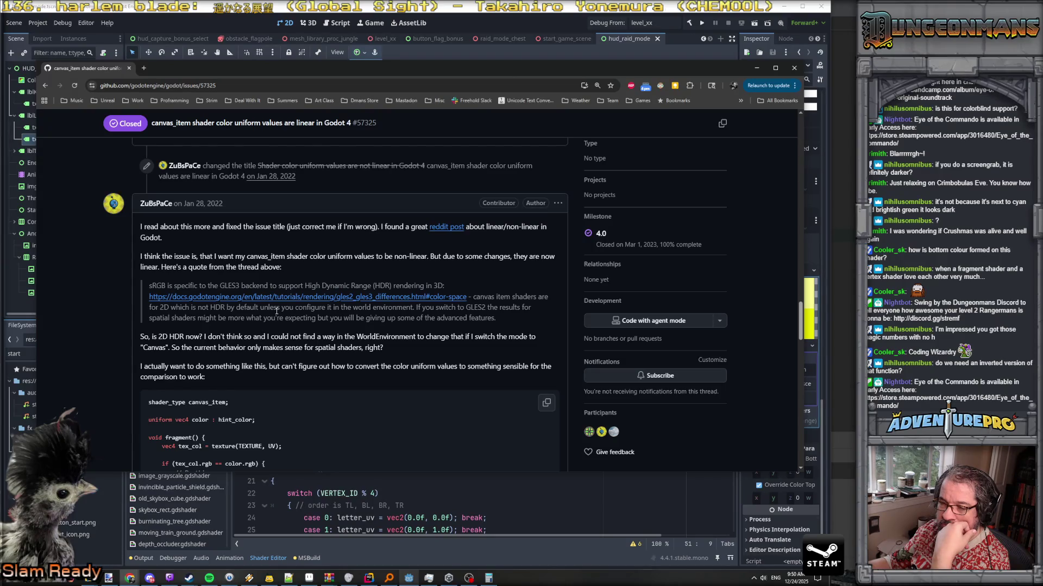
scroll(276, 311, "down", 2)
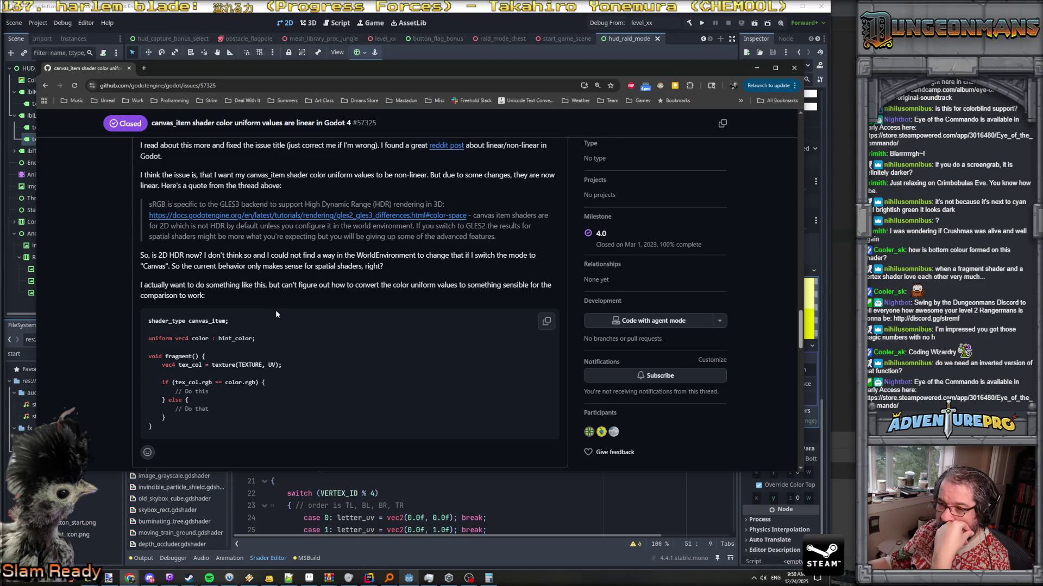
scroll(275, 313, "down", 4)
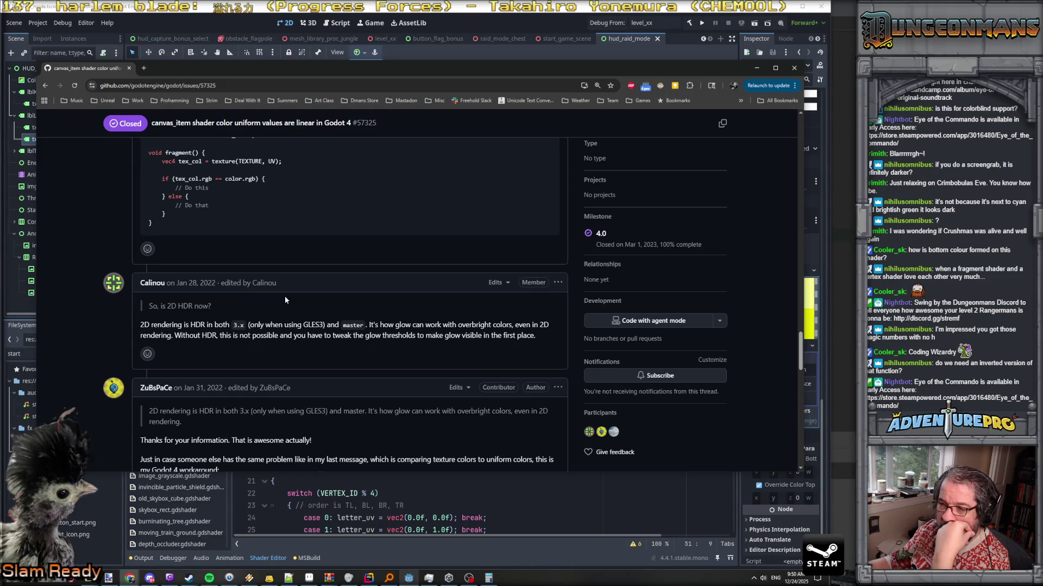
scroll(285, 298, "down", 3)
scroll(285, 299, "down", 1)
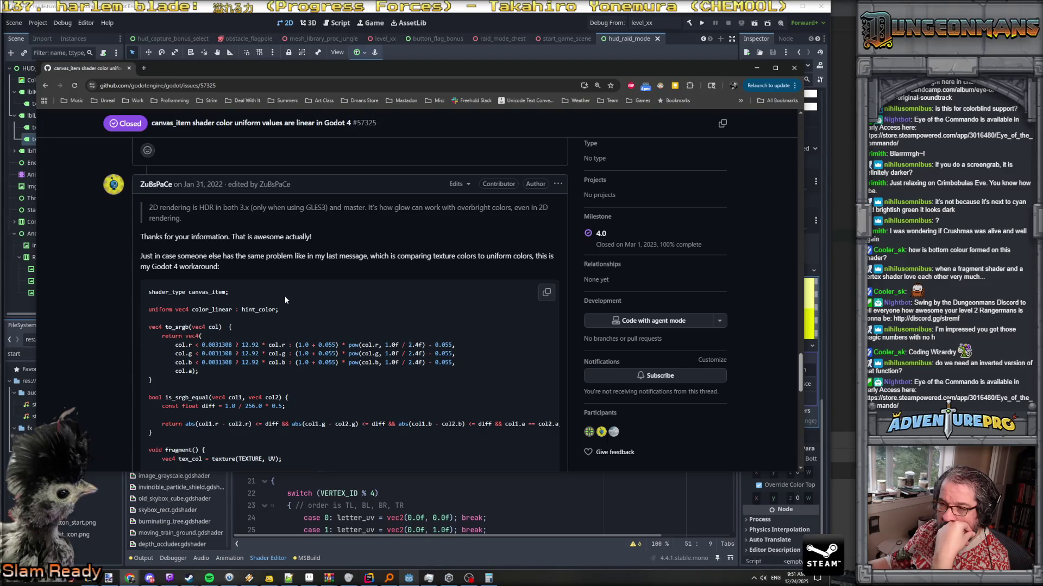
scroll(285, 298, "down", 2)
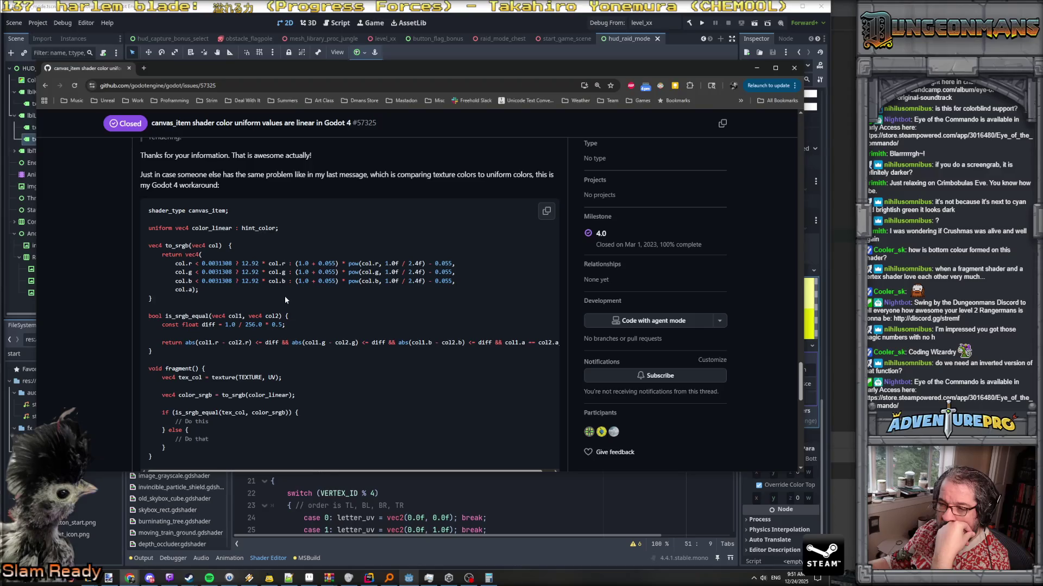
scroll(326, 337, "down", 3)
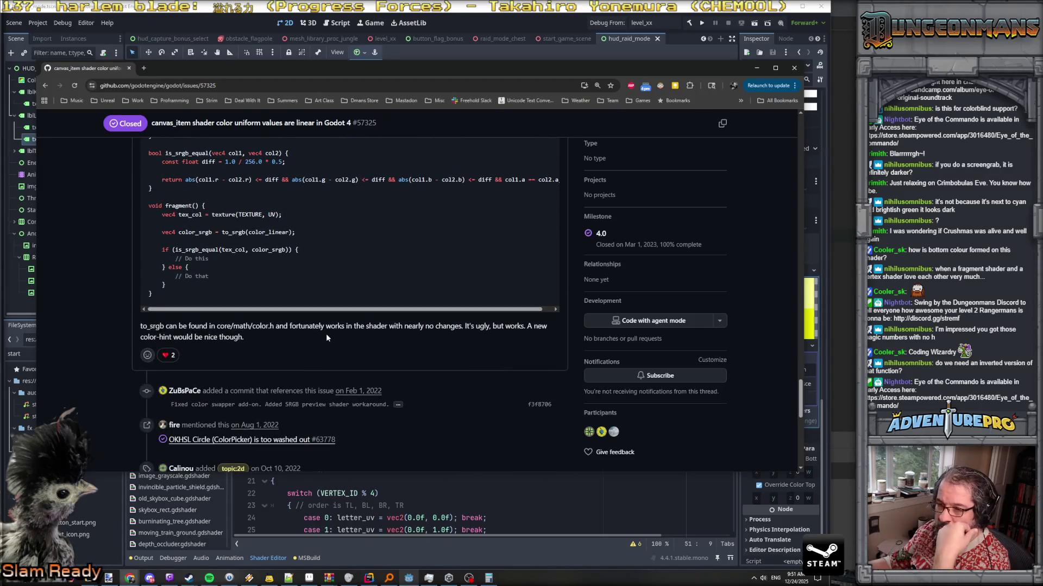
scroll(326, 337, "down", 3)
scroll(327, 338, "down", 4)
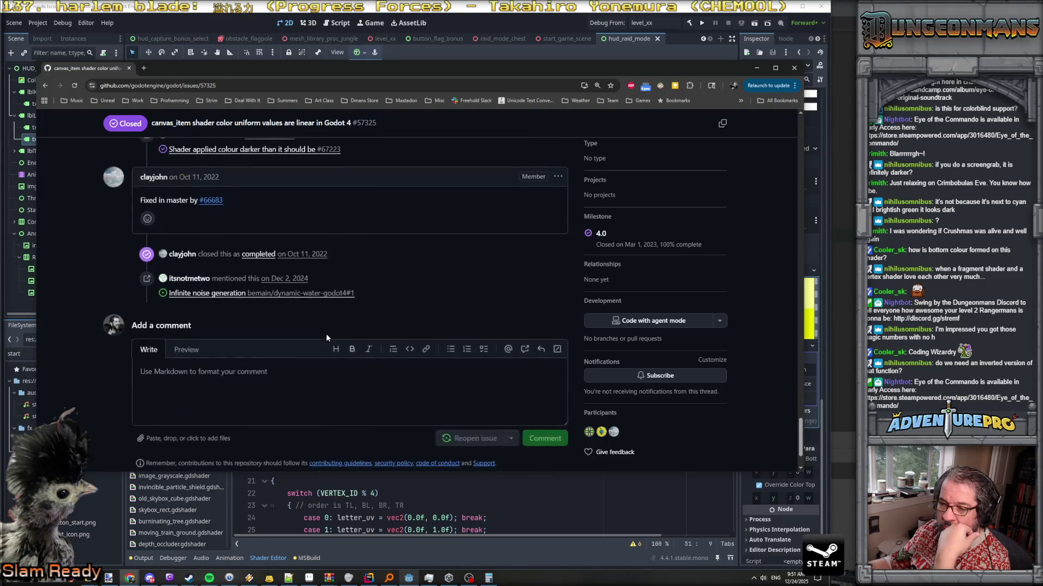
scroll(326, 336, "up", 15)
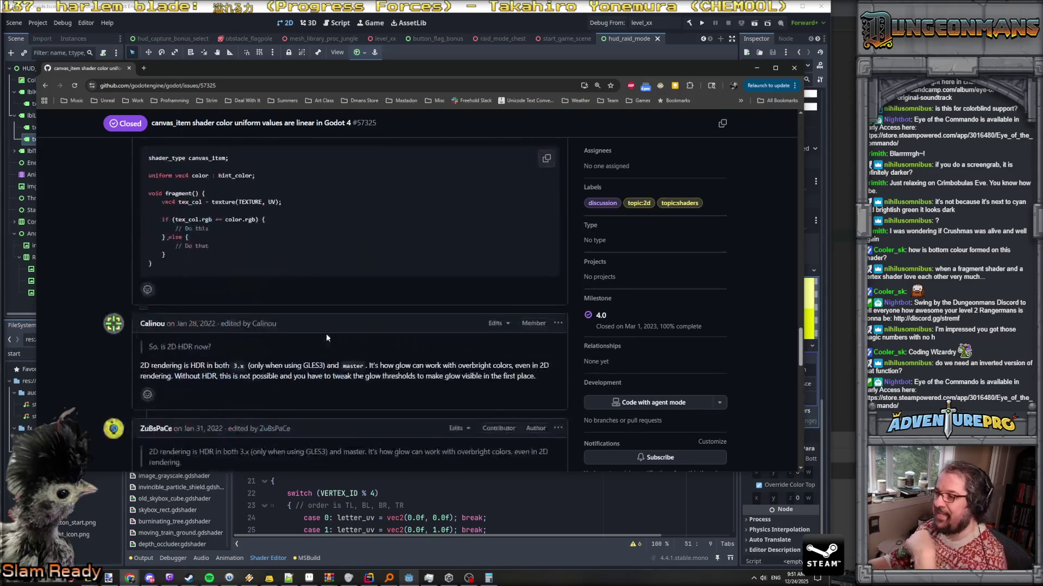
scroll(326, 338, "up", 15)
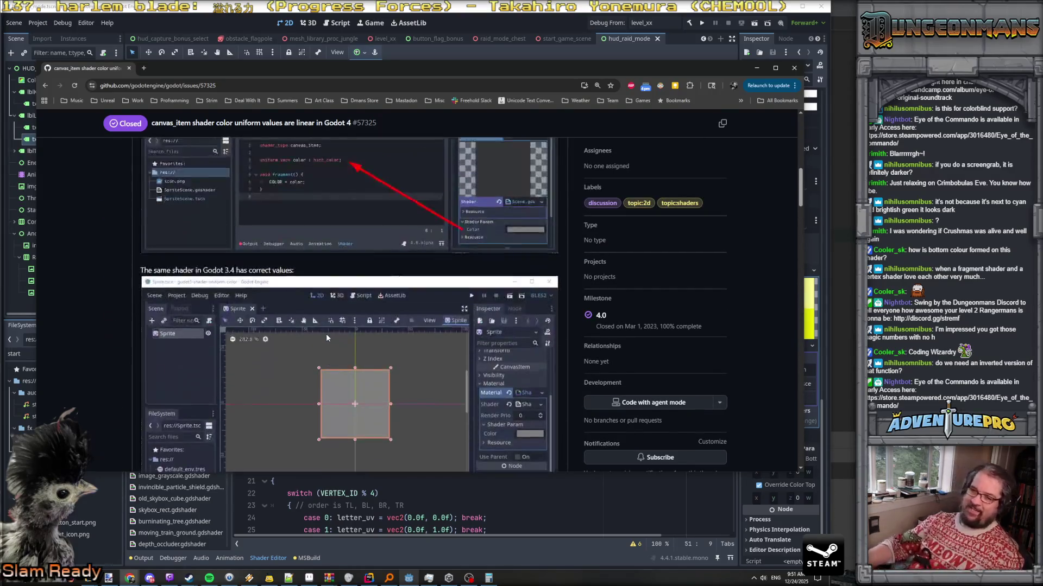
scroll(329, 325, "down", 2)
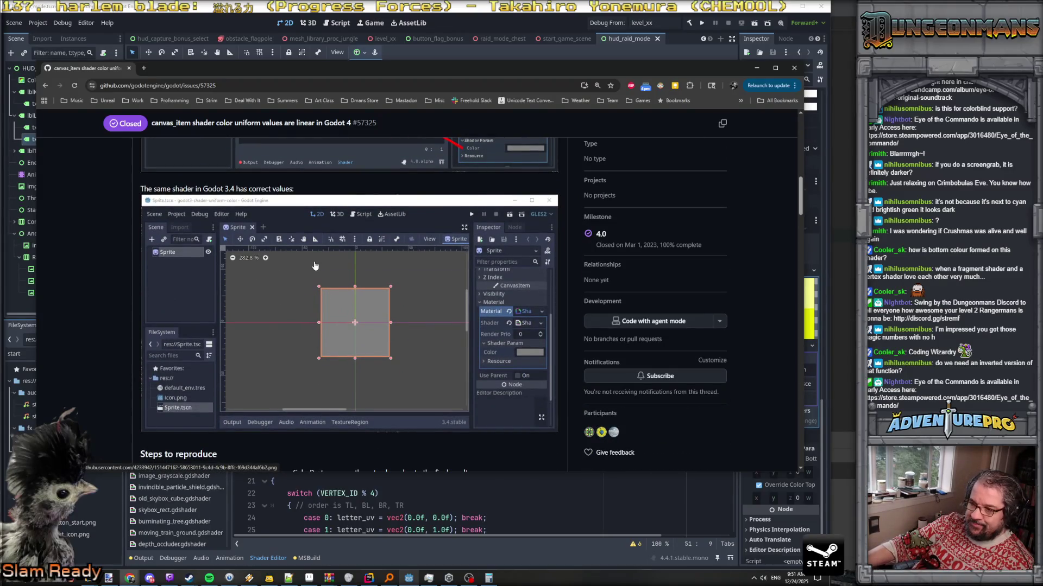
scroll(315, 265, "up", 3)
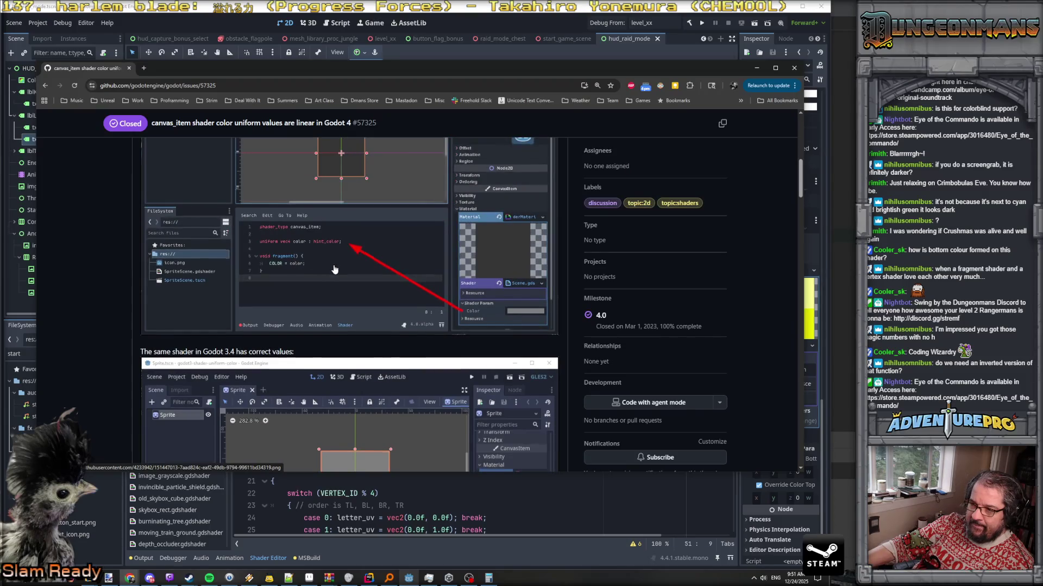
scroll(334, 270, "up", 2)
scroll(334, 270, "down", 1)
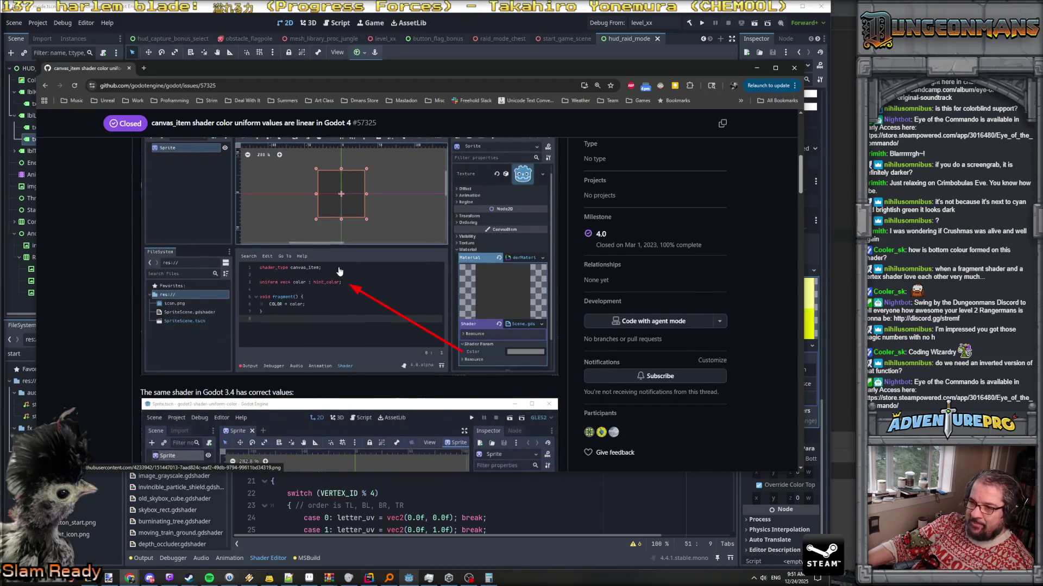
scroll(340, 271, "down", 1)
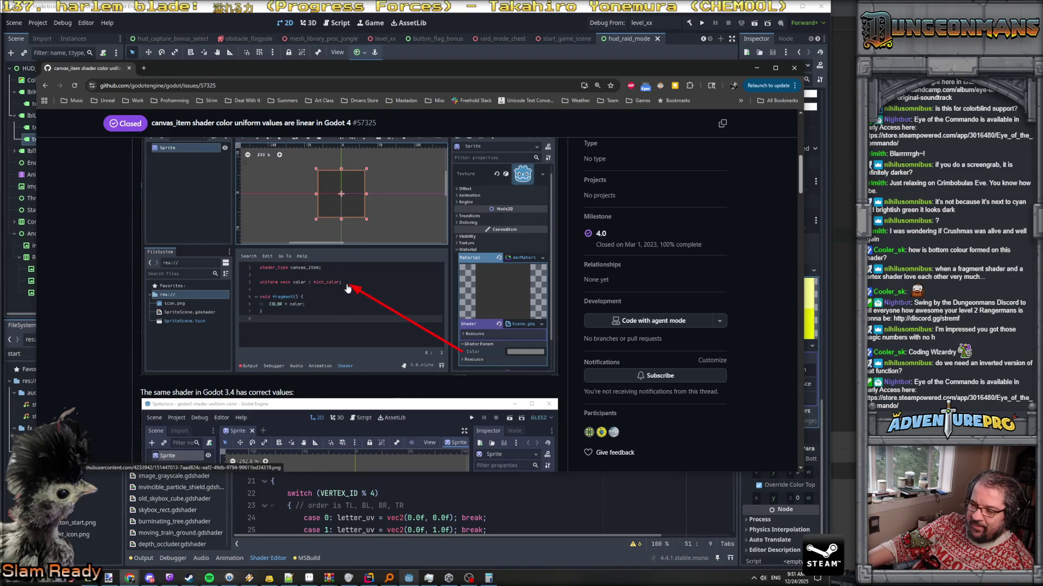
scroll(470, 304, "down", 3)
scroll(469, 304, "down", 10)
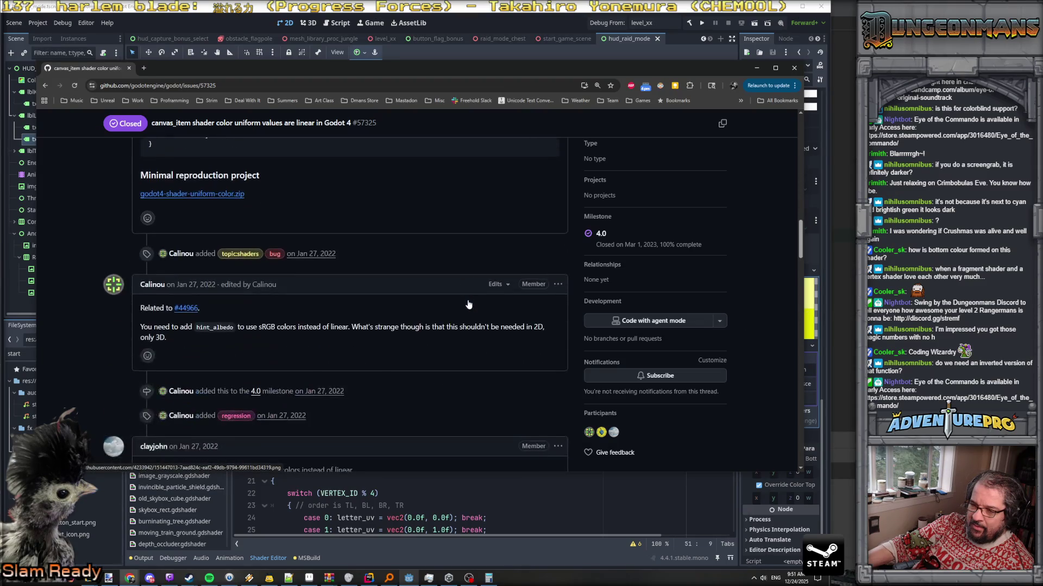
scroll(469, 304, "down", 5)
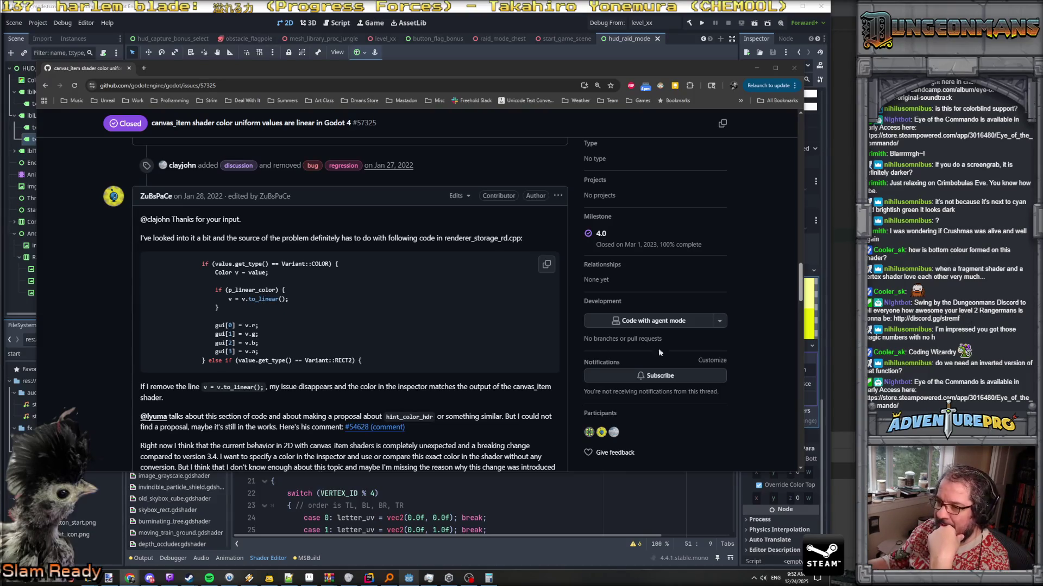
scroll(347, 343, "down", 6)
scroll(348, 346, "down", 2)
scroll(348, 345, "down", 5)
scroll(349, 347, "down", 15)
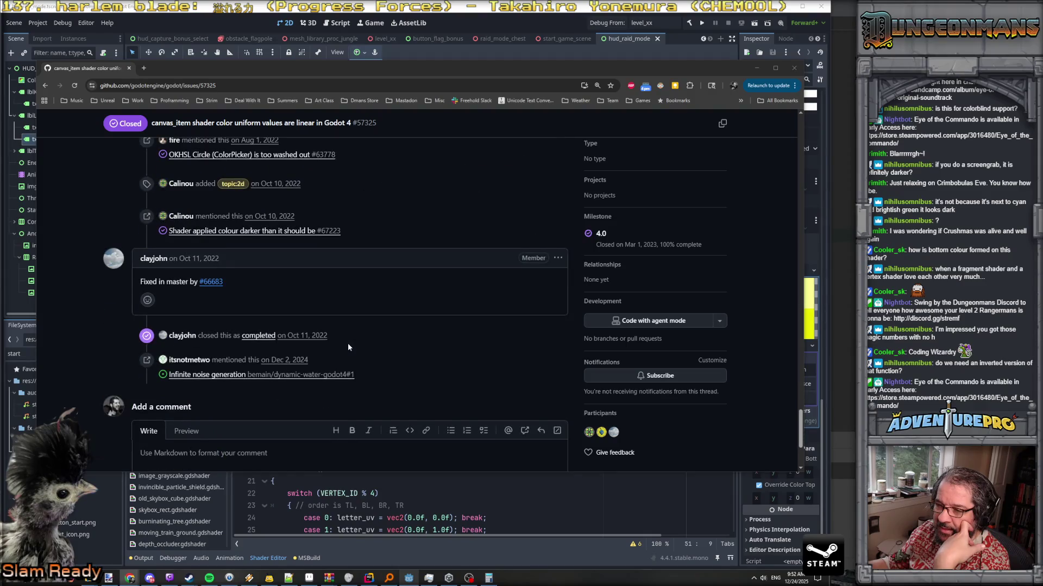
scroll(348, 345, "up", 15)
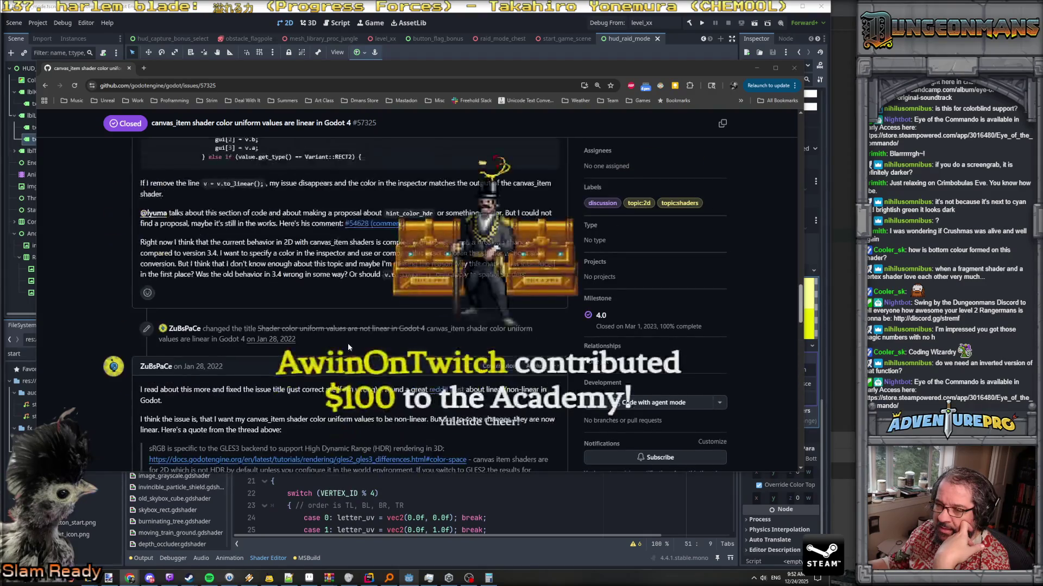
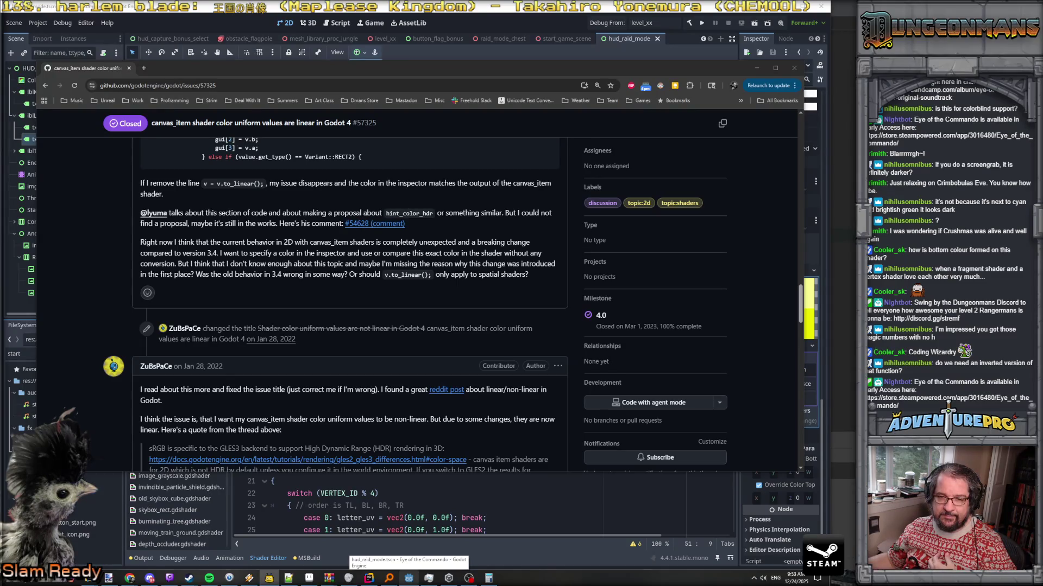
Search Google for 'godot setinstanceshaderparam not linear' and open GitHub issue #28504
scroll(289, 256, "up", 2)
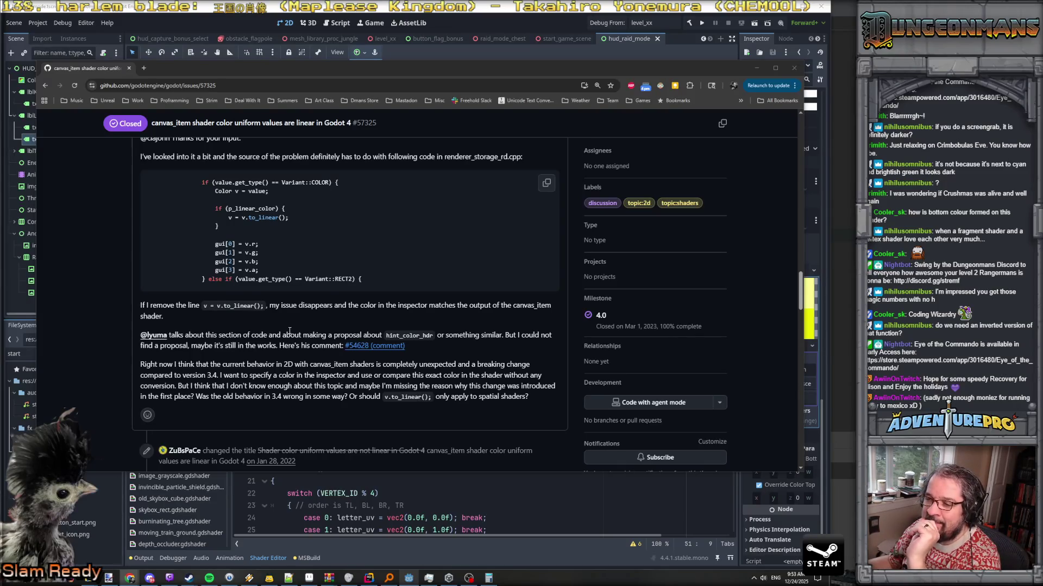
scroll(290, 331, "down", 3)
scroll(290, 330, "up", 3)
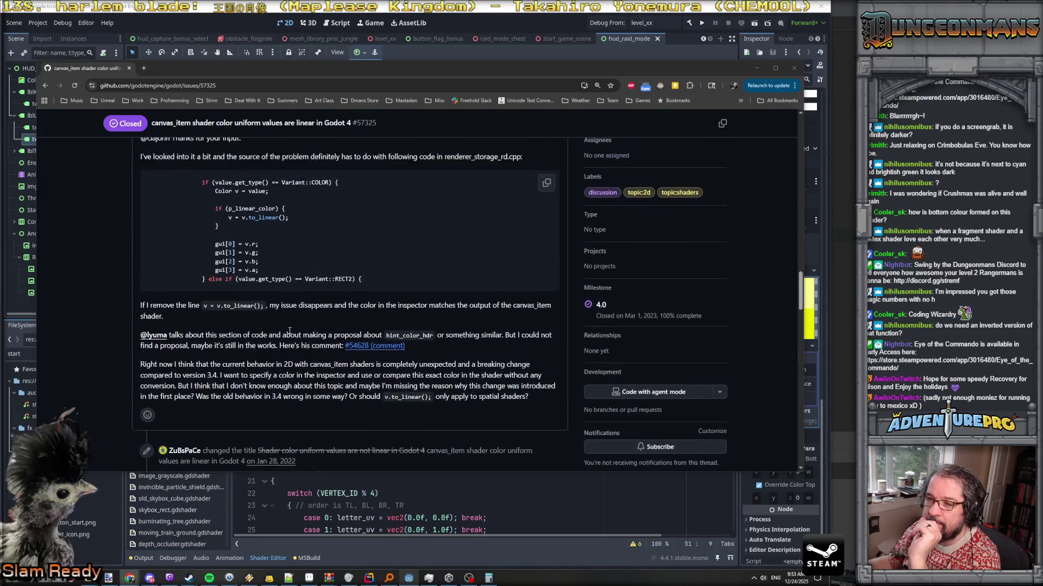
scroll(289, 331, "down", 3)
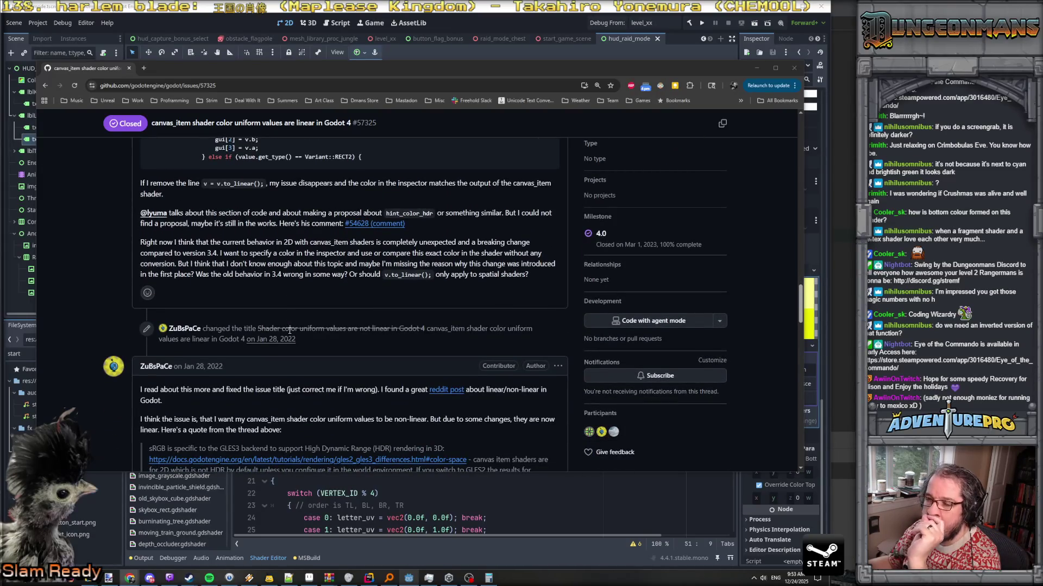
scroll(289, 330, "down", 3)
scroll(290, 330, "up", 7)
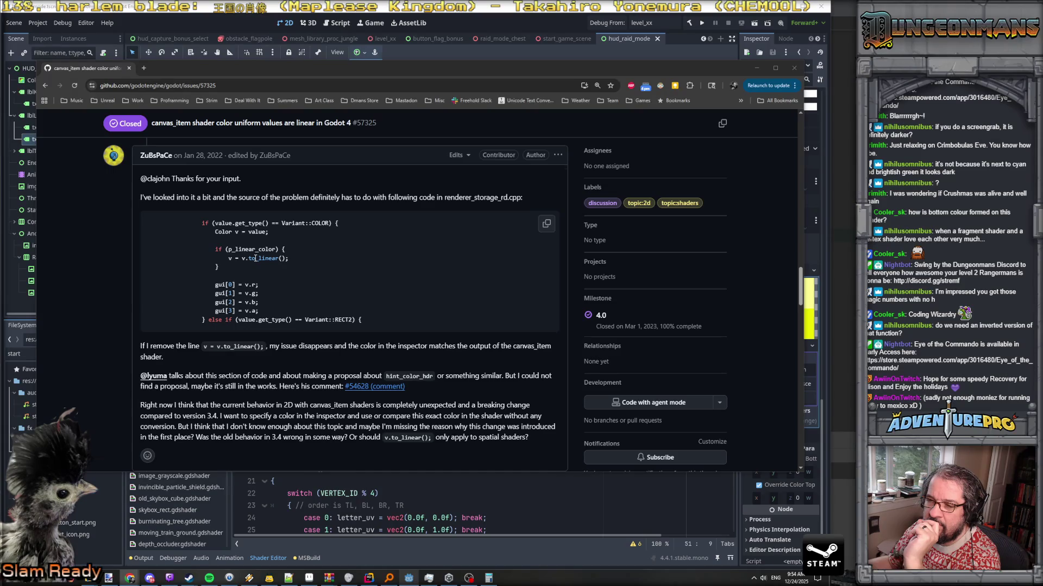
scroll(270, 361, "down", 7)
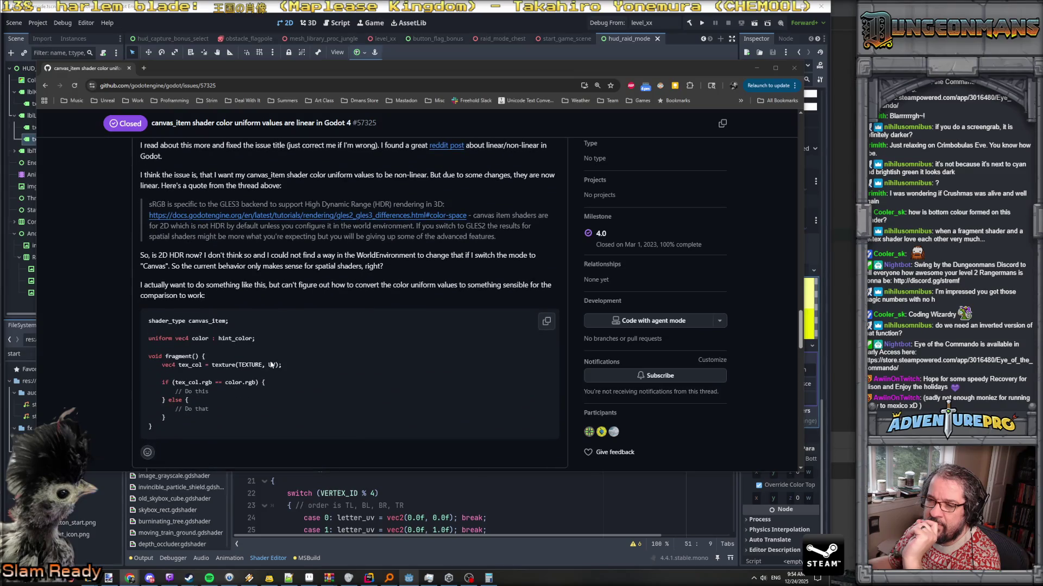
scroll(270, 364, "down", 6)
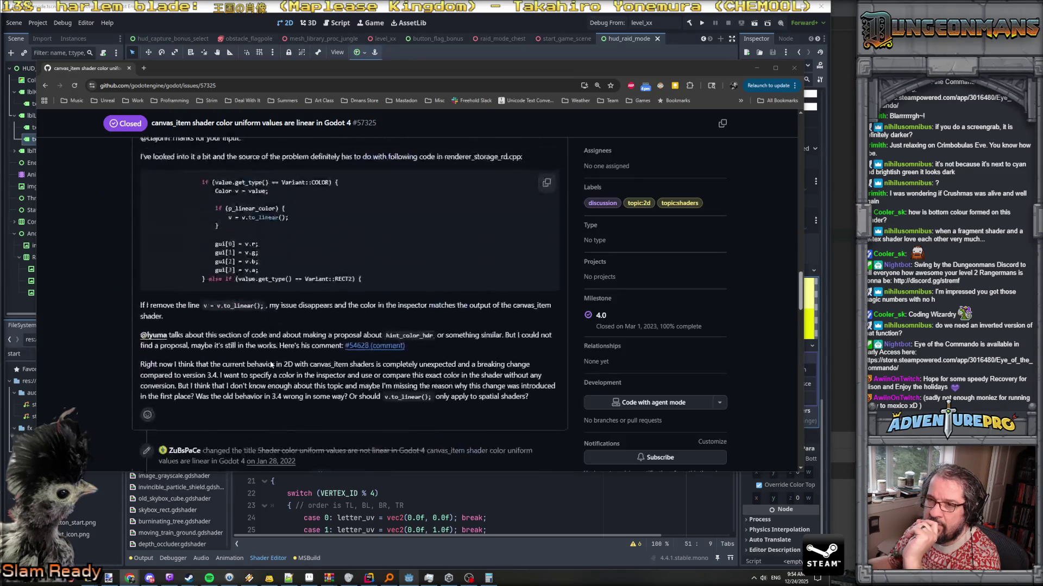
scroll(271, 364, "up", 2)
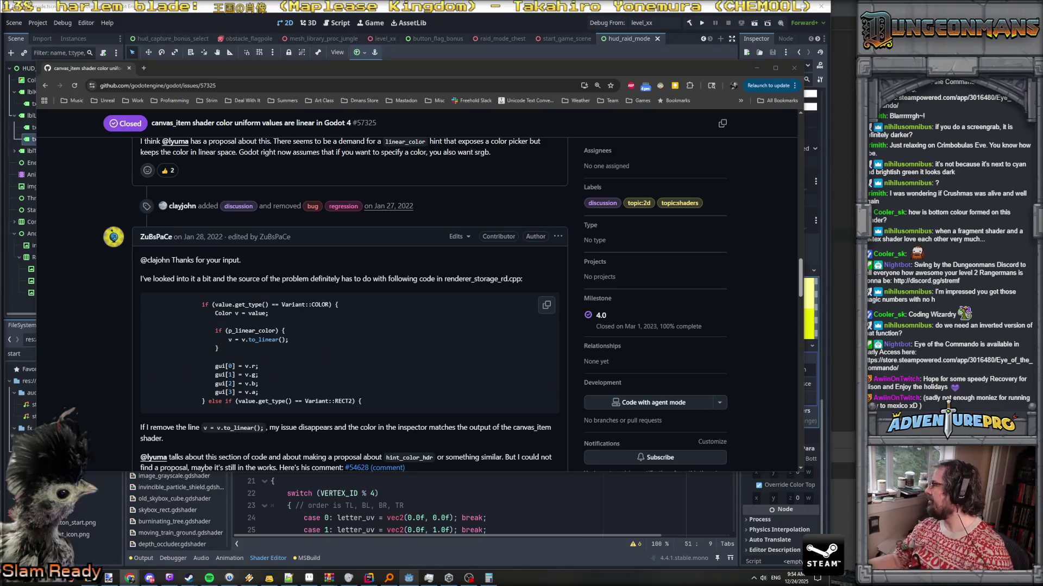
left_click(271, 84)
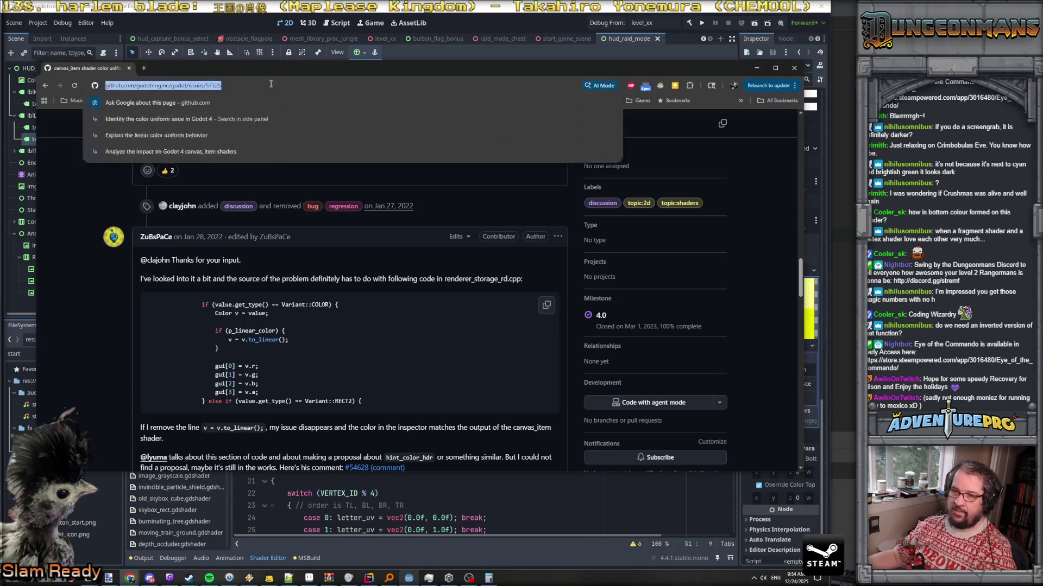
type("godot set")
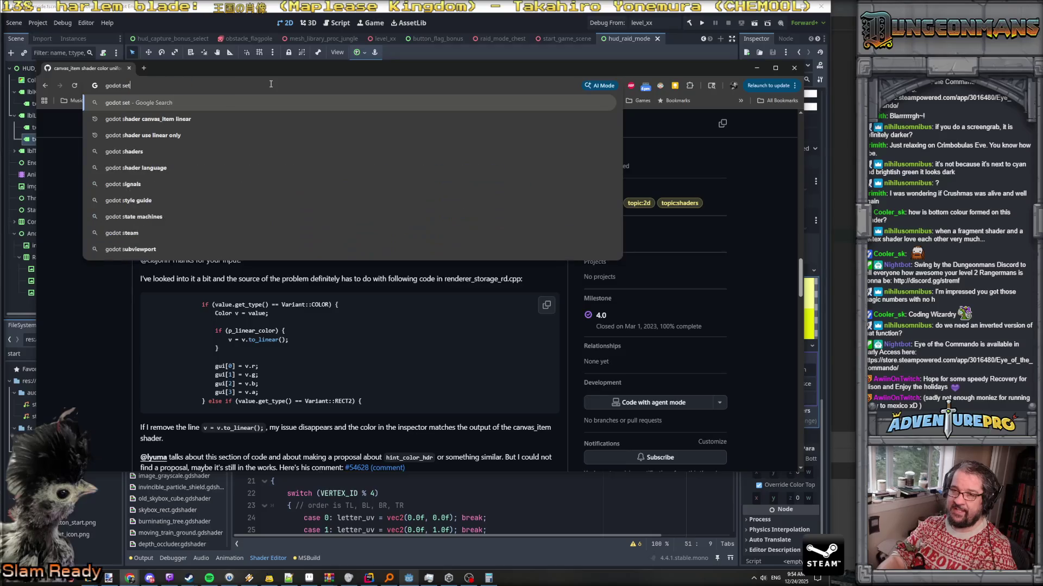
type("instanceshaderpar")
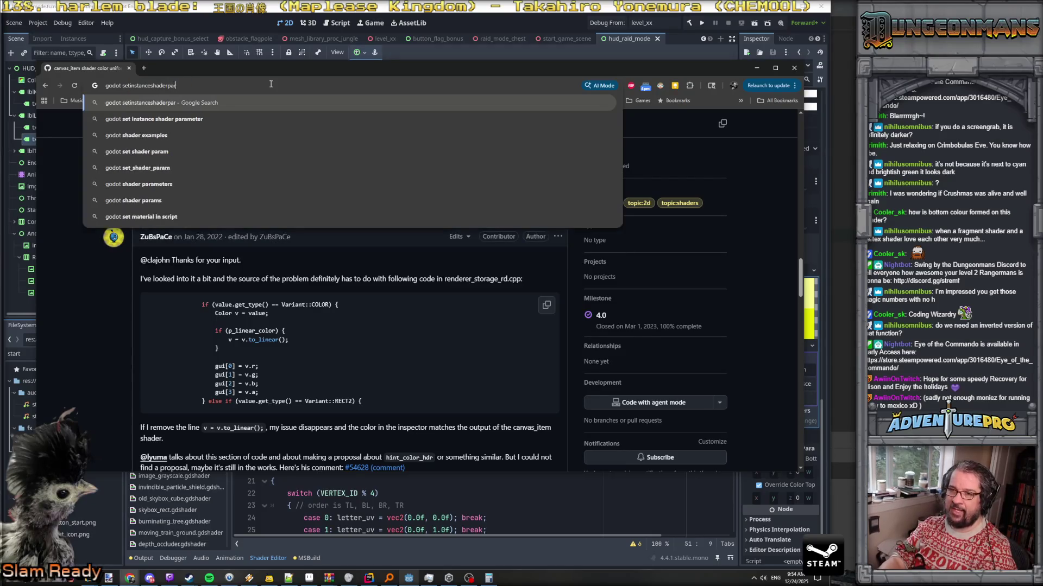
type("am not linear")
key("Return")
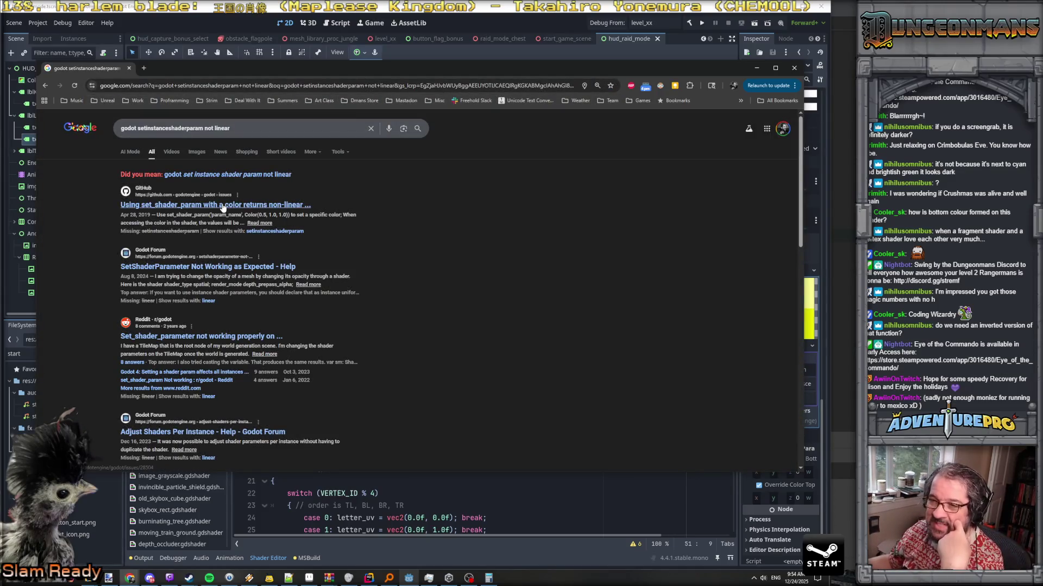
left_click(223, 205)
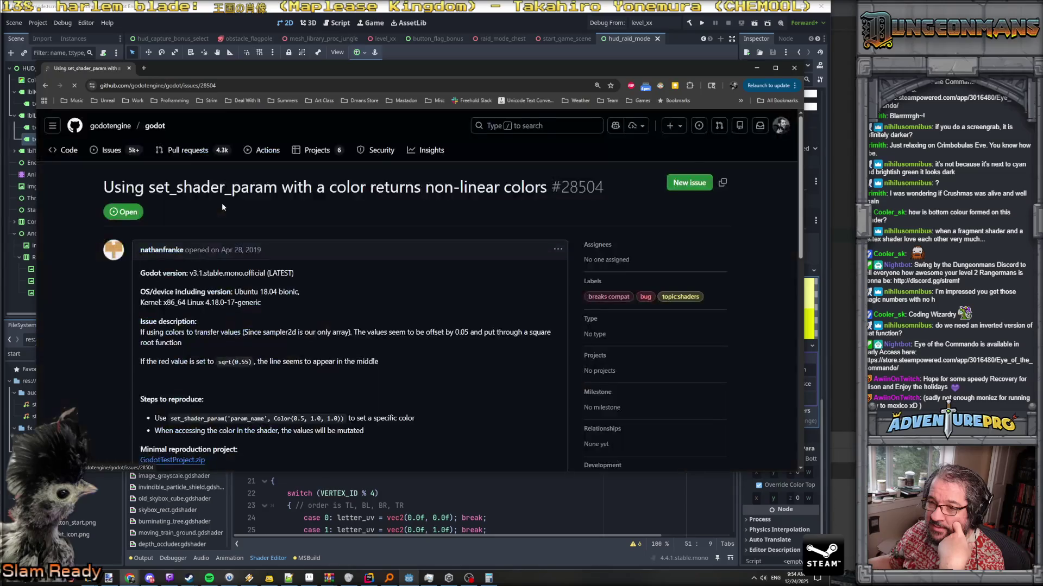
Read through issue #28504 on non-linear set_shader_param colours, then go back to the results
scroll(379, 302, "down", 2)
scroll(380, 305, "down", 2)
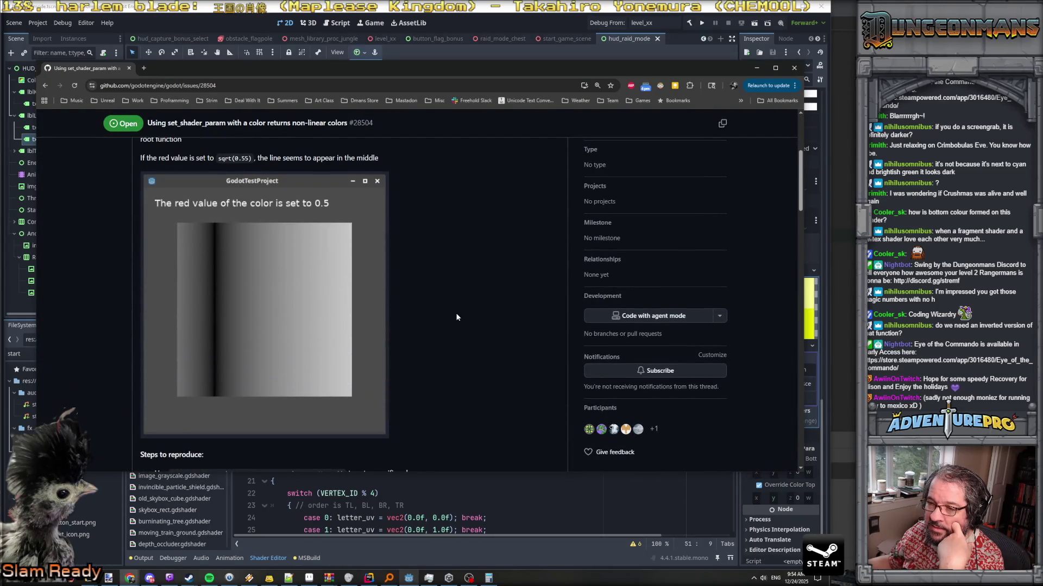
scroll(456, 317, "down", 2)
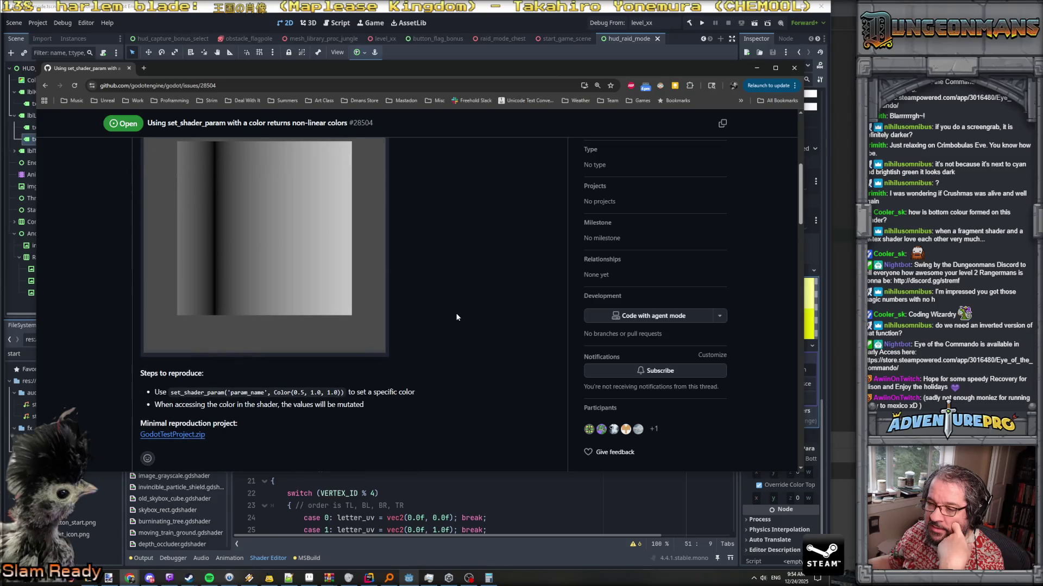
scroll(404, 389, "down", 4)
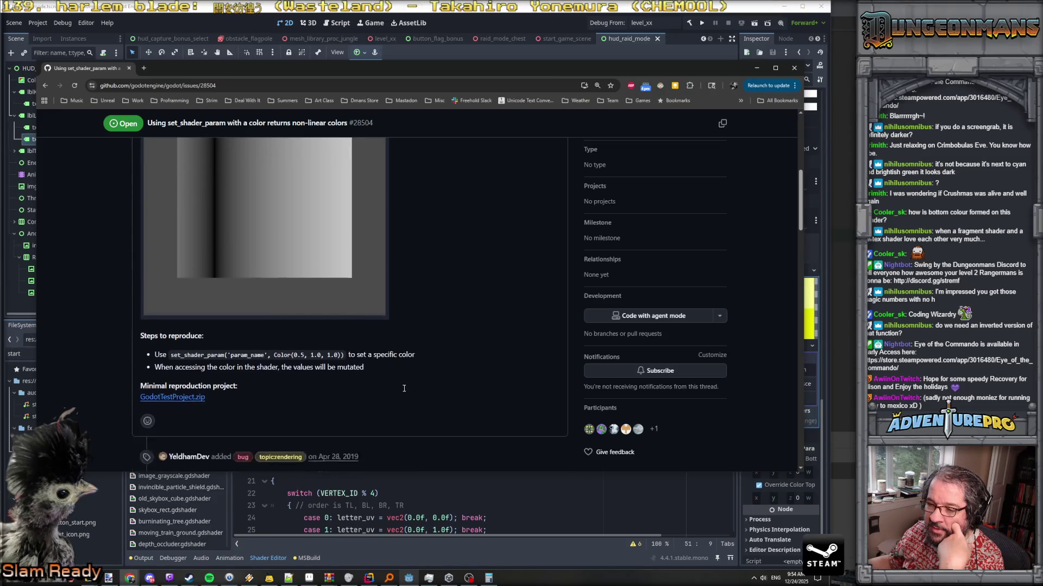
scroll(403, 386, "down", 4)
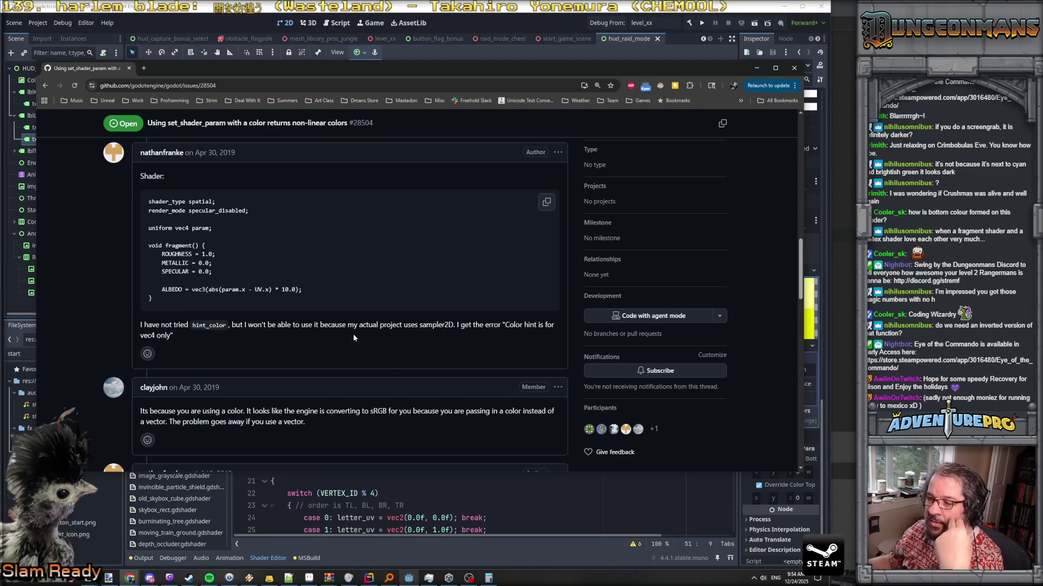
scroll(353, 336, "down", 2)
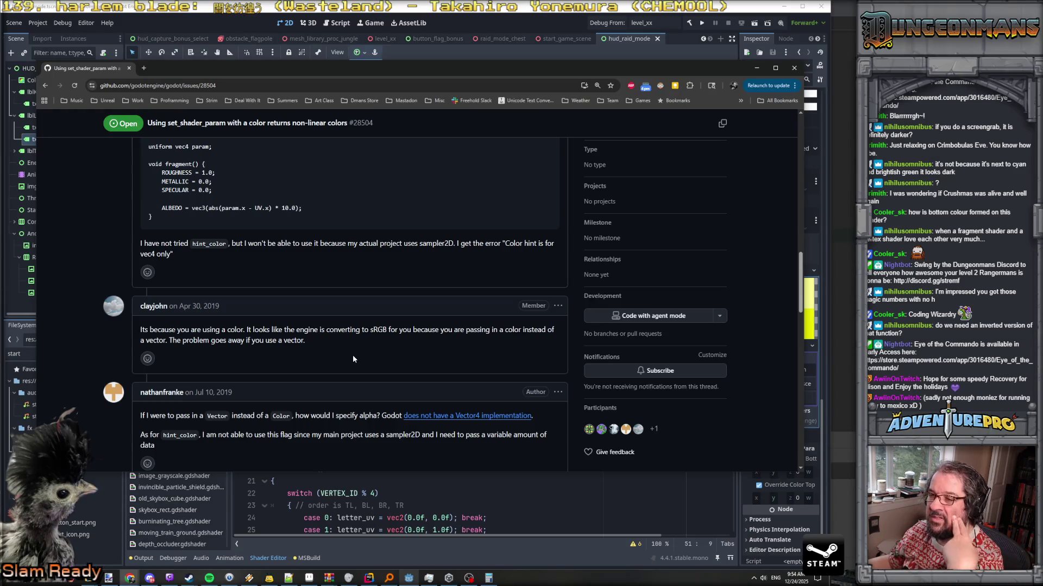
scroll(353, 358, "down", 2)
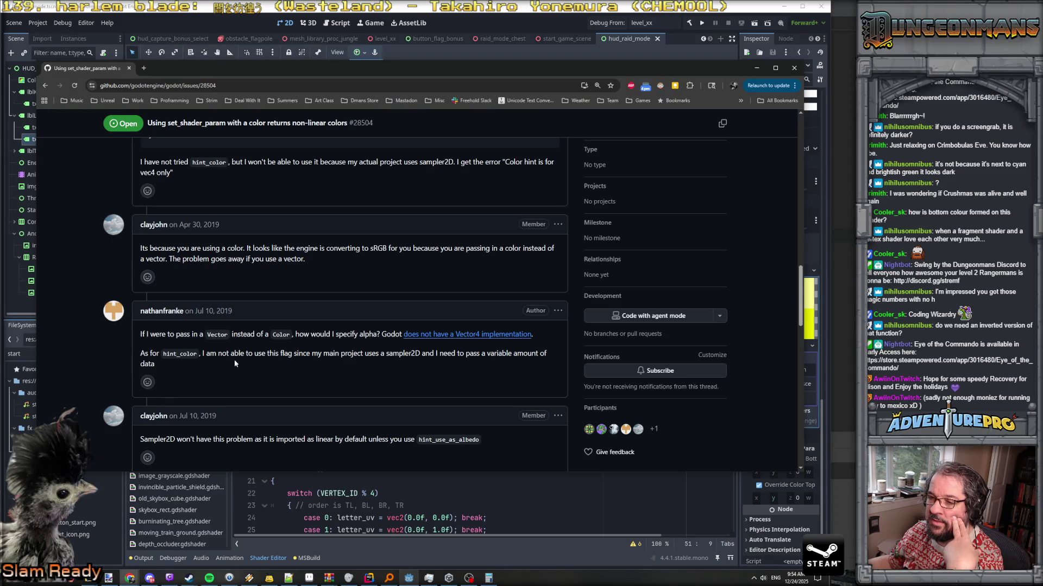
scroll(242, 367, "down", 2)
scroll(243, 372, "down", 1)
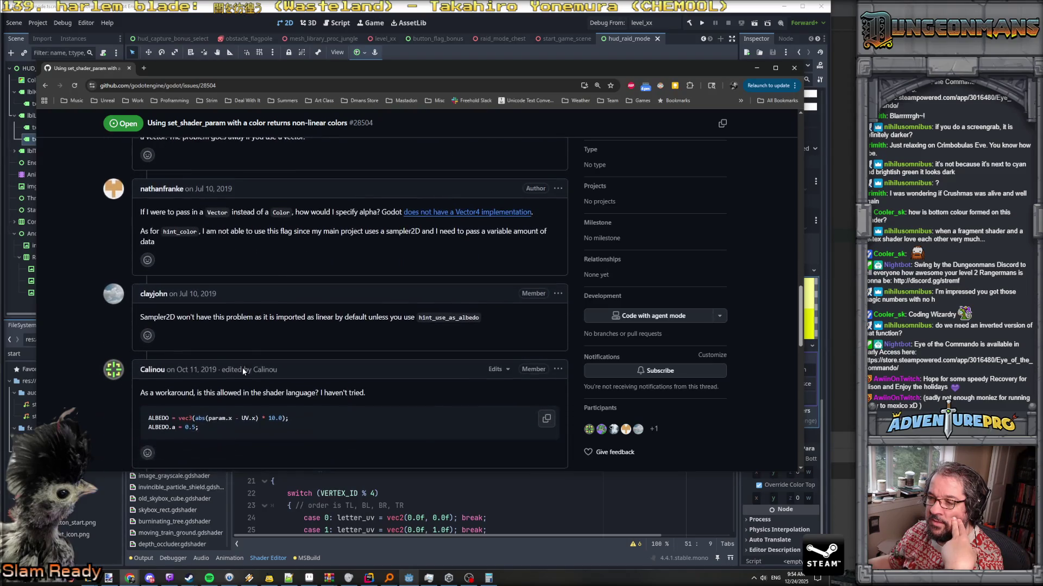
scroll(252, 339, "down", 2)
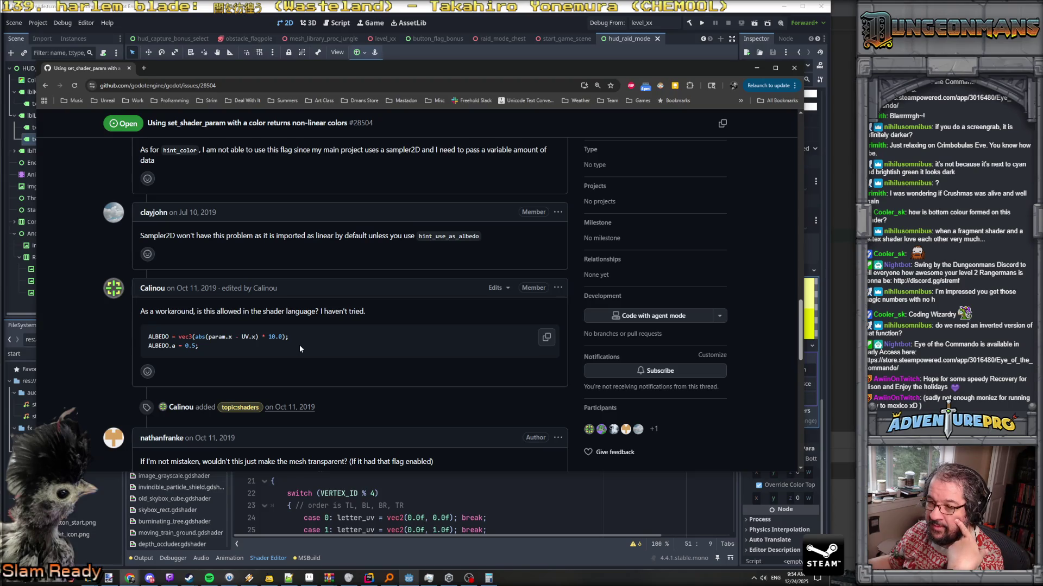
scroll(300, 348, "down", 4)
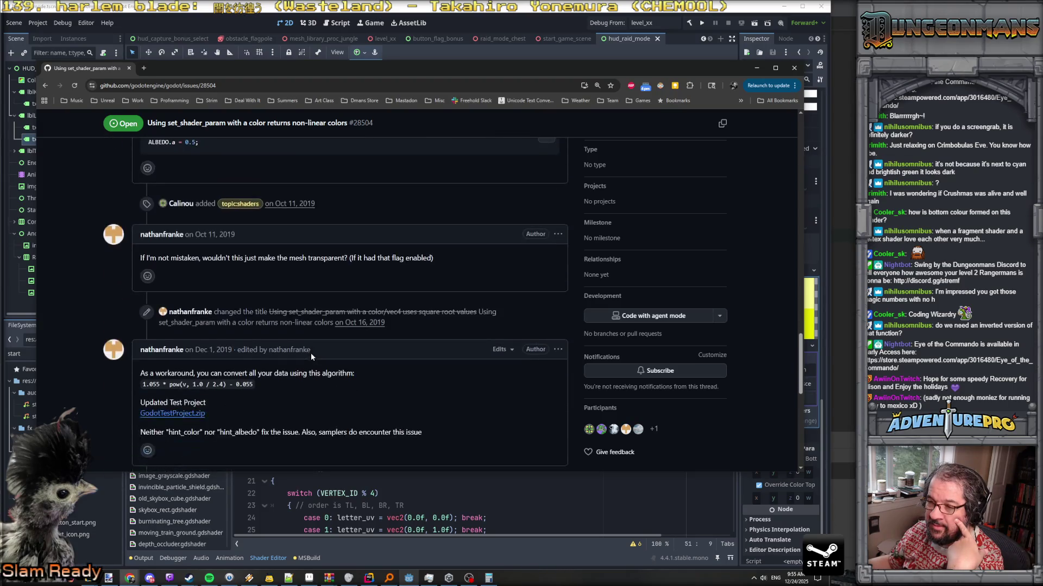
scroll(311, 353, "down", 2)
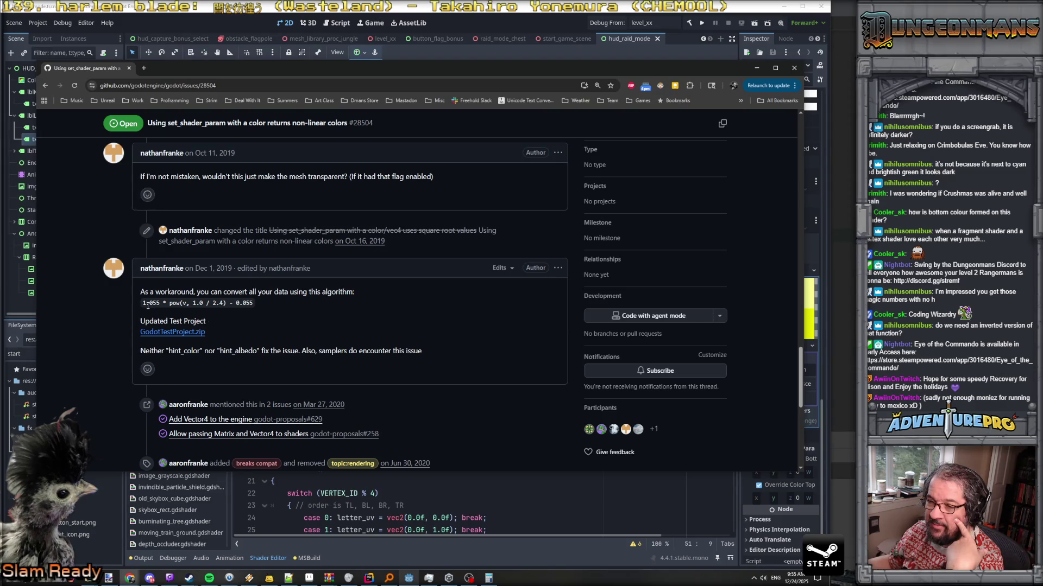
scroll(283, 317, "down", 5)
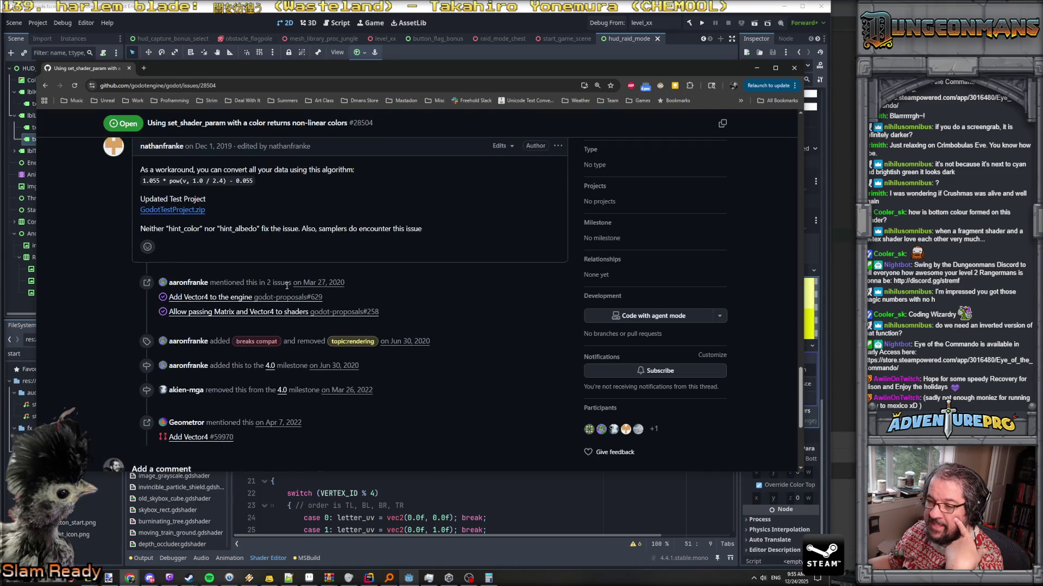
scroll(286, 285, "up", 5)
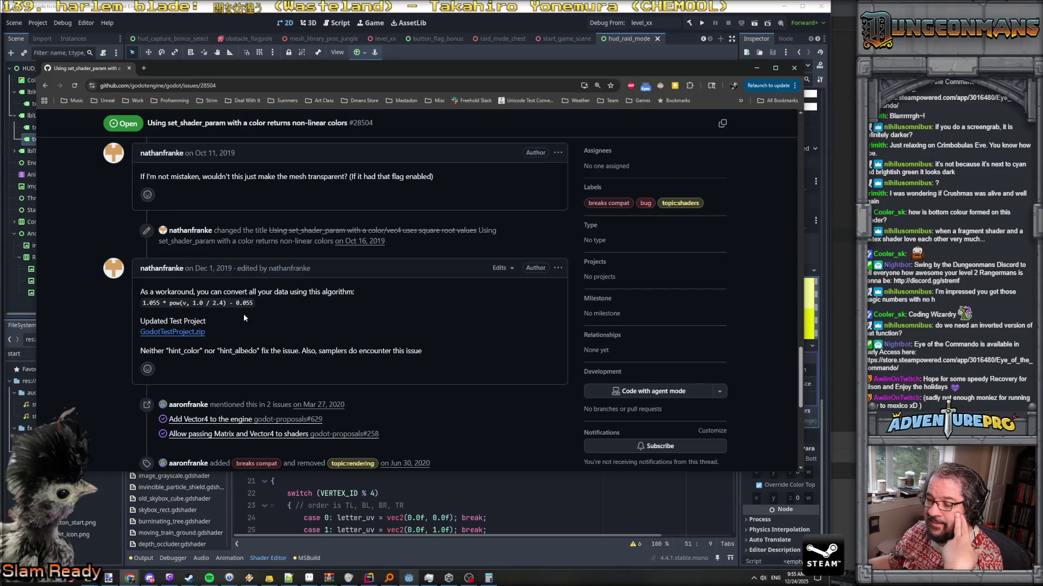
scroll(243, 315, "up", 15)
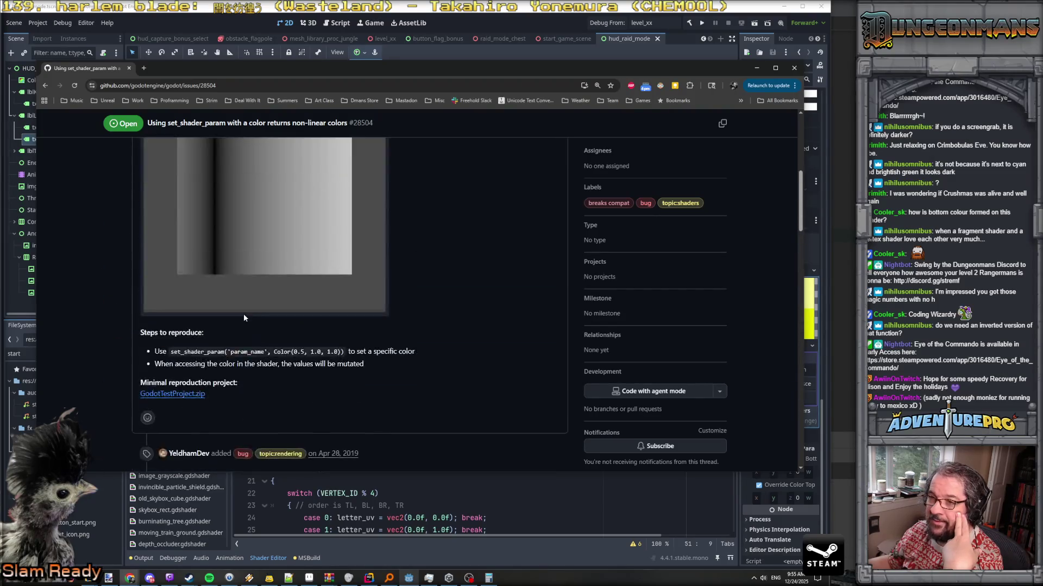
scroll(244, 318, "up", 5)
scroll(244, 318, "down", 2)
scroll(245, 319, "down", 1)
scroll(245, 319, "up", 2)
scroll(244, 318, "down", 2)
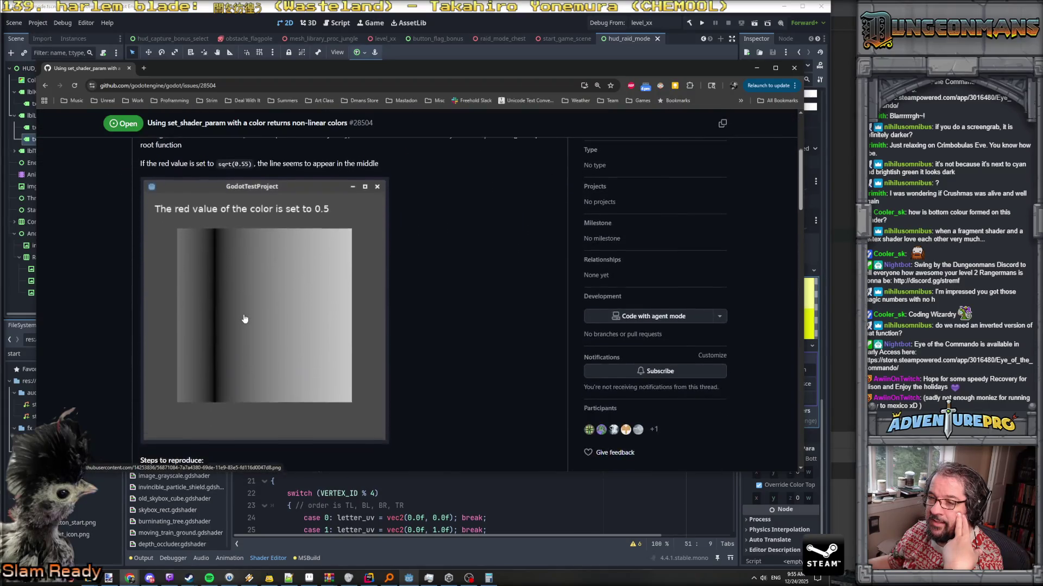
scroll(245, 319, "up", 3)
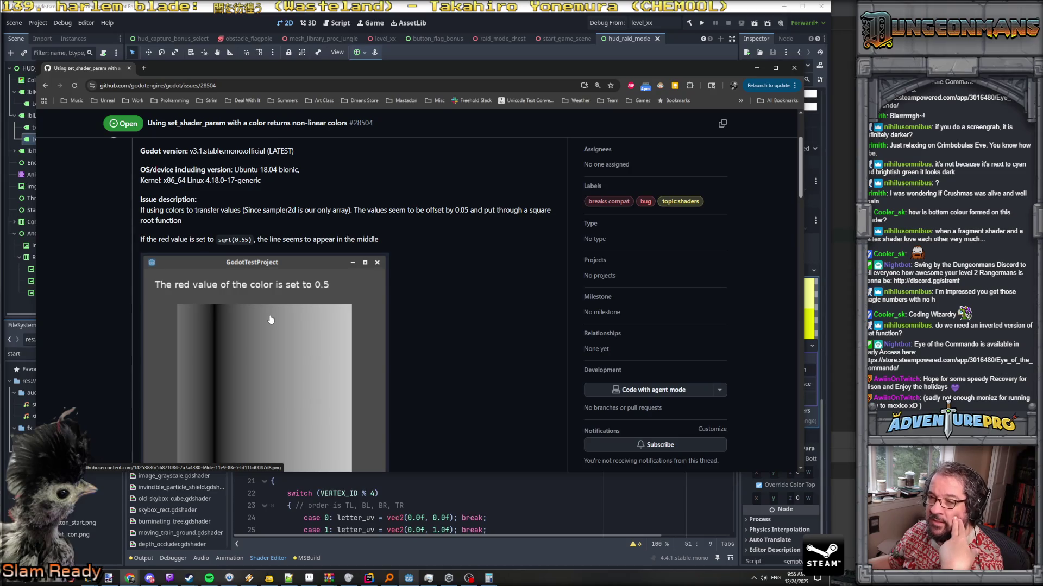
scroll(270, 320, "up", 1)
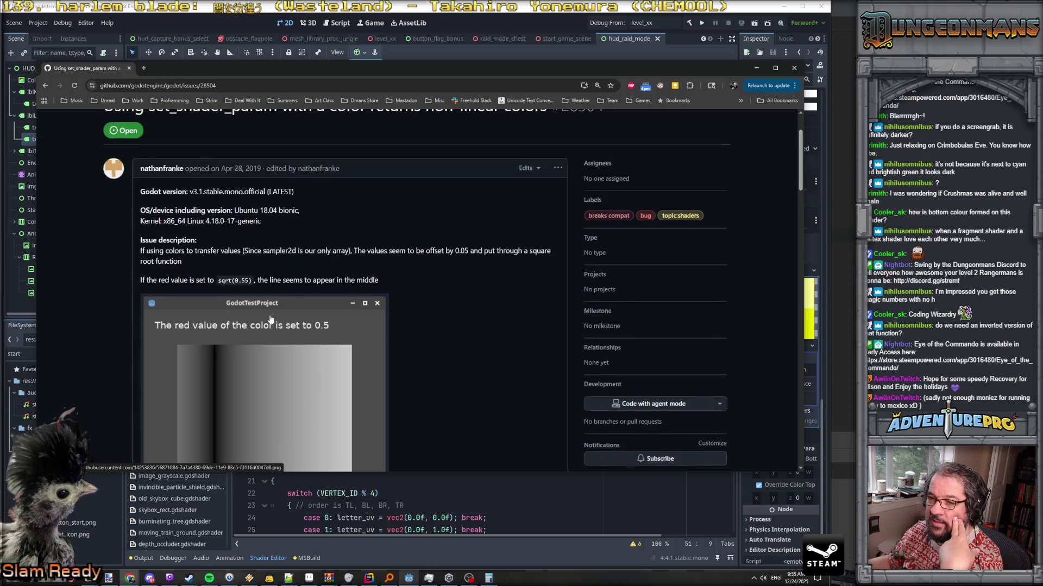
scroll(270, 319, "down", 2)
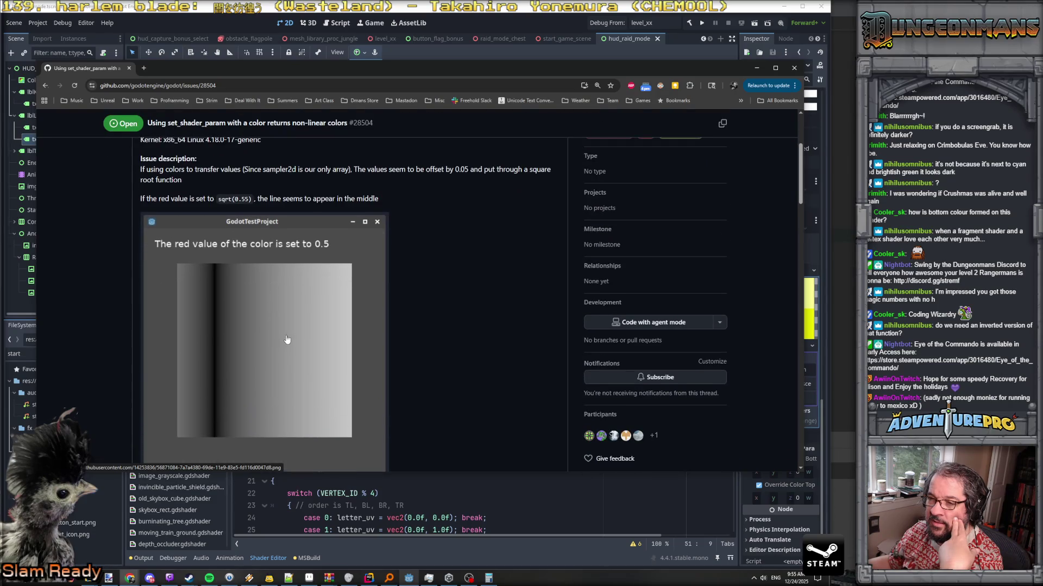
key("alt+Left")
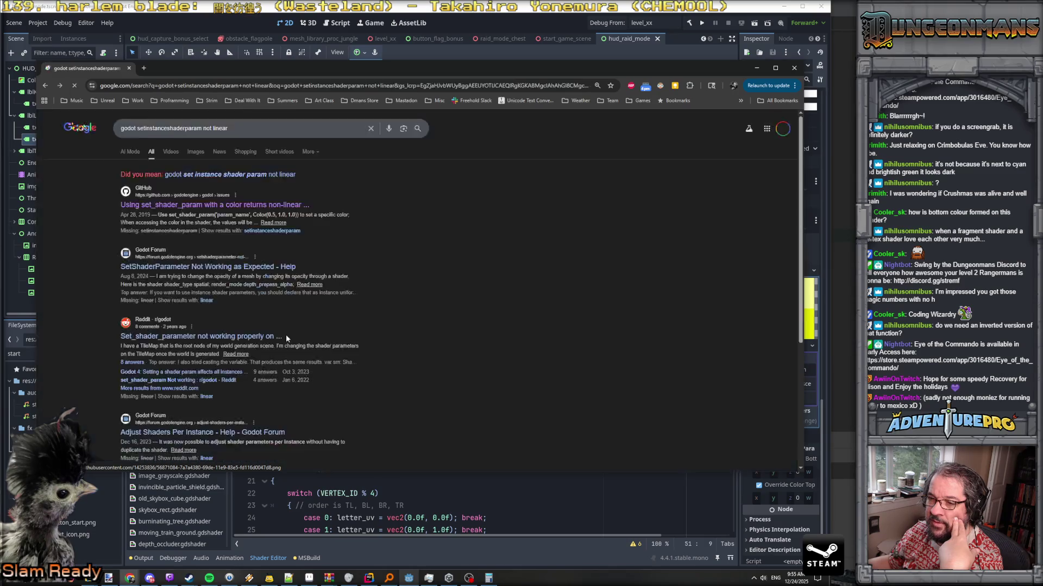
left_click(240, 268)
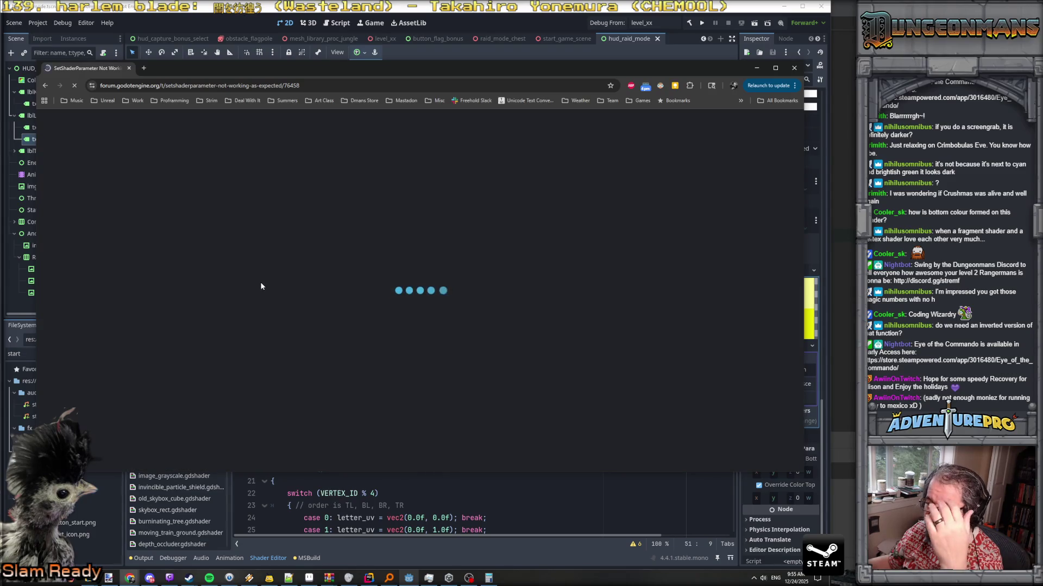
scroll(363, 302, "down", 1)
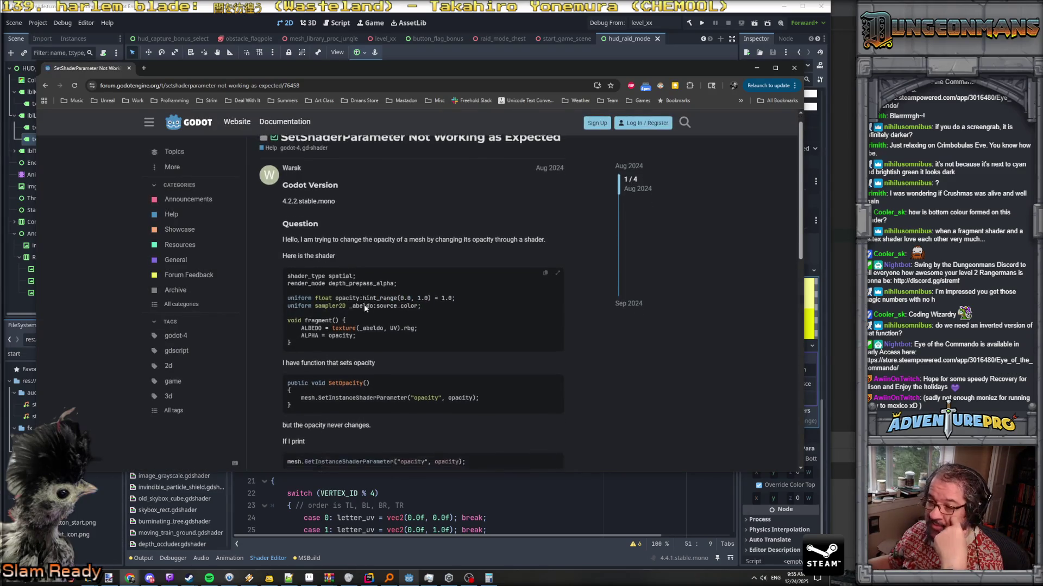
scroll(345, 298, "down", 1)
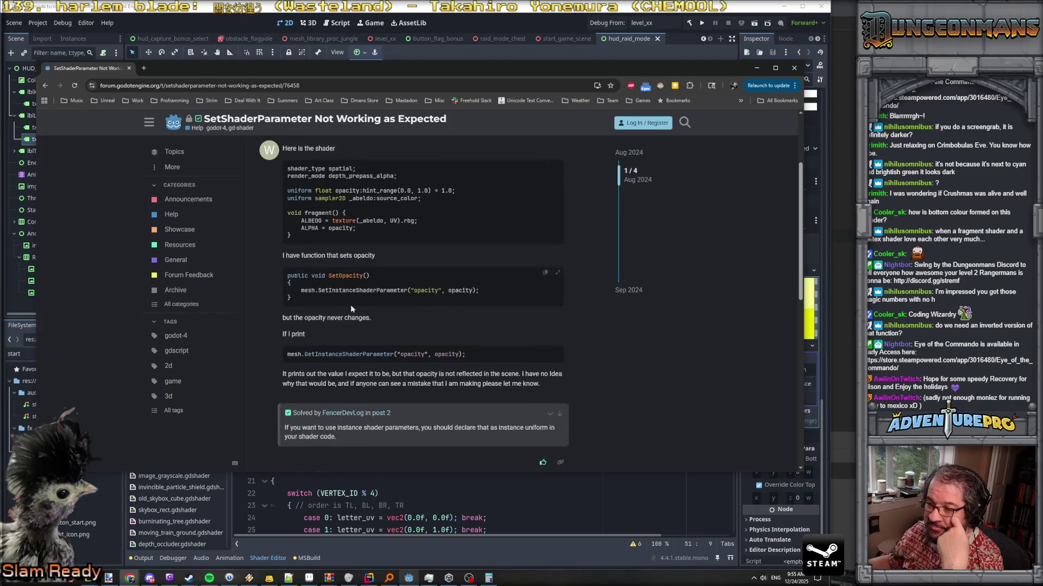
scroll(366, 334, "down", 1)
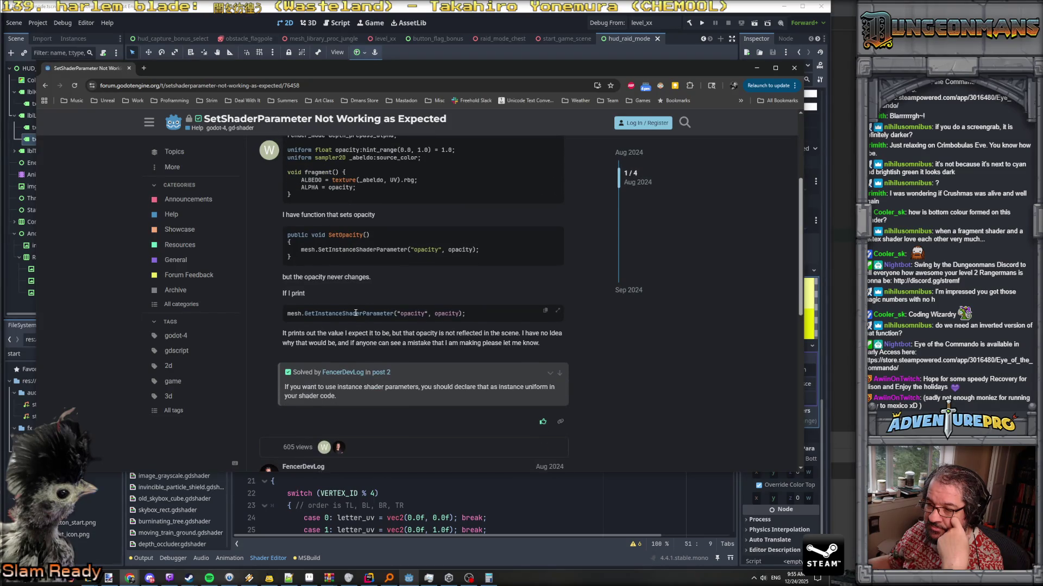
scroll(356, 313, "down", 5)
key("alt+Left")
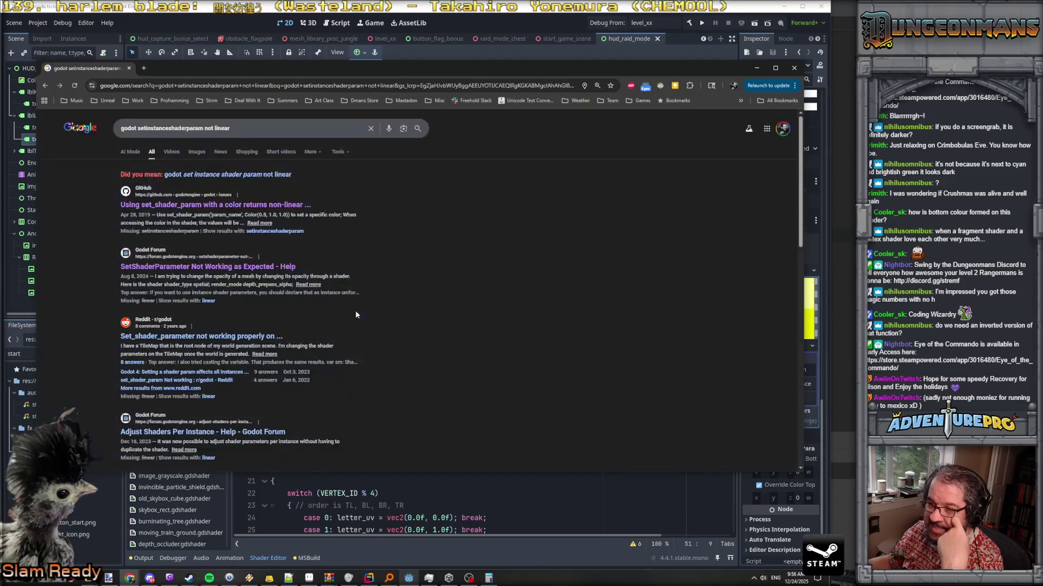
Read the Reddit thread about set_shader_parameter, then go back to the search results
left_click(230, 337)
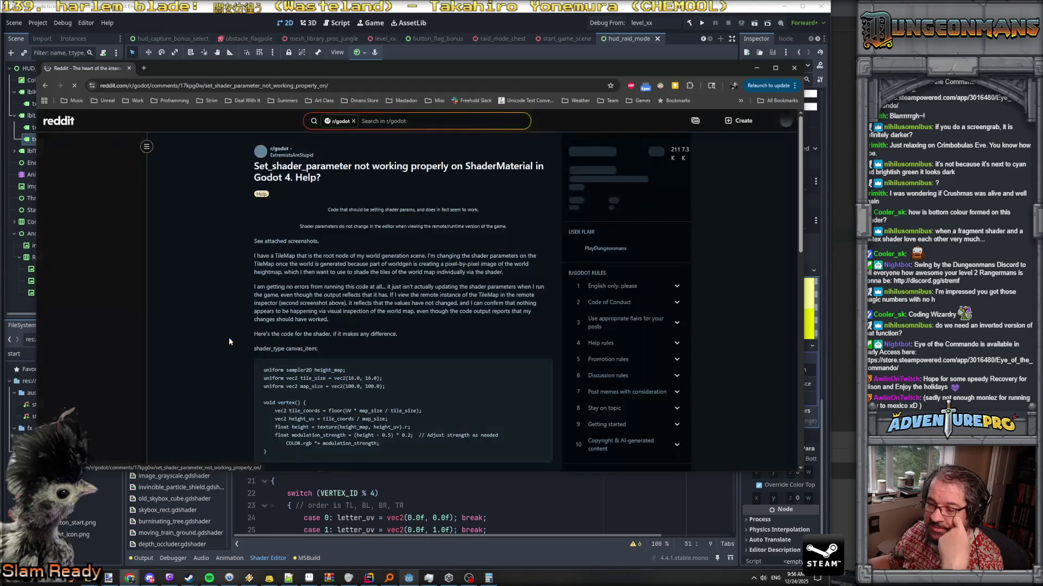
scroll(397, 300, "down", 7)
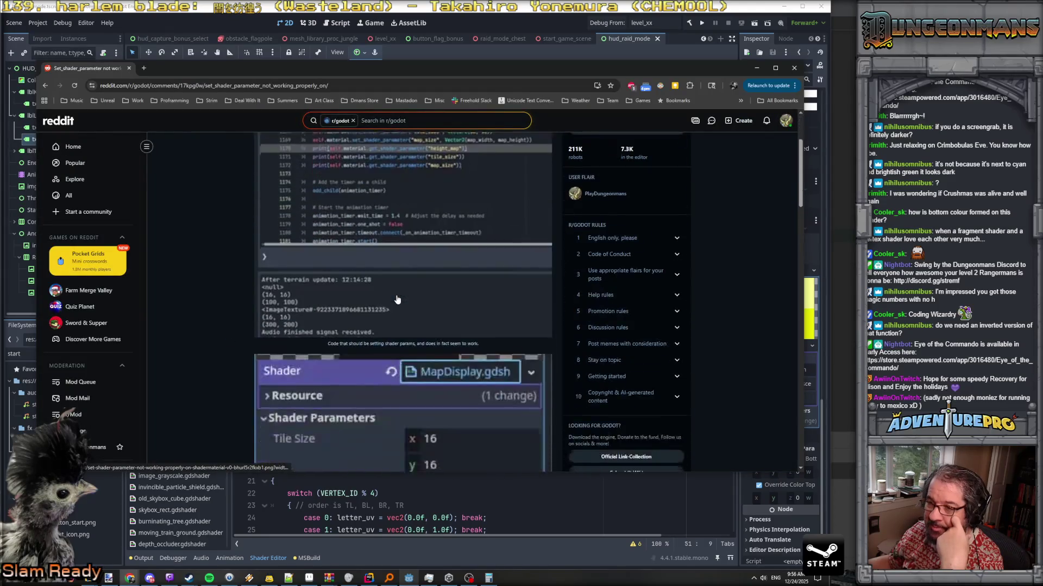
scroll(397, 299, "down", 5)
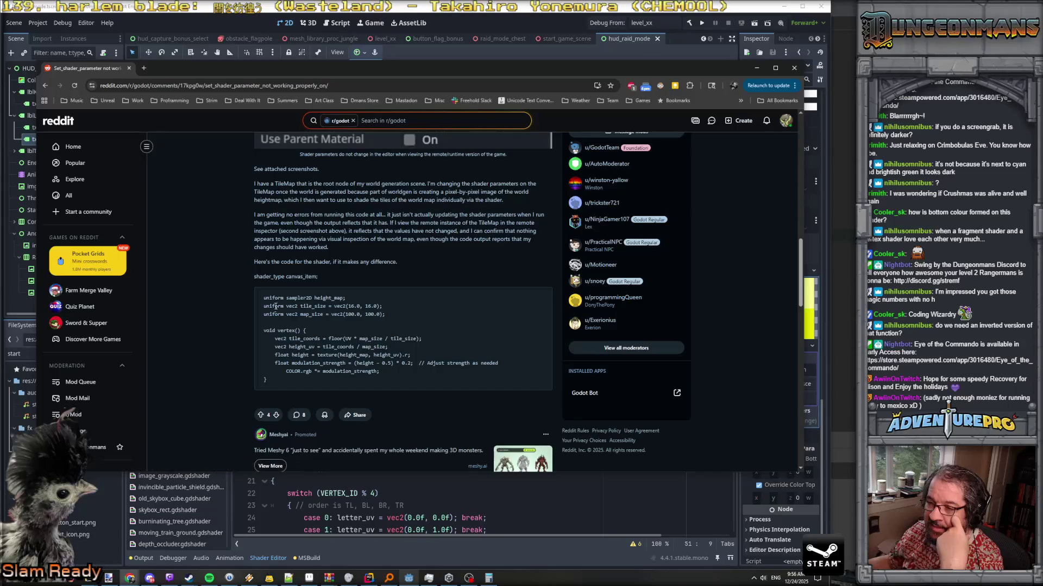
scroll(349, 242, "down", 2)
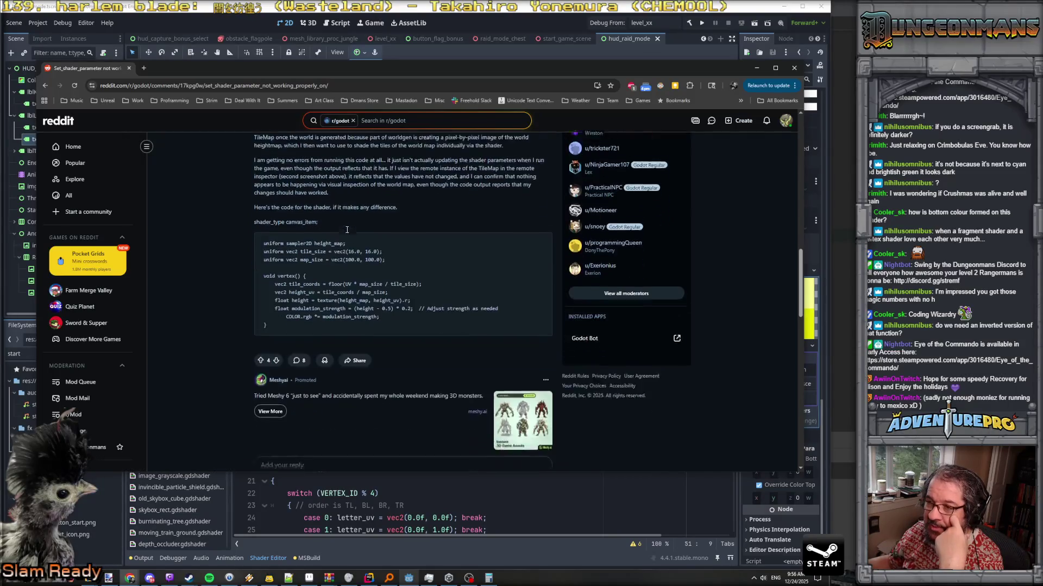
scroll(347, 239, "up", 3)
scroll(348, 239, "up", 3)
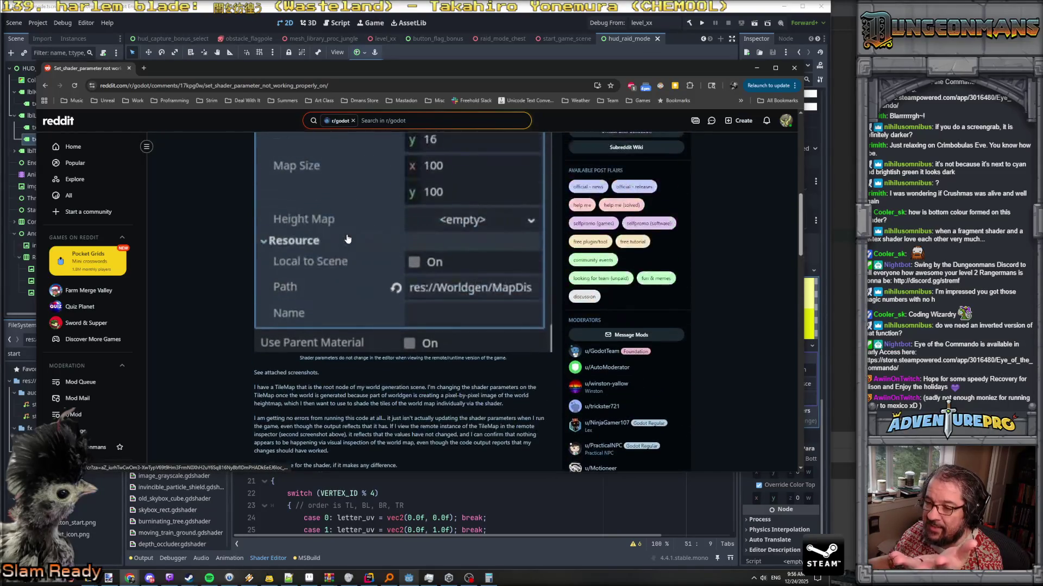
scroll(358, 256, "down", 9)
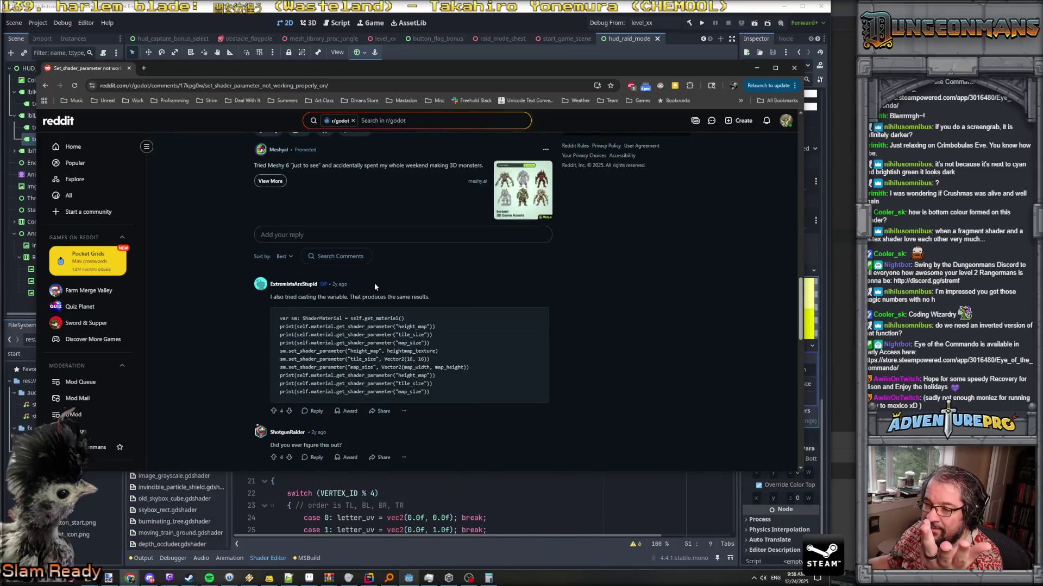
key("alt+Left")
Open the GitHub issue about non-linear shader colours from the results
scroll(350, 268, "down", 1)
scroll(350, 268, "up", 2)
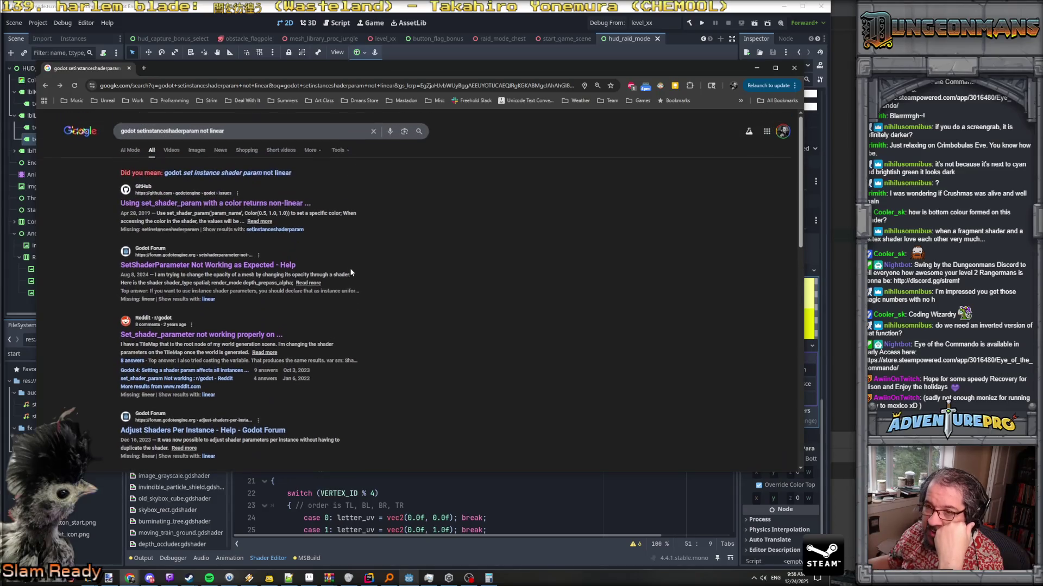
left_click(197, 208)
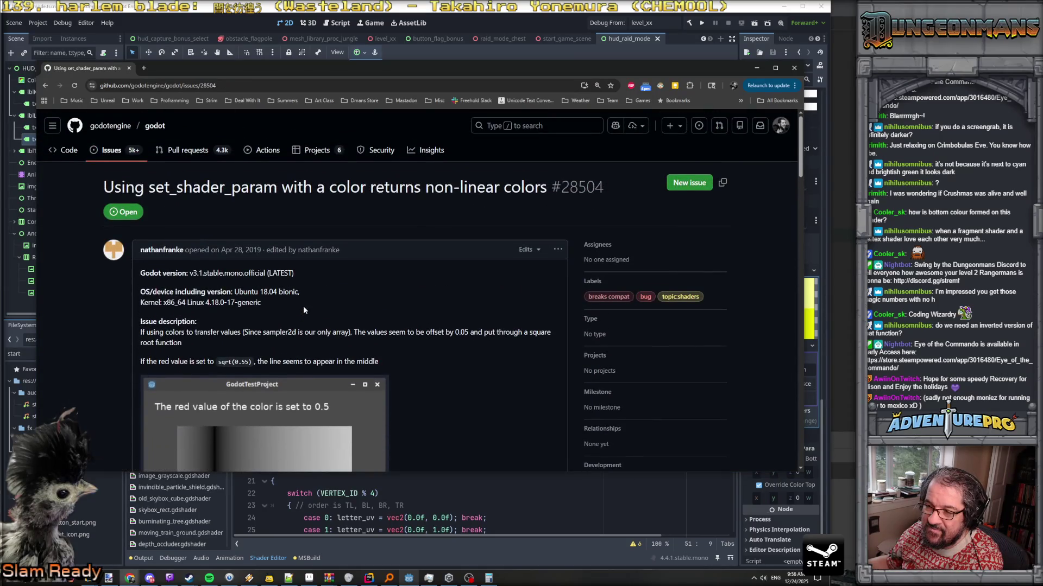
Switch away from the browser to the code and bring the Godot editor to the front
key("alt+Tab")
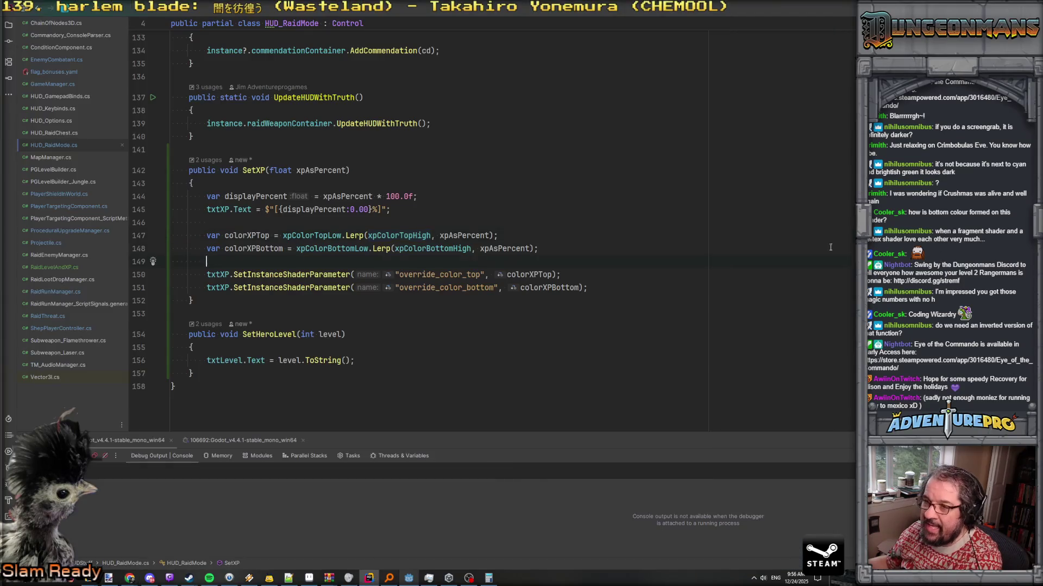
scroll(472, 200, "up", 1)
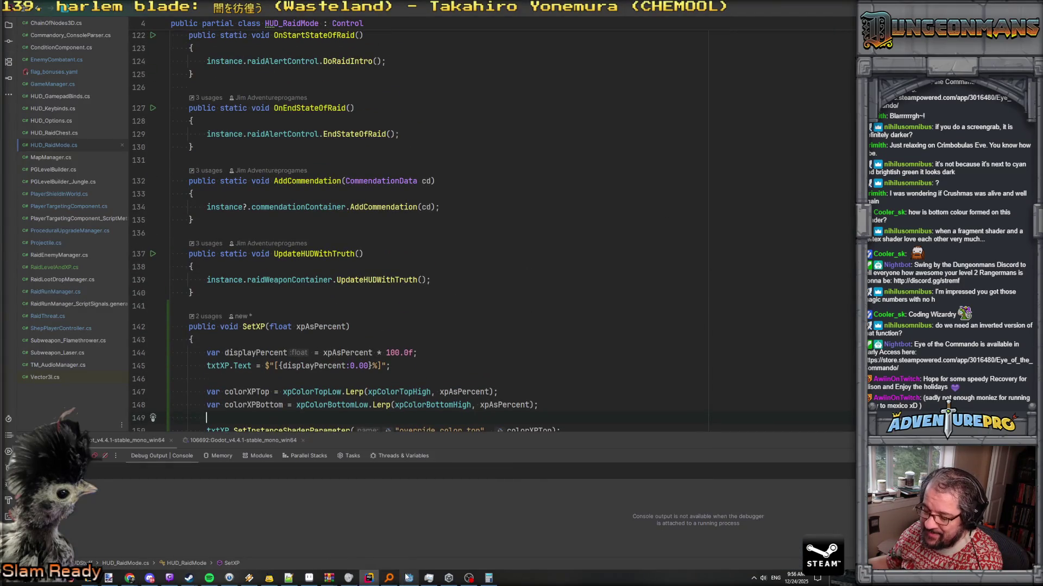
left_click(409, 580)
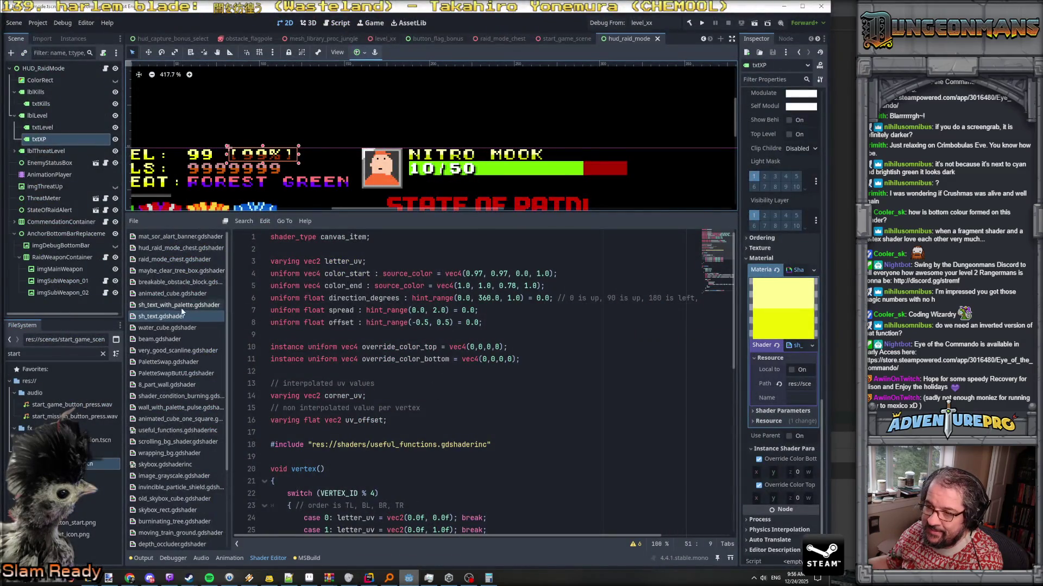
Insert a blank line above the override colour instance uniforms and select line 11's vec4 type
double_click(393, 348)
left_click(458, 348)
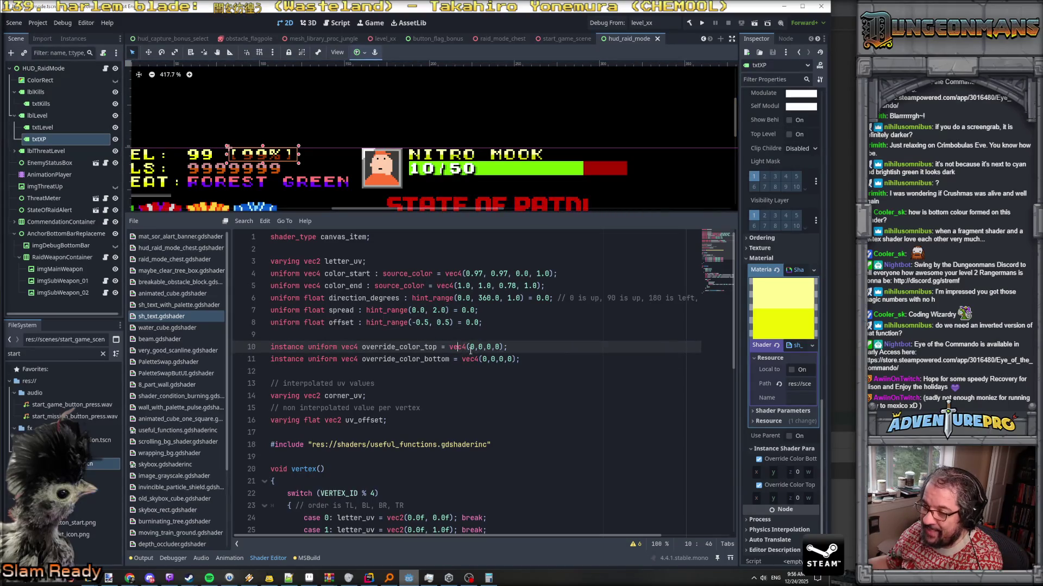
left_click(466, 348)
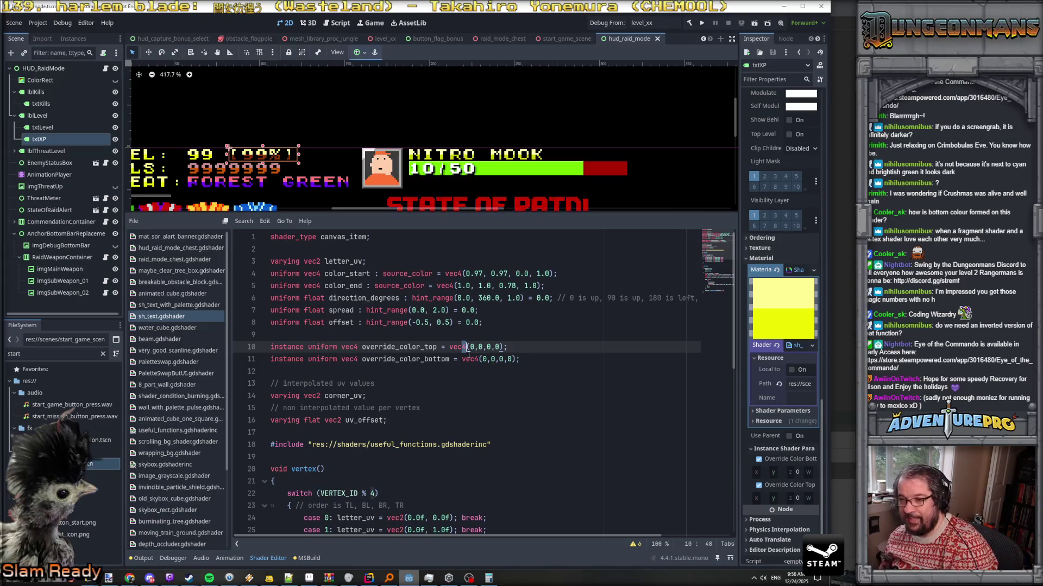
left_click(350, 337)
key("Return")
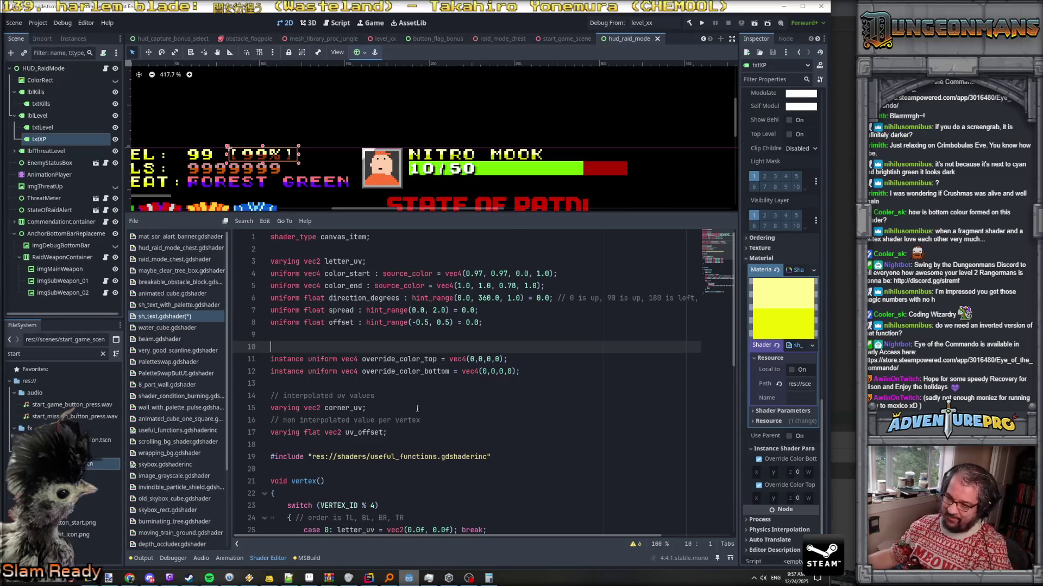
left_click_drag(461, 359, 480, 372)
Change override_color_top and override_color_bottom to vec3 with three-component vec3(0,0,0) defaults
type("3")
type("3")
type("3")
left_click_drag(354, 359, 359, 372)
type("3")
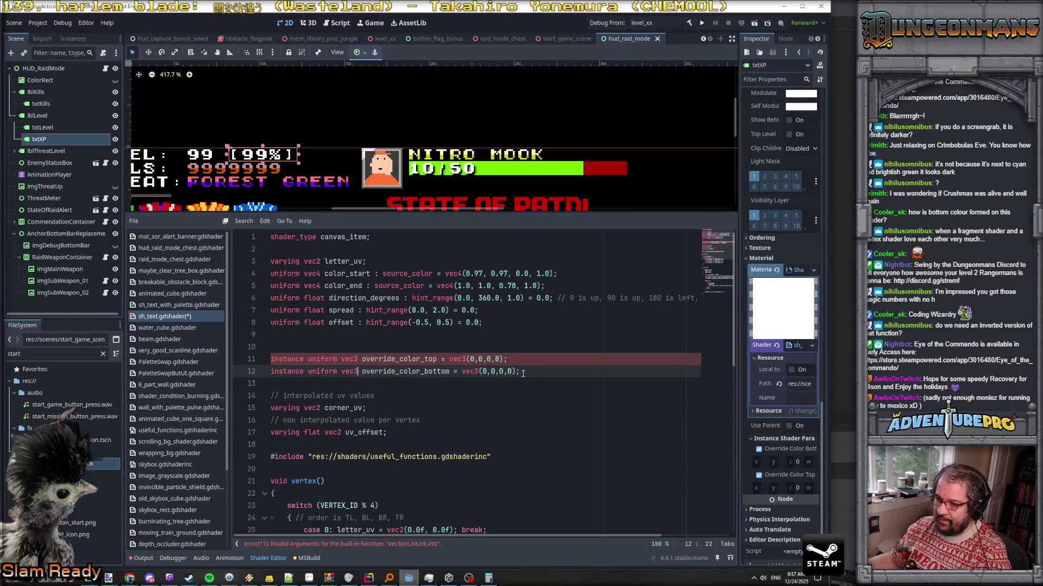
scroll(522, 372, "down", 10)
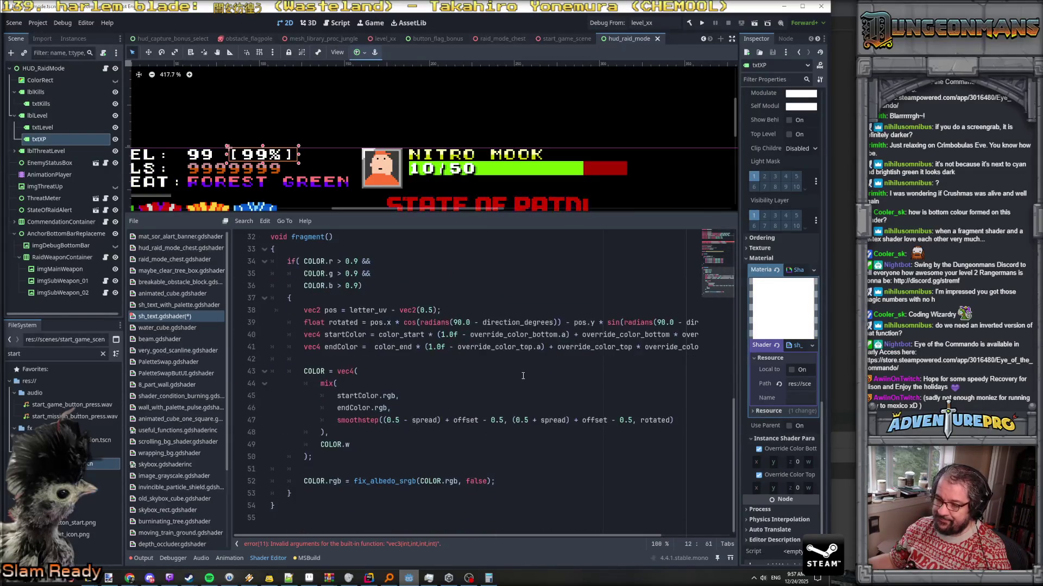
scroll(523, 376, "up", 4)
scroll(522, 376, "down", 4)
scroll(523, 376, "up", 10)
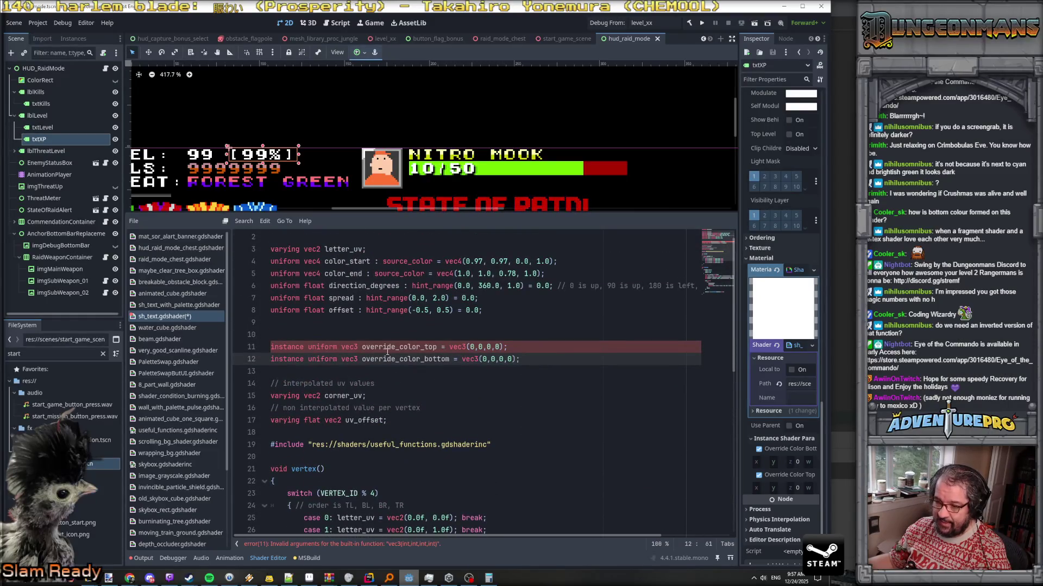
left_click(501, 346)
key("BackSpace")
key("BackSpace")
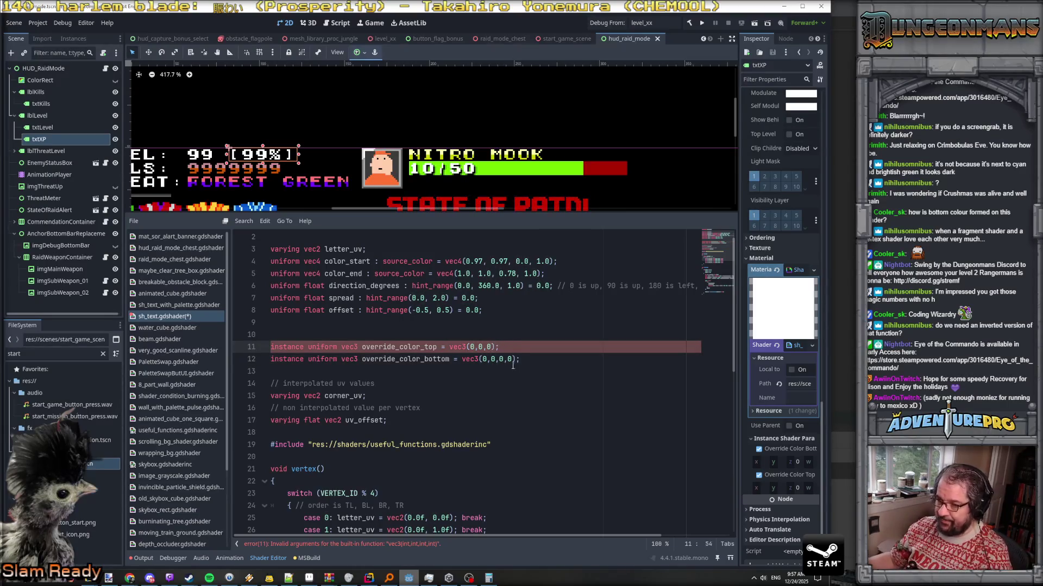
left_click(511, 359)
key("BackSpace")
key("BackSpace")
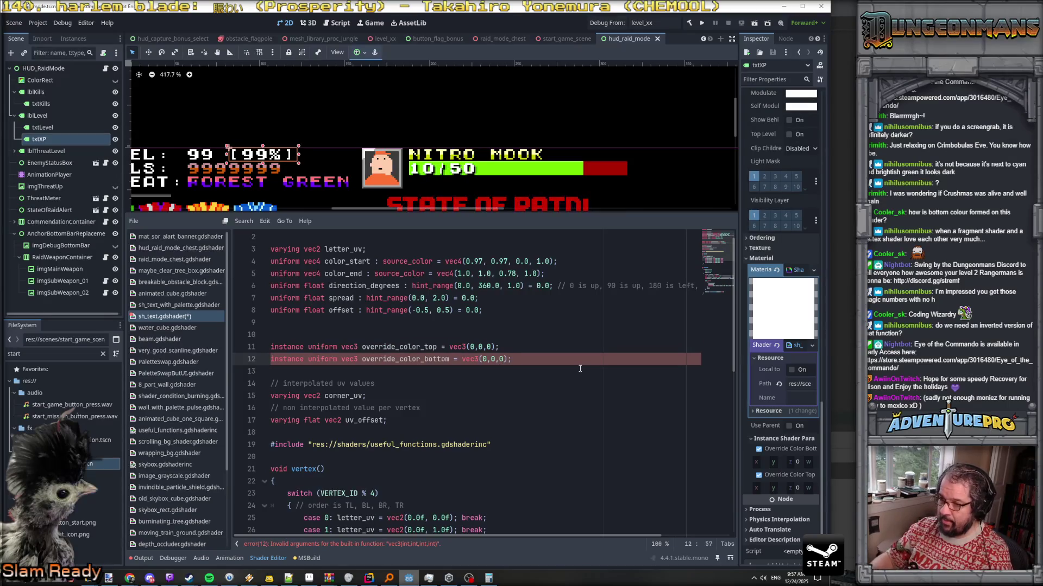
left_click(551, 359)
scroll(551, 365, "down", 10)
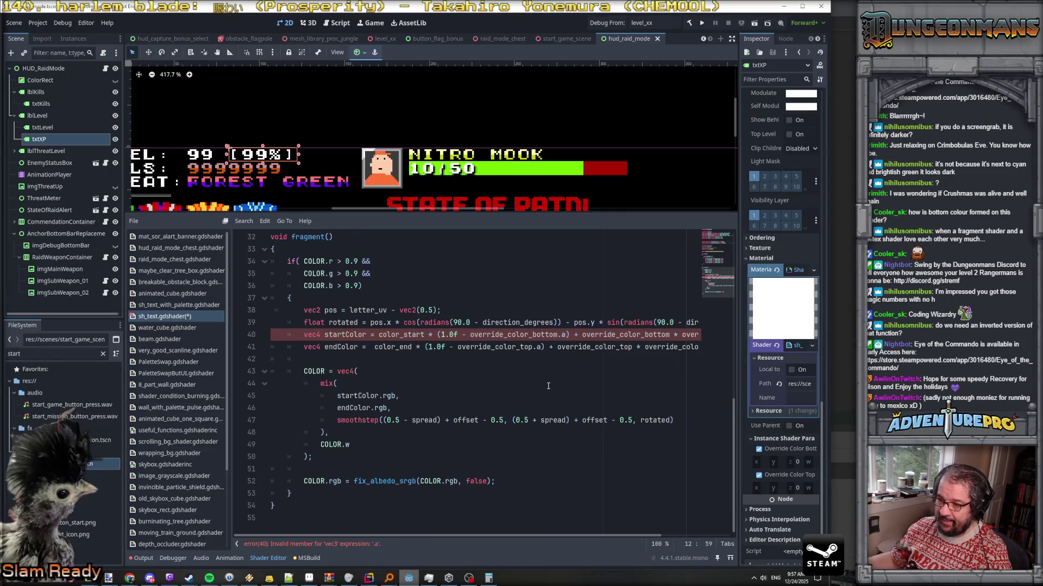
scroll(548, 385, "up", 10)
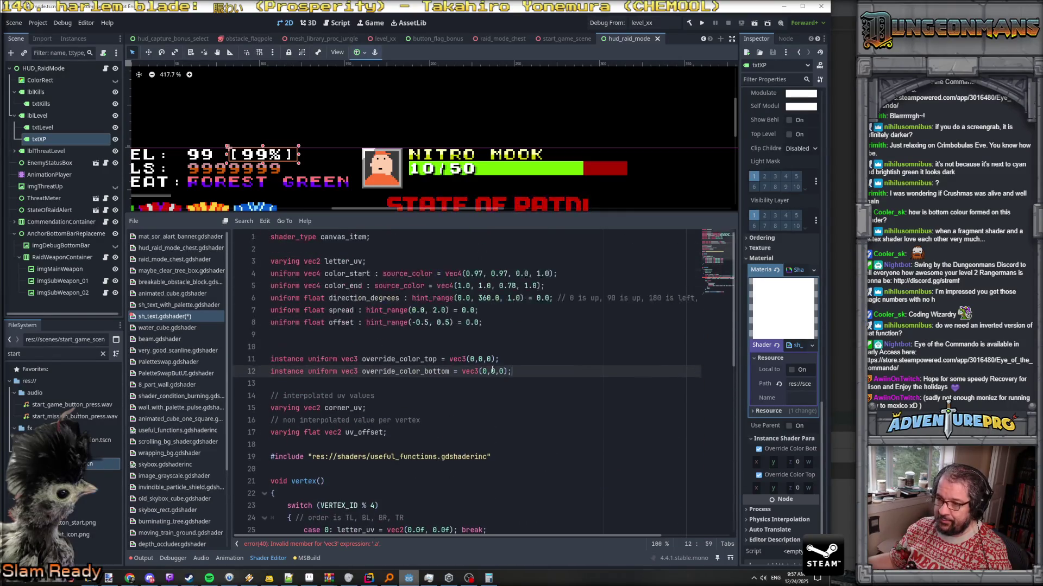
Declare 'instance uniform float use_override = 0.0;' on line 10
left_click(434, 348)
type("instandce")
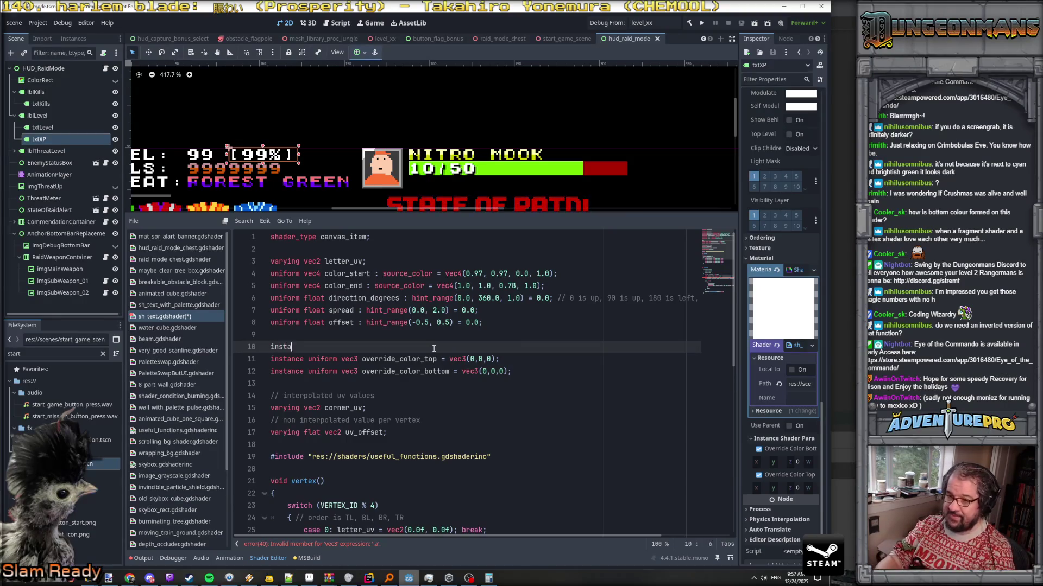
key("BackSpace")
key("BackSpace")
key("BackSpace")
type("ce float")
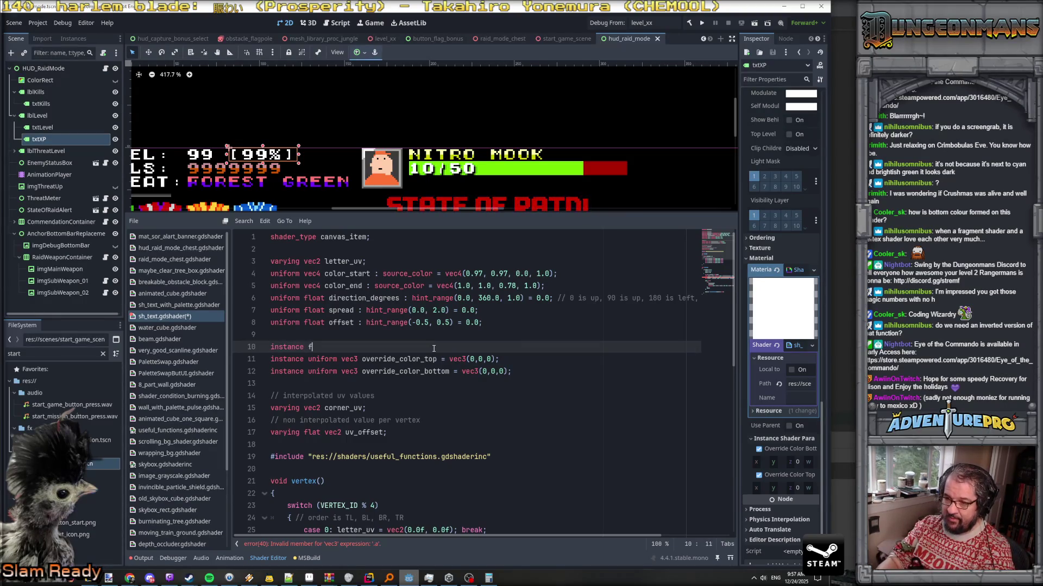
key("BackSpace")
key("BackSpace")
key("BackSpace")
type("uniform float use")
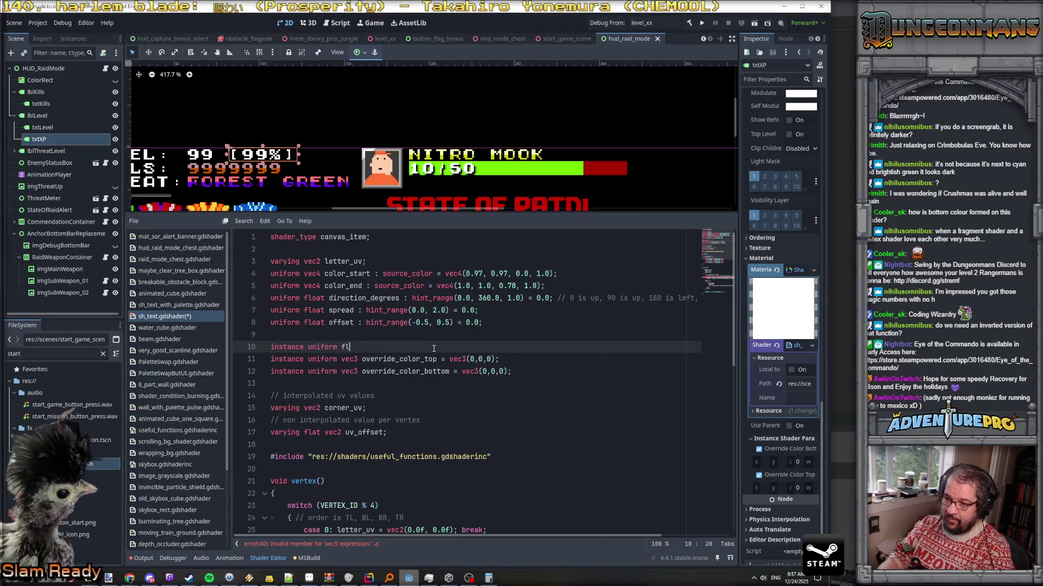
type("_override ")
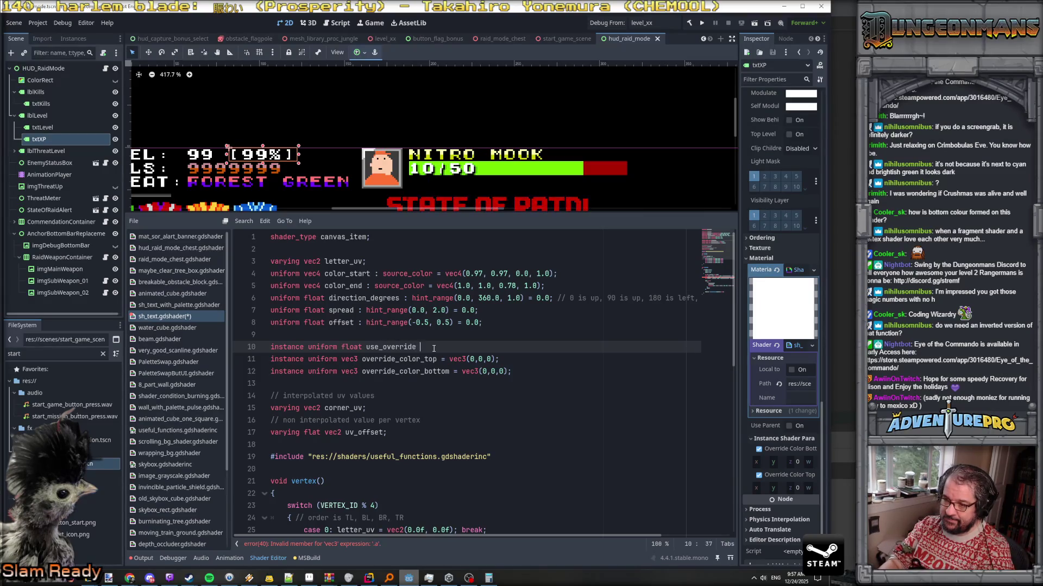
type("= 0.0;")
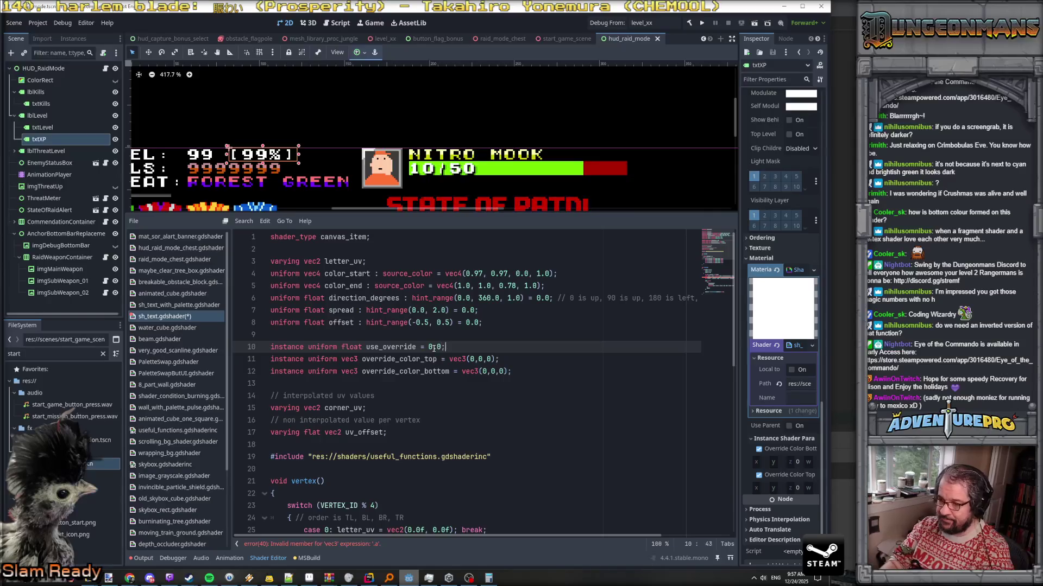
double_click(386, 346)
key("ctrl+c")
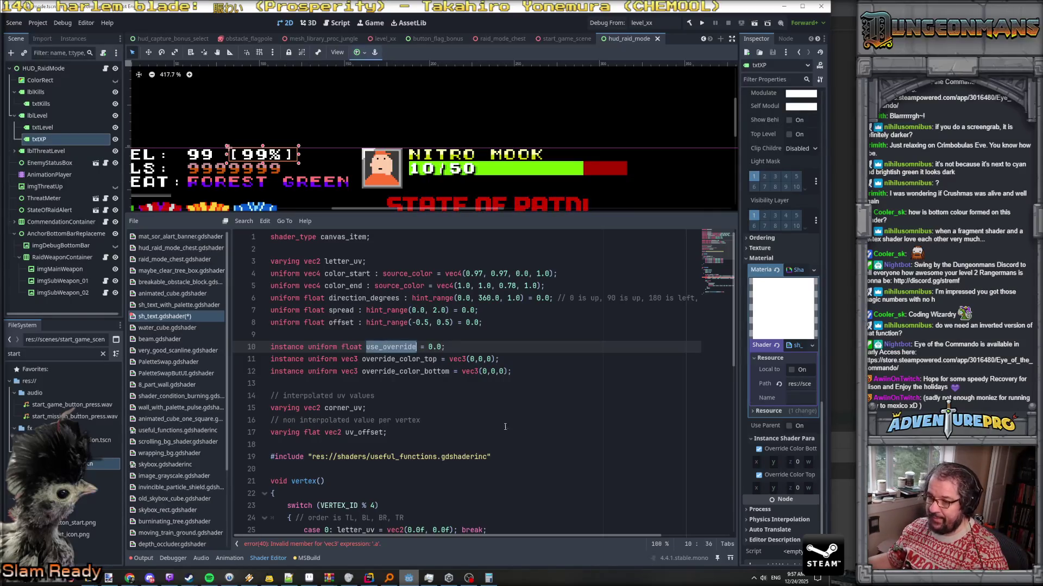
scroll(521, 474, "down", 10)
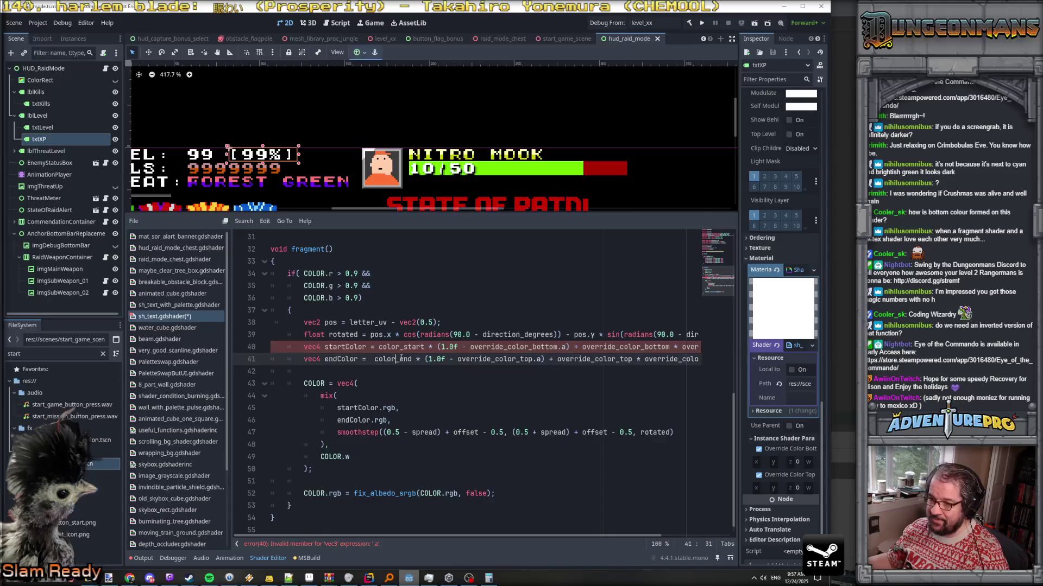
Replace both alpha weight terms on line 40 with use_override
left_click_drag(441, 346, 566, 347)
key("ctrl+v")
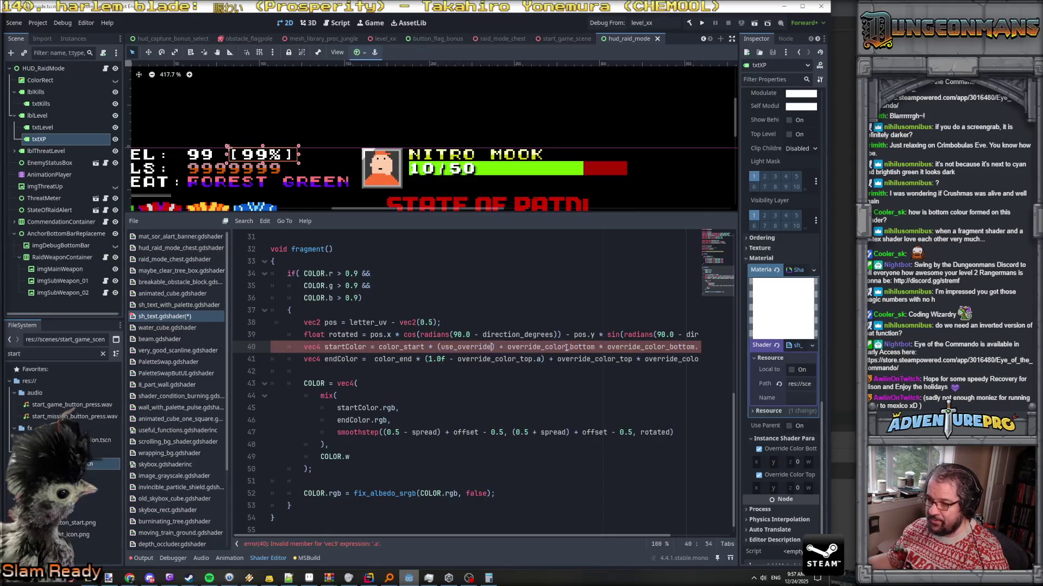
scroll(609, 347, "right", 2)
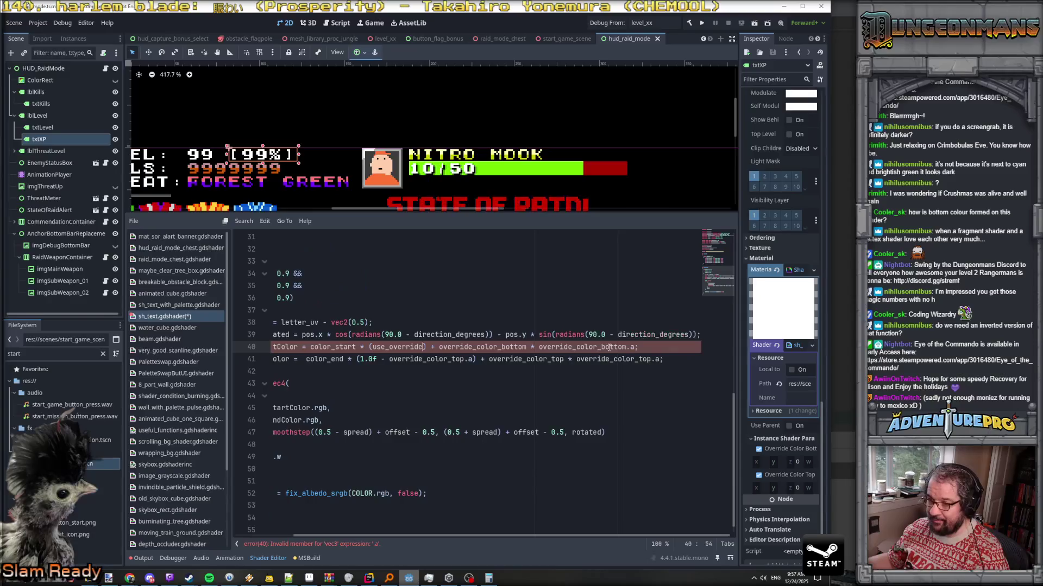
left_click_drag(538, 346, 635, 346)
key("ctrl+v")
scroll(537, 350, "left", 2)
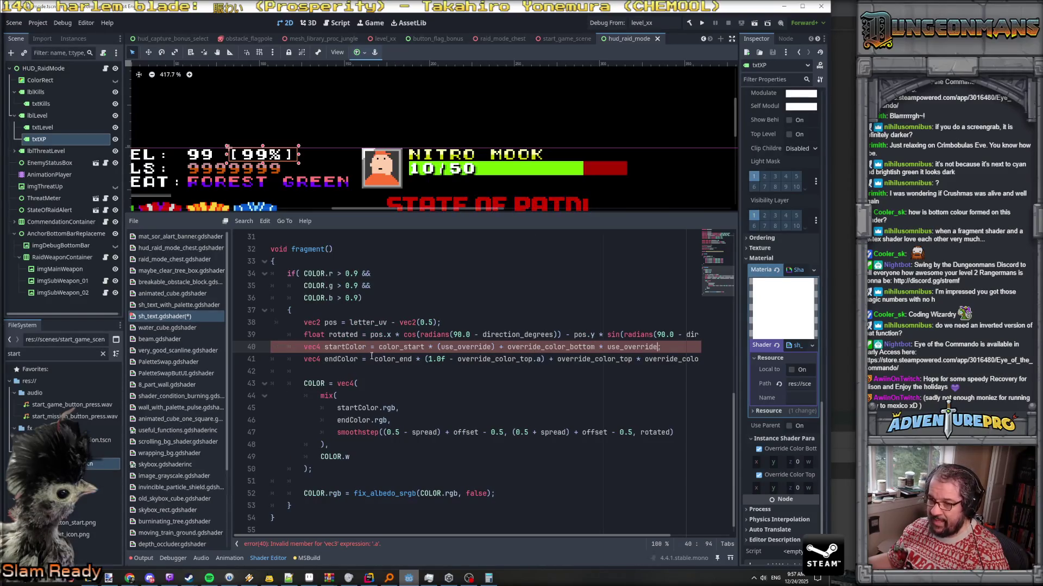
type(";")
Make startColor and endColor vec3 and use color_start.rgb and color_end.rgb
left_click(325, 349)
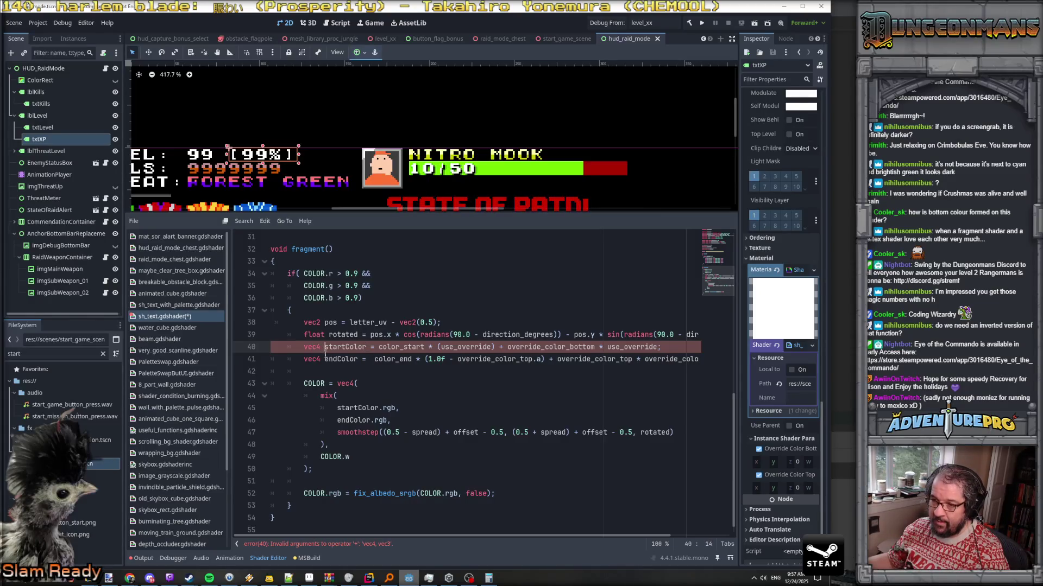
key("BackSpace")
type("3")
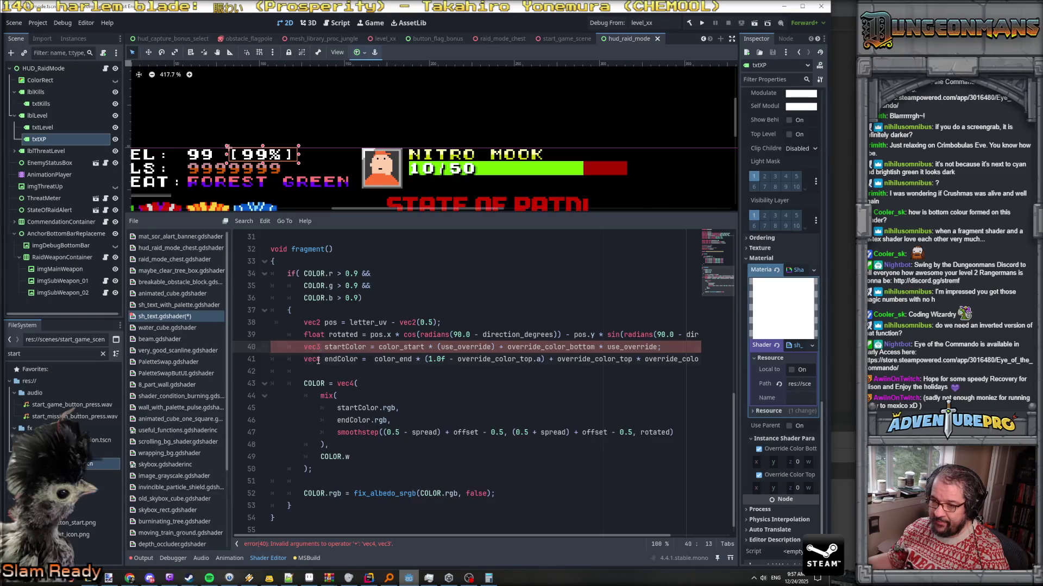
left_click(320, 360)
key("BackSpace")
type("3")
left_click(425, 348)
type(".rgb")
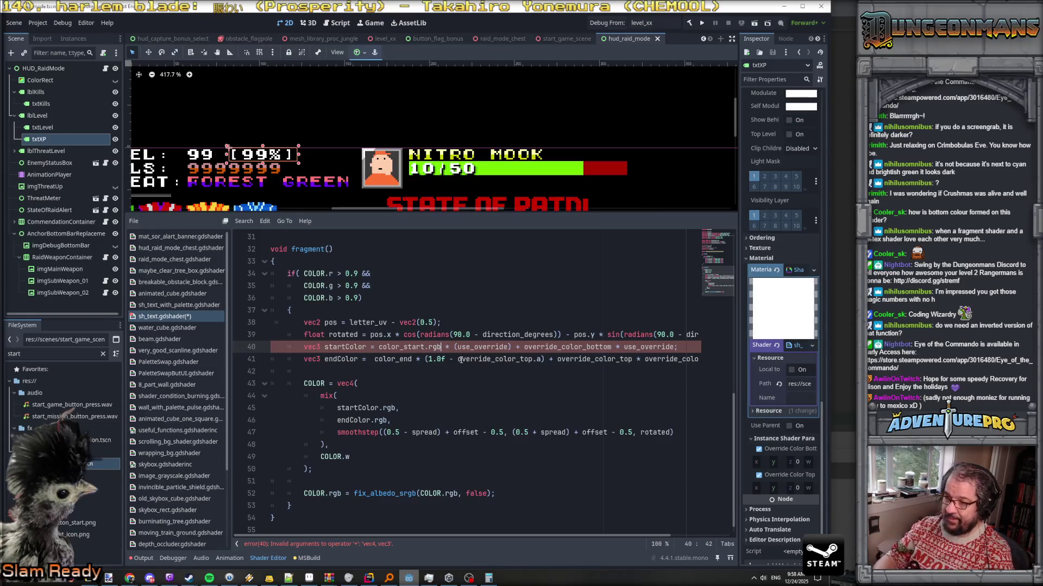
key("Down")
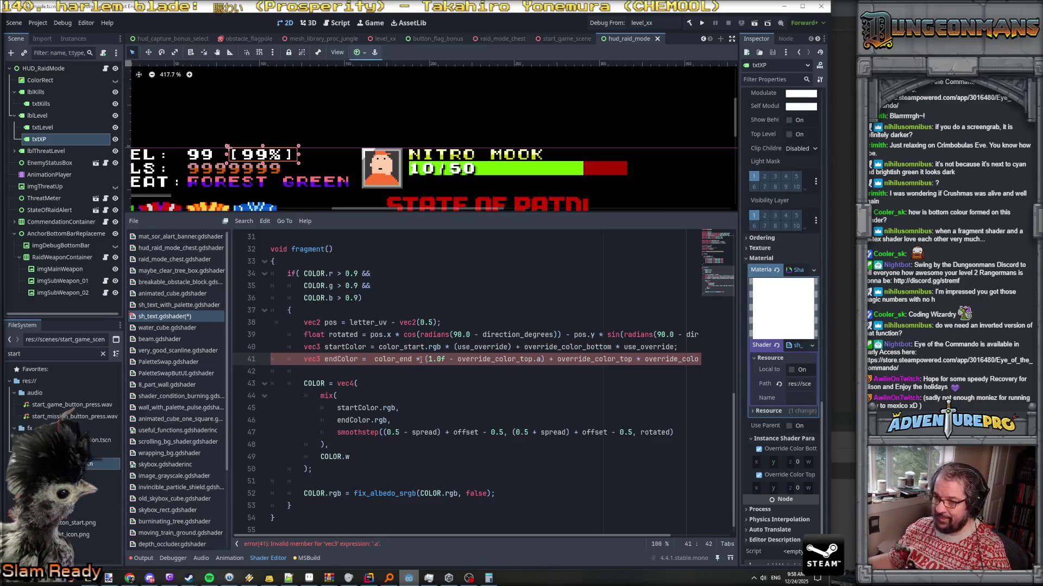
left_click(412, 358)
type(".rgb")
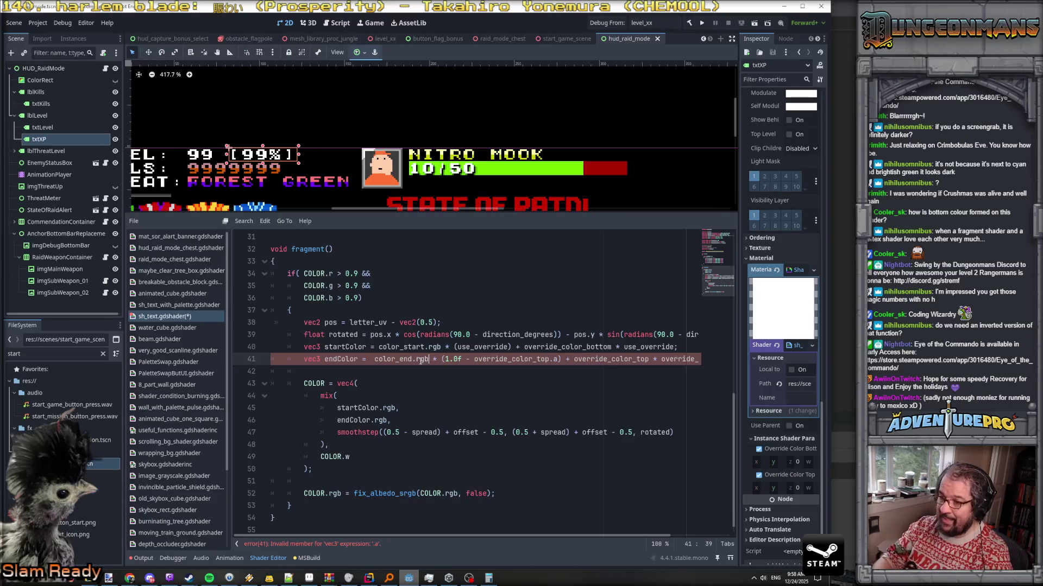
Remove the brackets around use_override on line 40
double_click(484, 346)
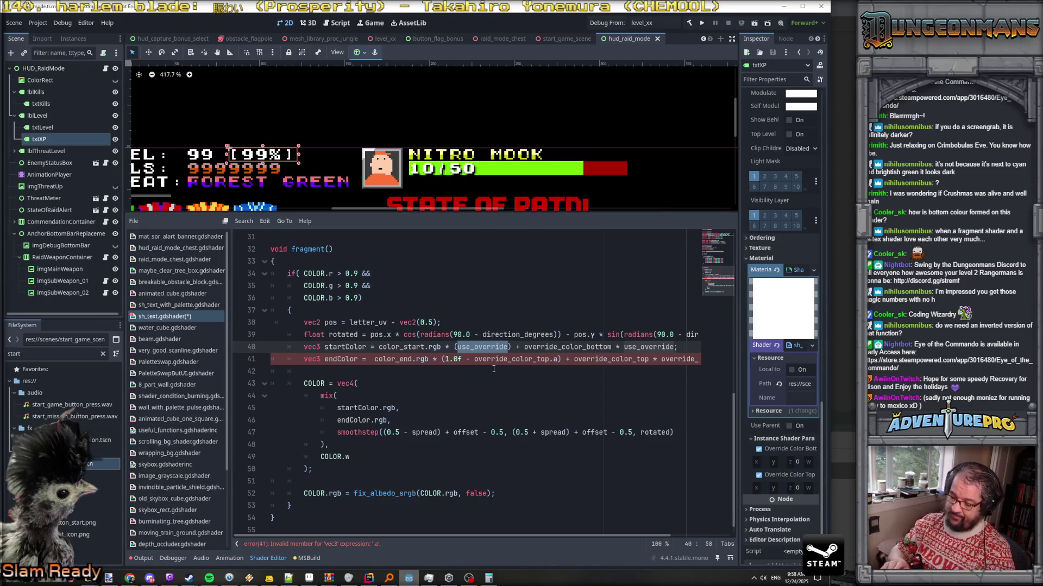
left_click(454, 347)
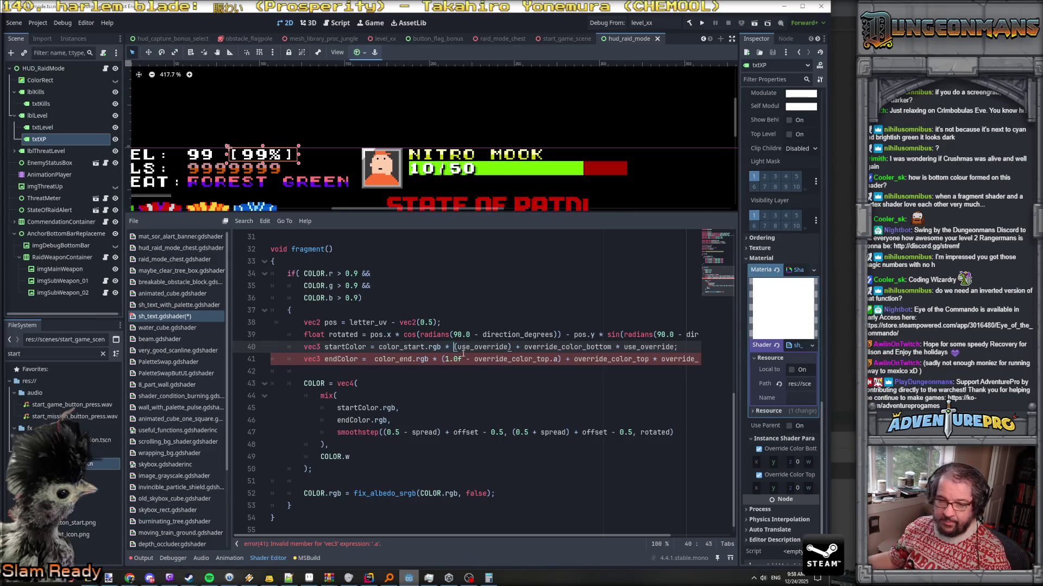
key("Delete")
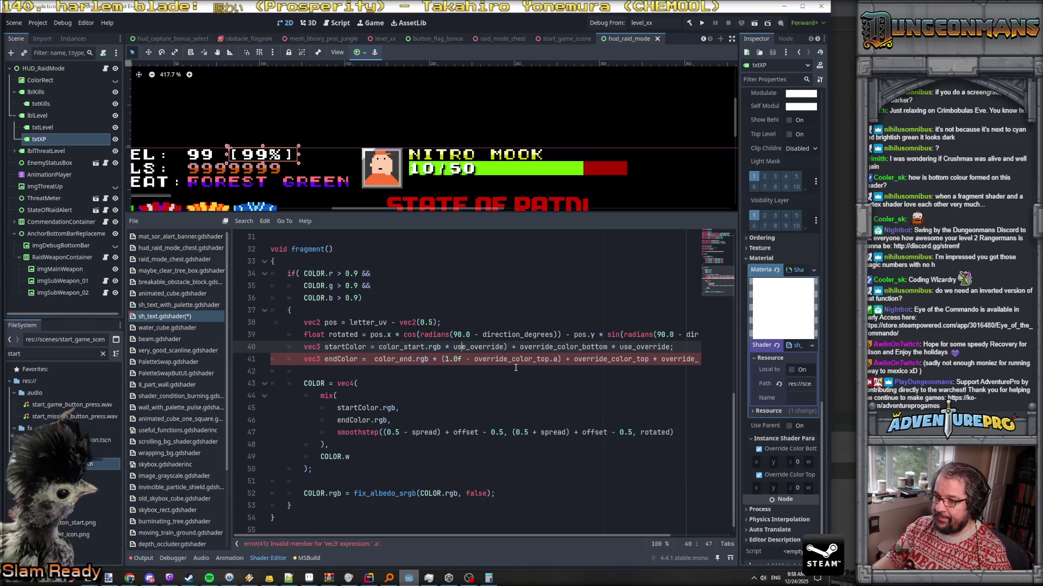
key("Right")
key("Delete")
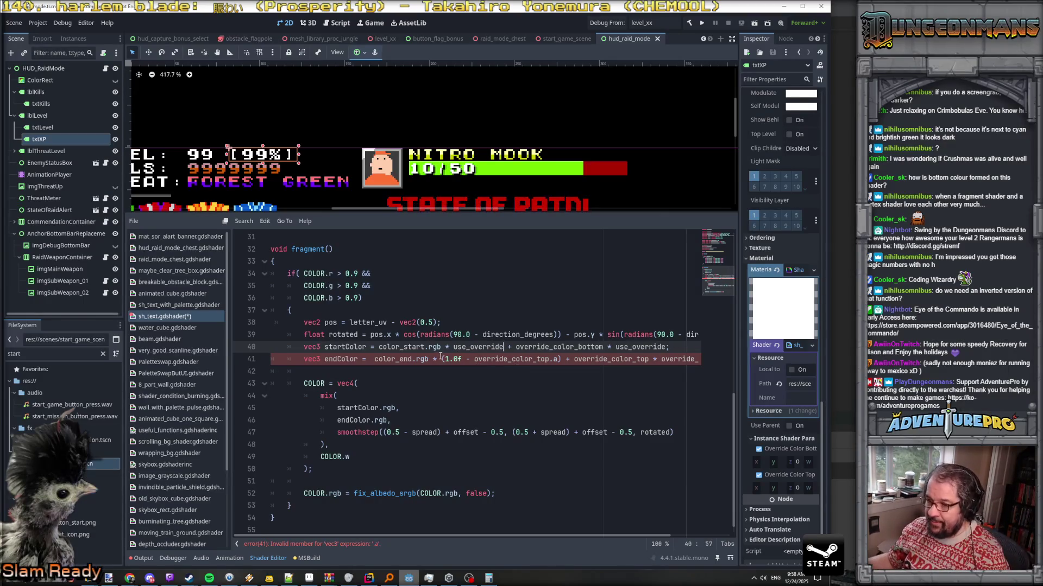
Replace both alpha weight terms on line 41 with use_override and end the line with a semicolon
left_click(440, 359)
left_click_drag(441, 359, 561, 358)
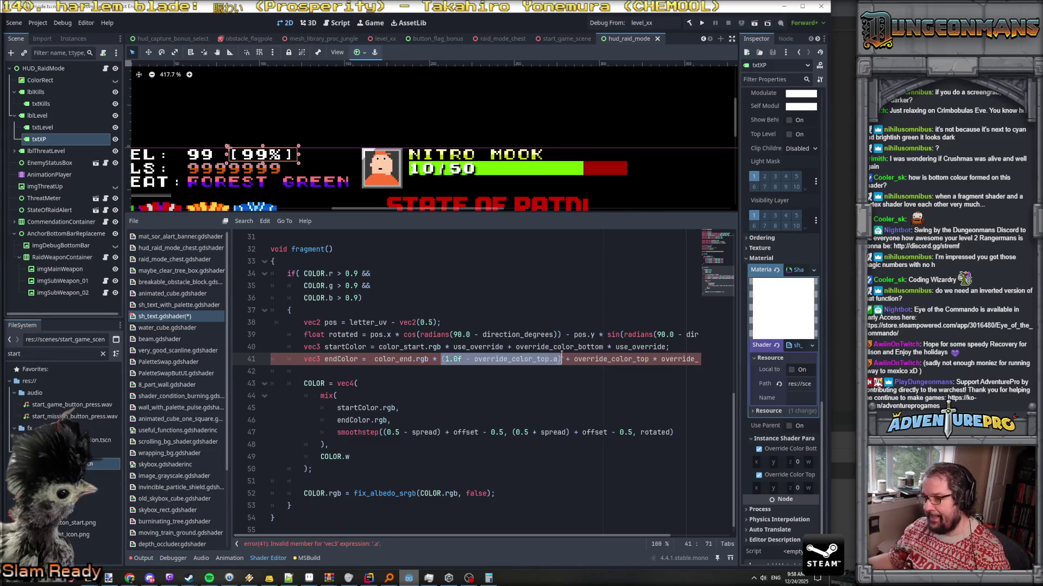
type("use_override")
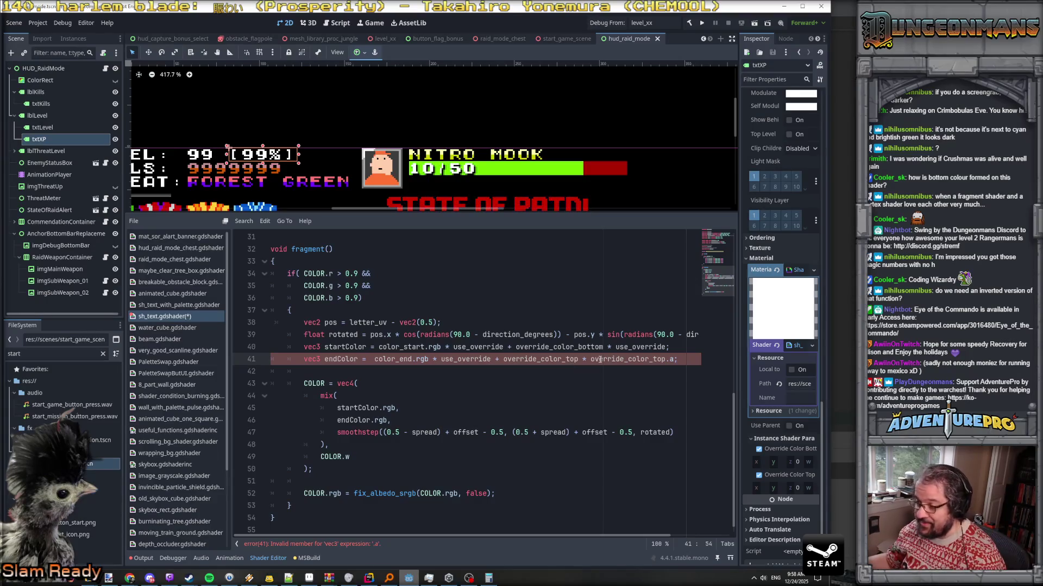
scroll(600, 360, "right", 3)
left_click_drag(511, 359, 625, 354)
key("BackSpace")
type("use_ov")
key("Return")
type(";")
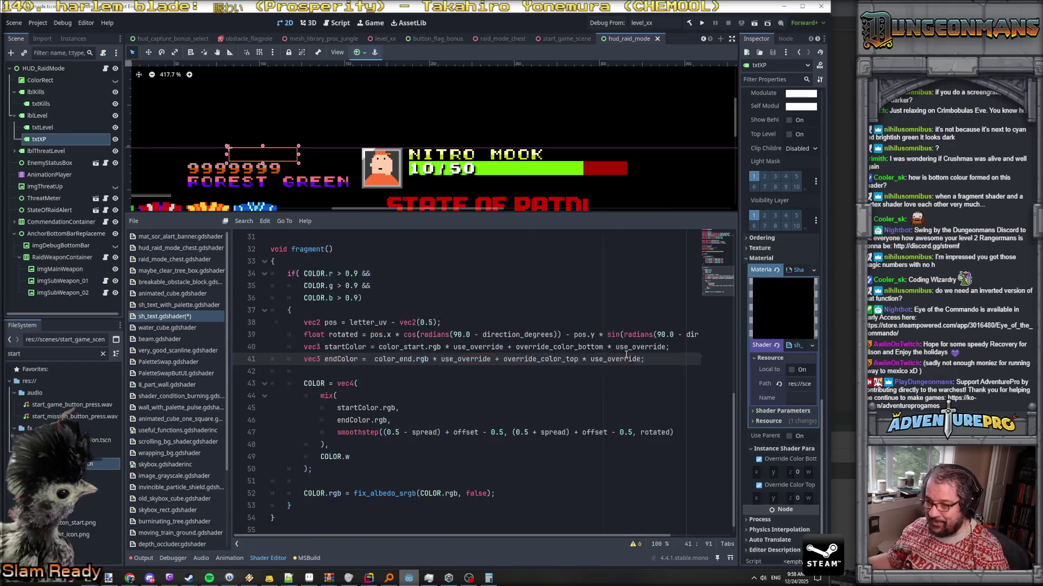
left_click(455, 346)
Weight color_start.rgb on line 40 by (1.0 - use_override)
type("(1.0-")
key("Left")
key("Right")
key("Right")
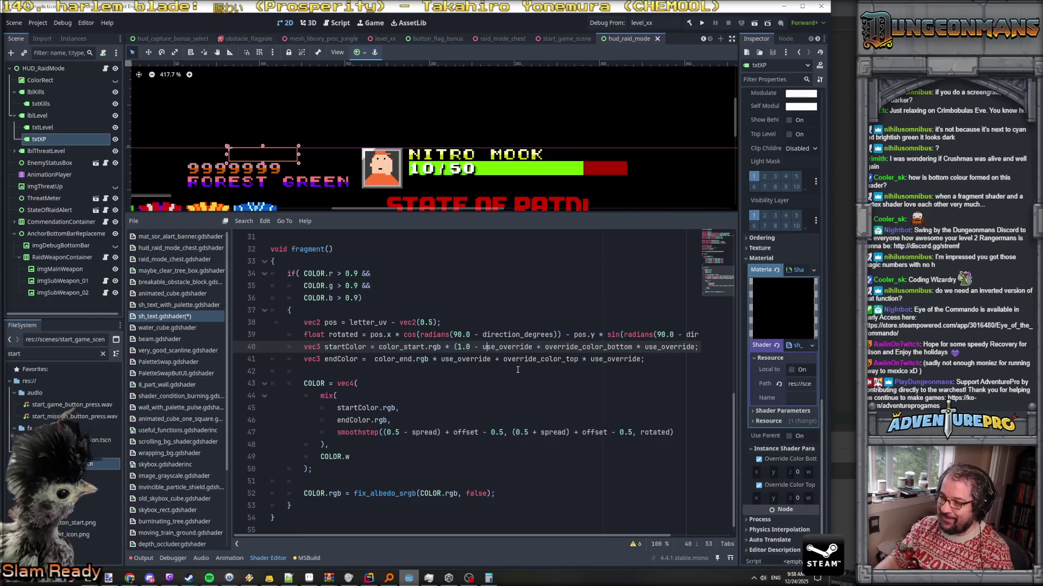
key("ctrl+Right")
type(")")
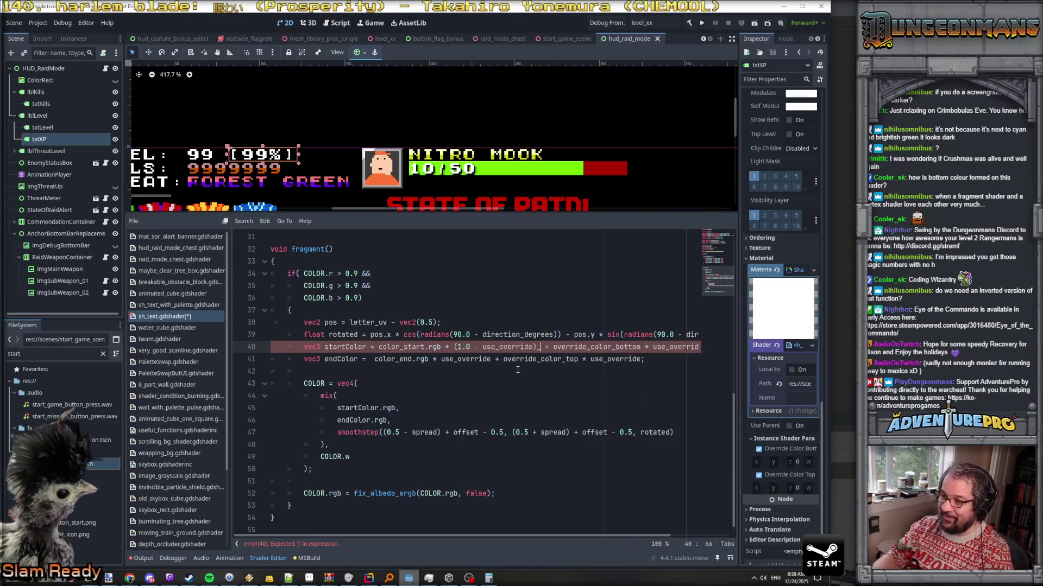
Weight color_end.rgb on line 41 by (1.0 - use_override)
key("Escape")
key("Down")
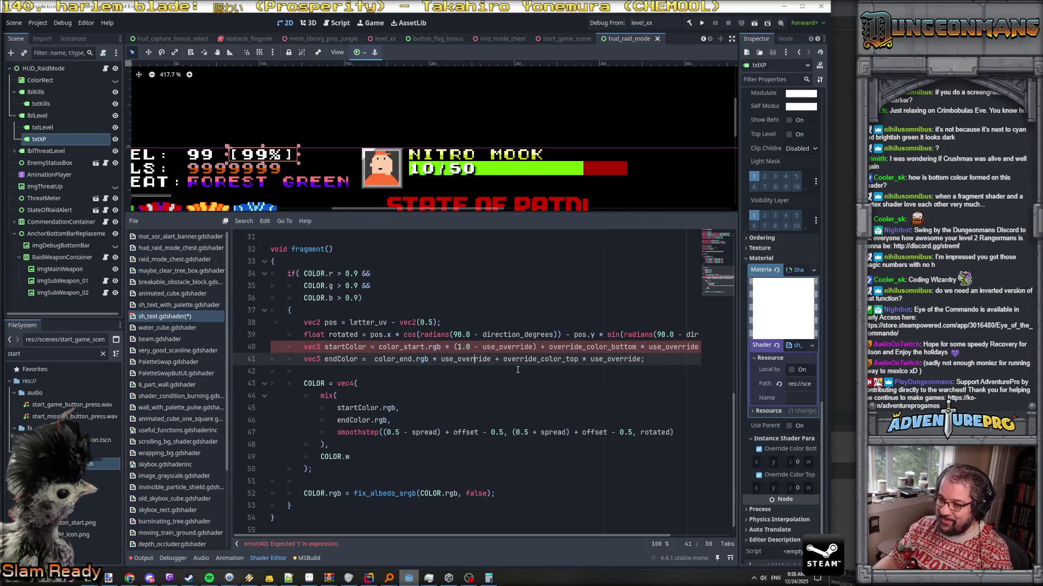
key("ctrl+Left")
type("(1.0 -")
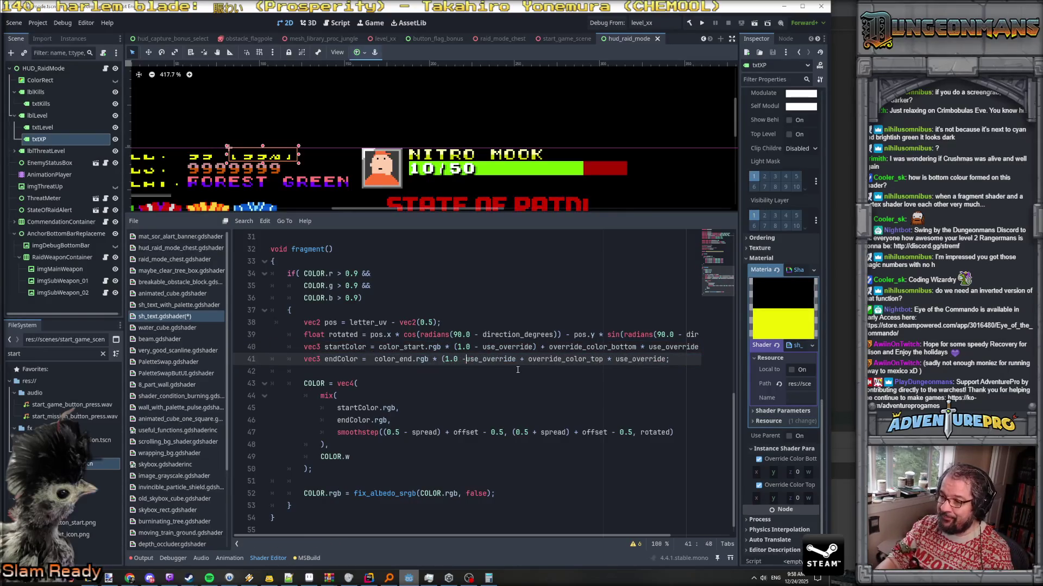
key("BackSpace")
type("u")
key("Return")
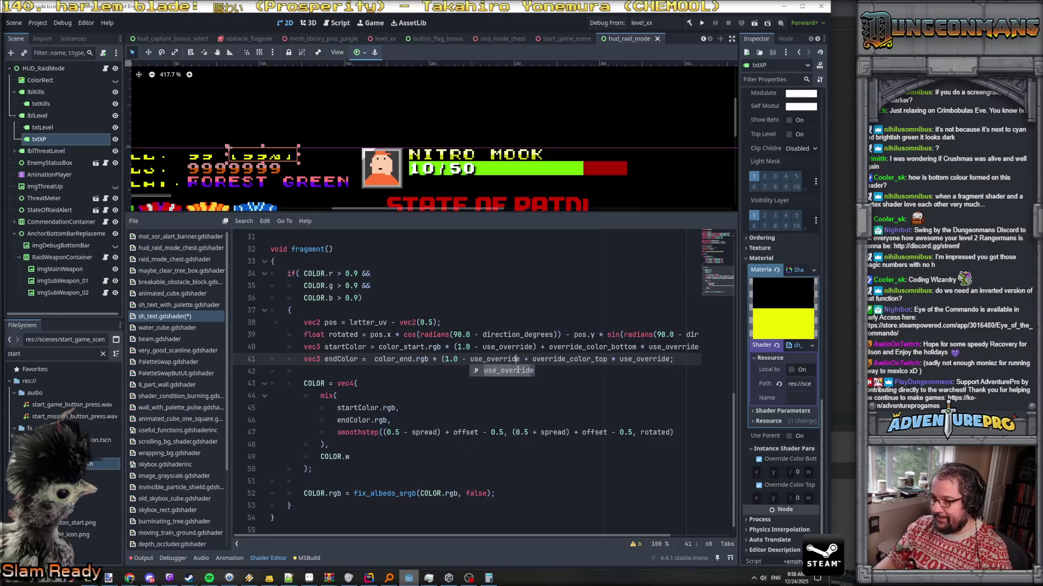
type(")")
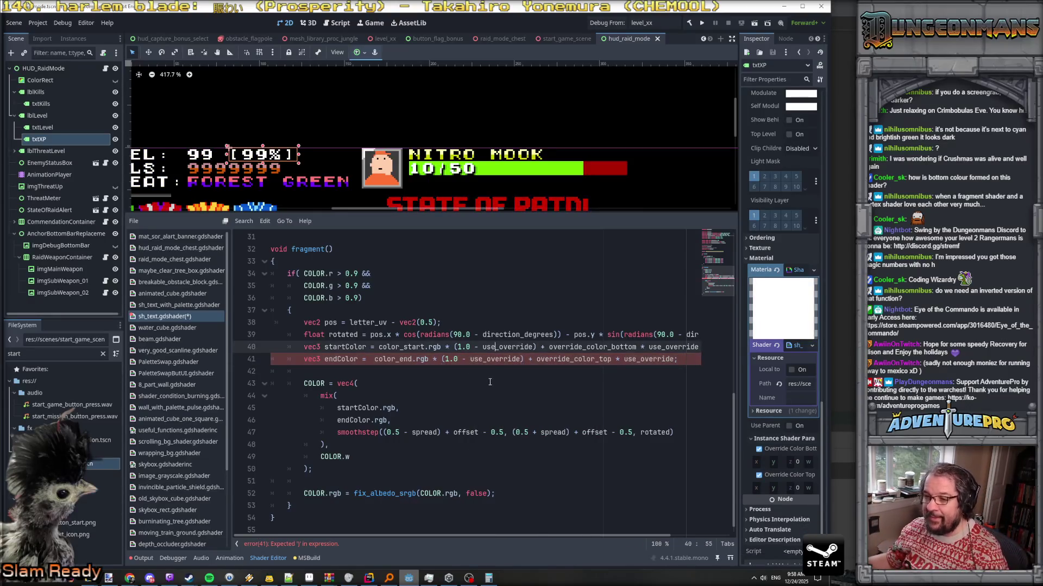
left_click(446, 356)
Select the use_override declaration name and switch to the C# SetXP code in Rider
scroll(432, 330, "up", 5)
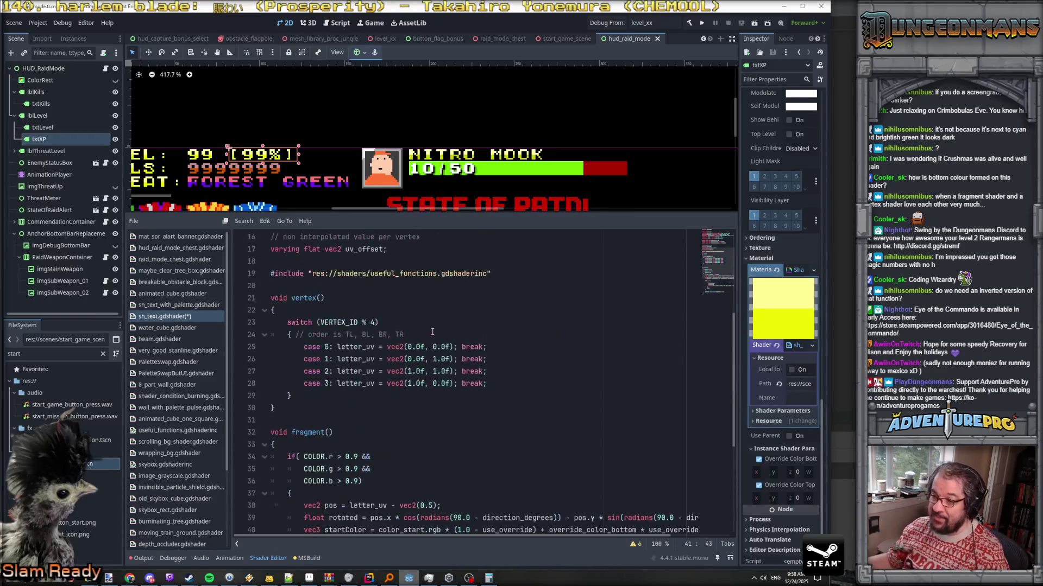
scroll(395, 329, "up", 5)
double_click(400, 346)
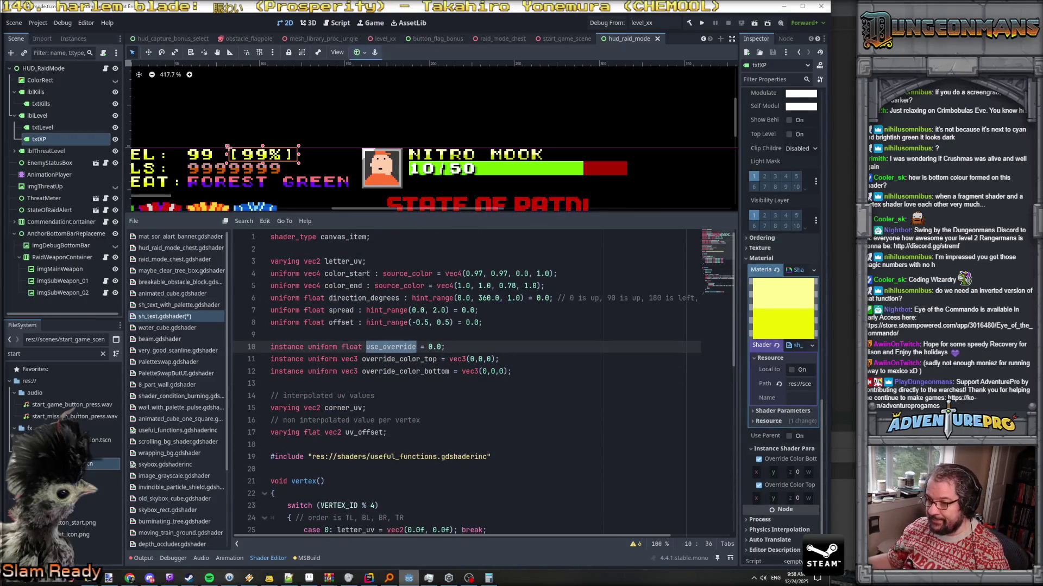
key("alt+Tab")
scroll(560, 337, "down", 3)
Try appending .rgb to colorXPTop in SetXP, remove it again, and return to Godot
left_click(533, 326)
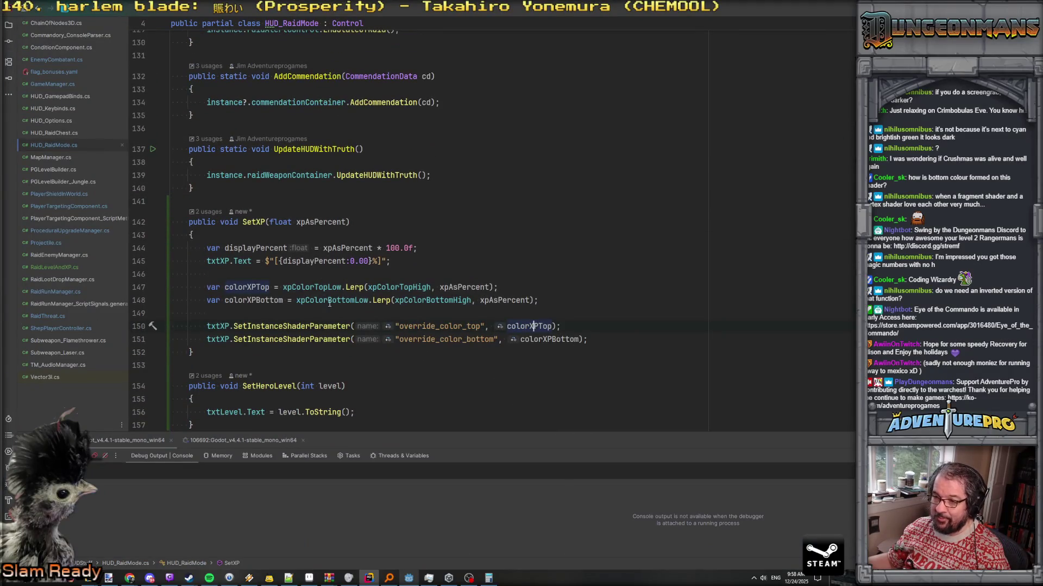
type(".rg")
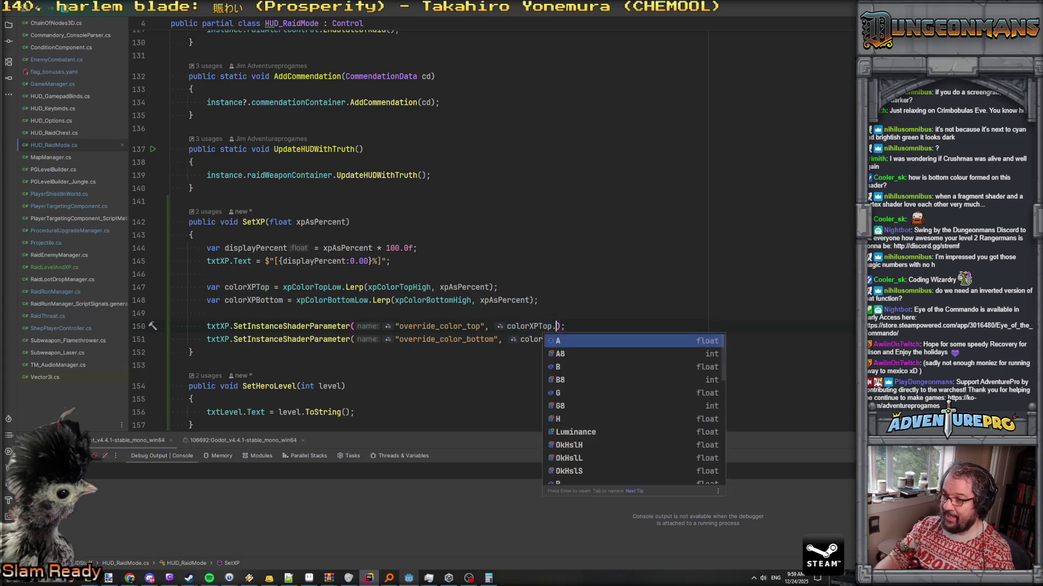
type("b")
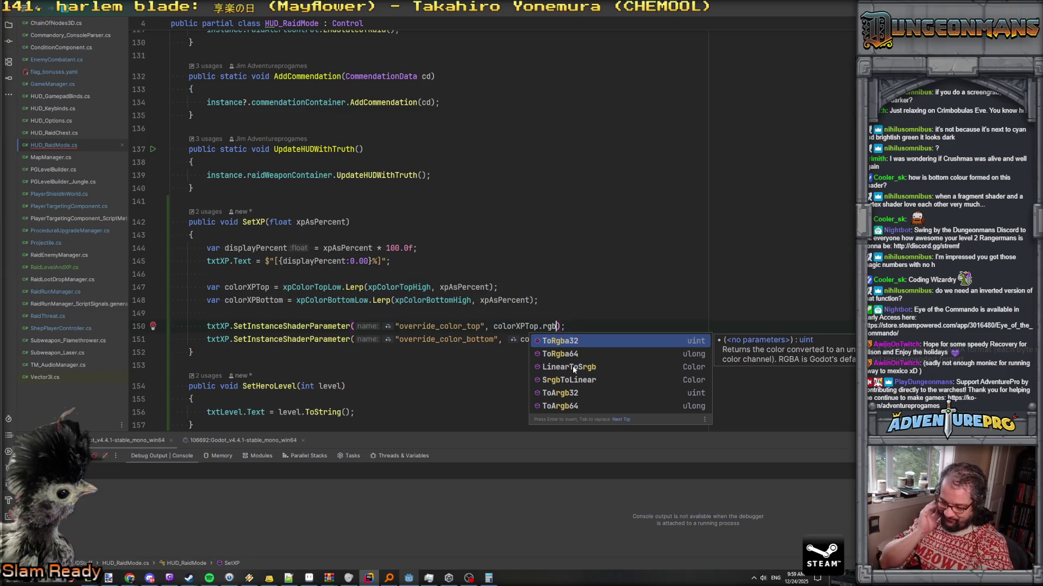
key("XF86AudioLowerVolume")
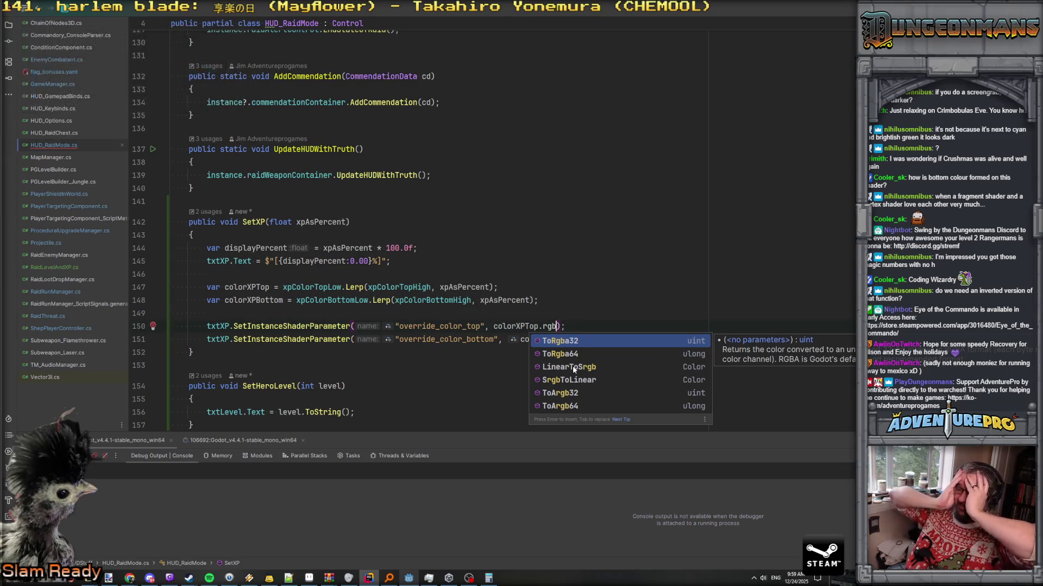
key("Escape")
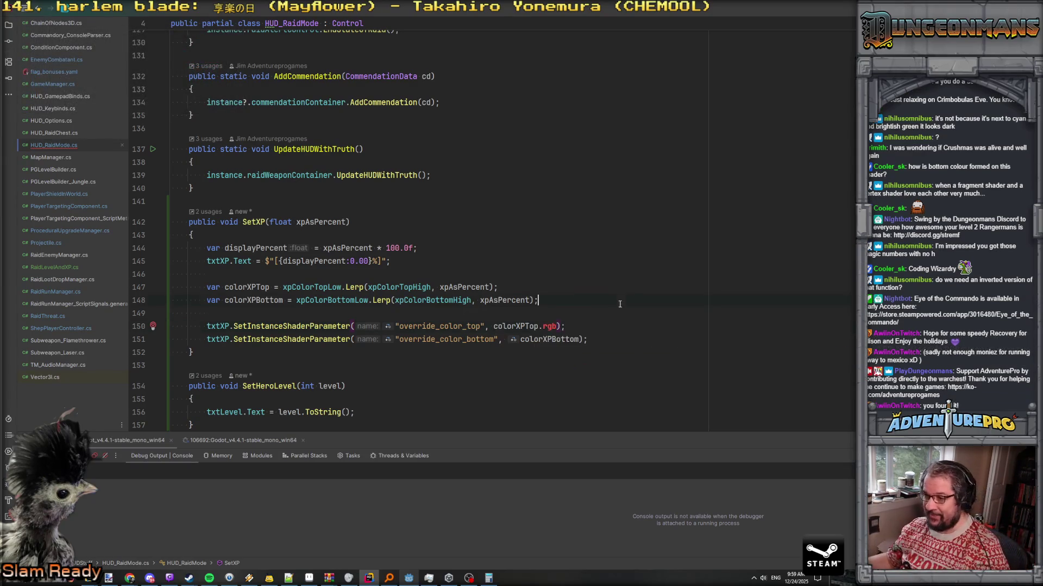
key("BackSpace")
key("BackSpace")
key("BackSpace")
key("alt+Tab")
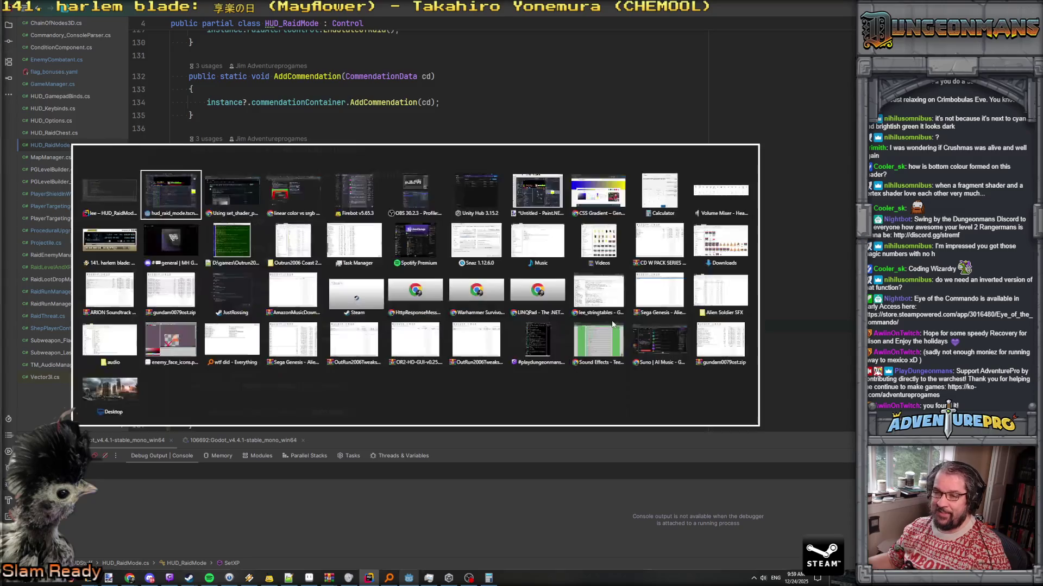
Strip the use_override additions from the shader's override colour lines
key("ctrl+c")
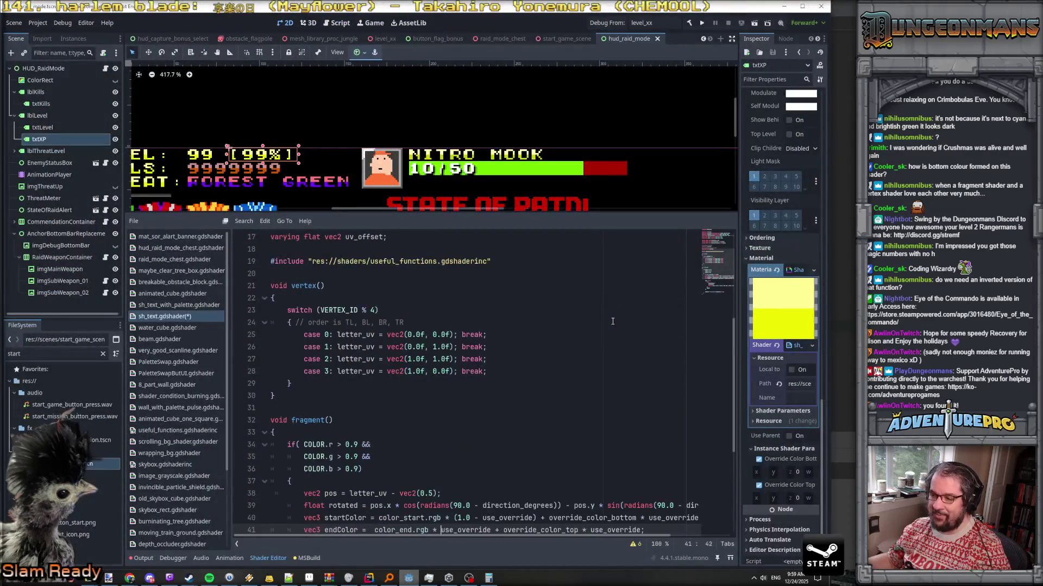
key("ctrl+v")
scroll(613, 321, "down", 4)
key("ctrl+Left")
key("BackSpace")
key("BackSpace")
key("BackSpace")
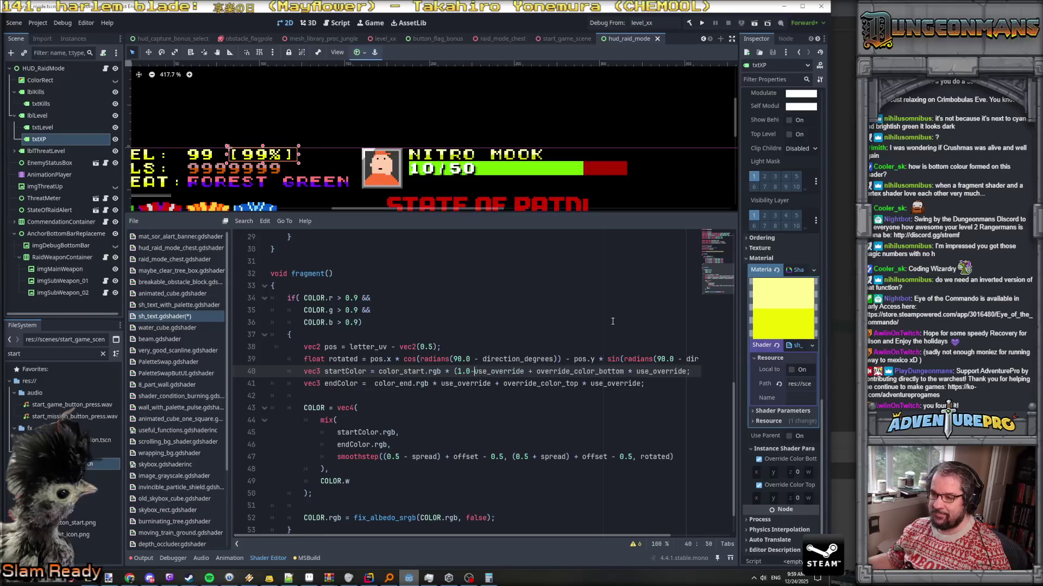
key("Down")
key("End")
key("BackSpace")
key("BackSpace")
key("BackSpace")
Undo the remaining edits so both override uniforms are vec4(0,0,0,0) again, and save sh_text
key("ctrl+z")
key("ctrl+z")
key("ctrl+z")
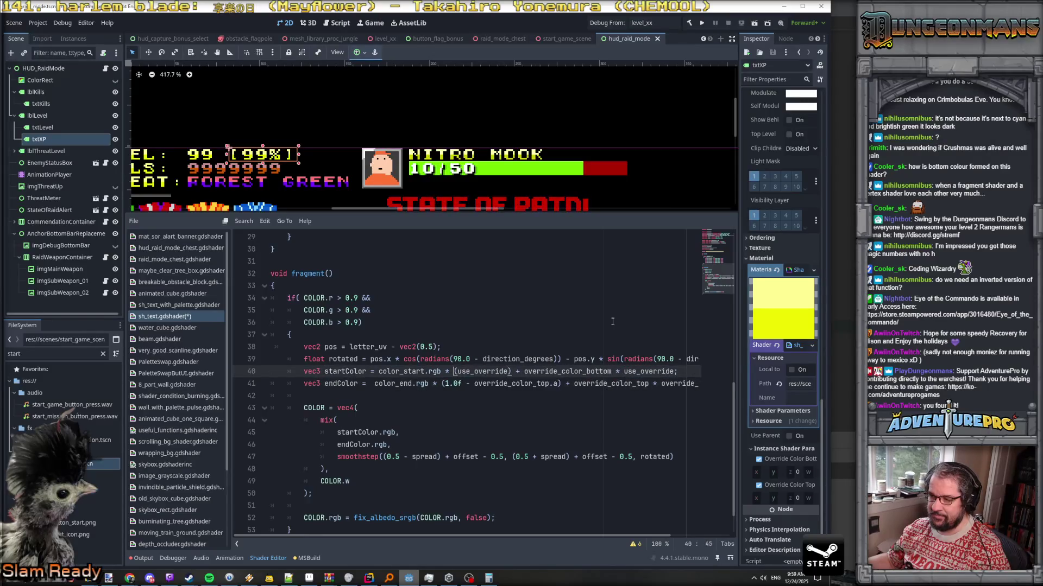
key("ctrl+z")
key("ctrl+z")
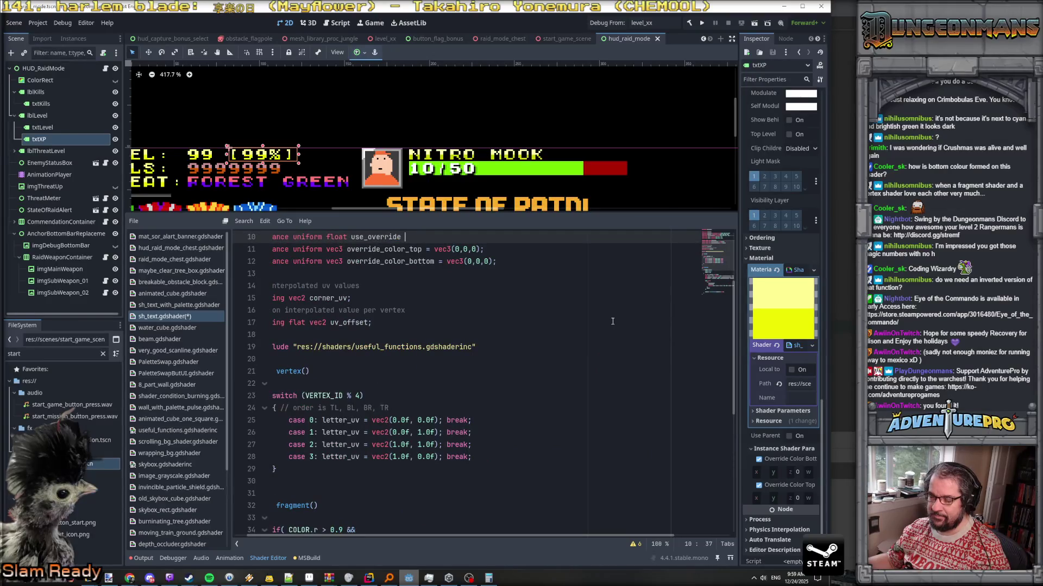
key("ctrl+z")
key("ctrl+z")
key("ctrl+z")
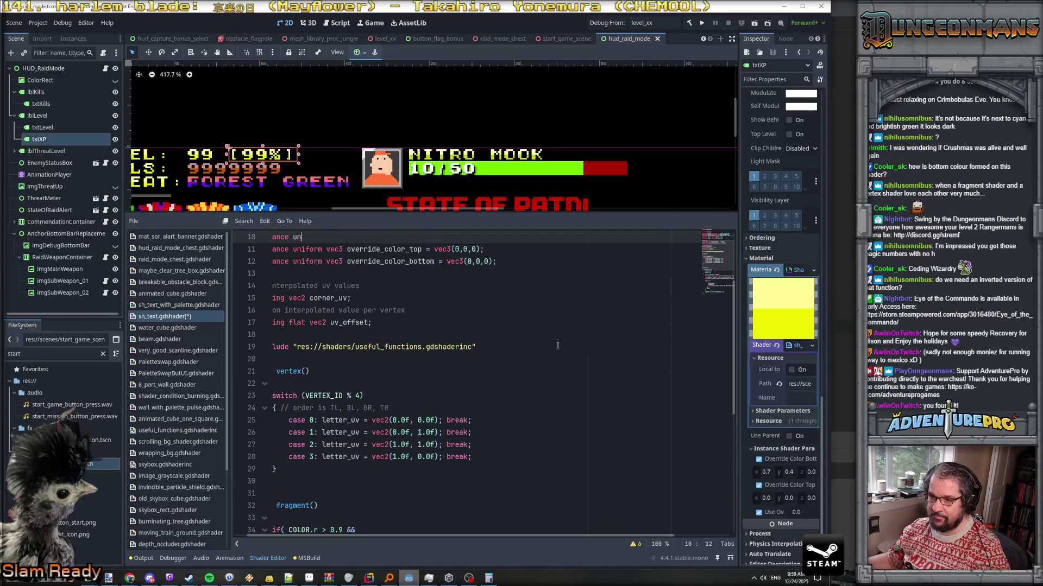
key("ctrl+z")
key("ctrl+z")
key("ctrl+z")
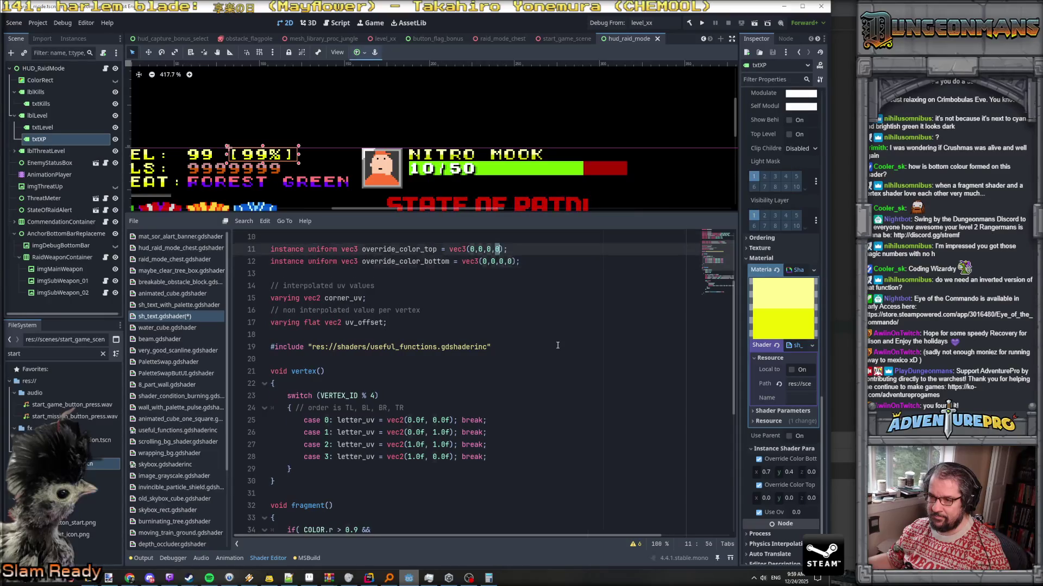
key("ctrl+z")
key("ctrl+z")
key("ctrl+z")
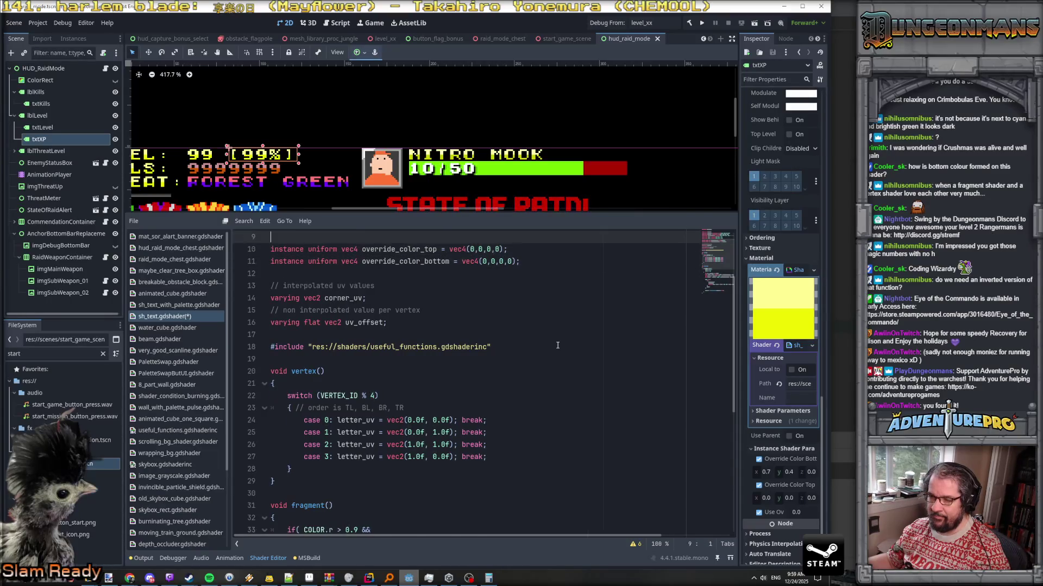
key("ctrl+s")
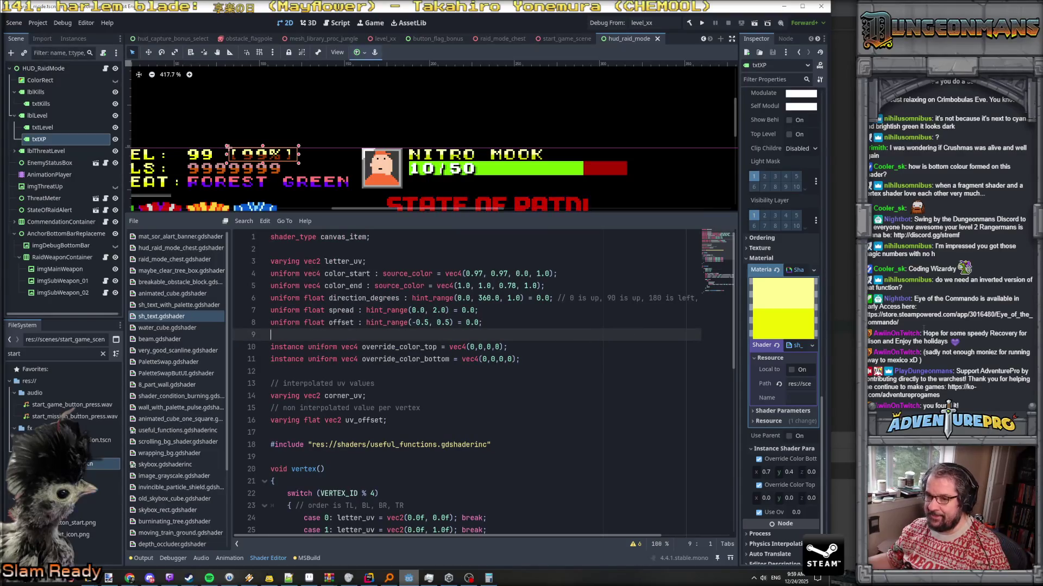
key("alt+Tab")
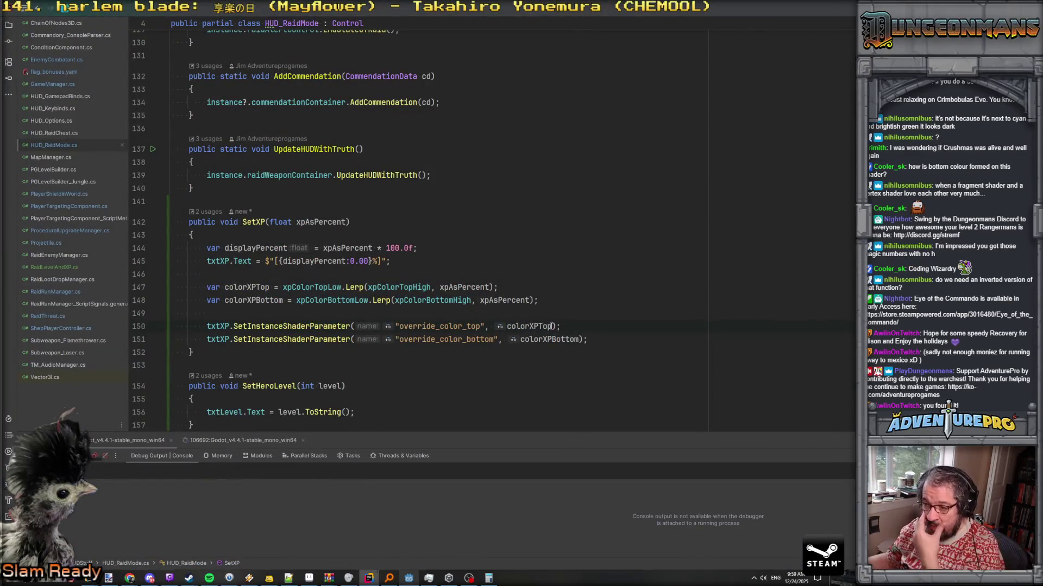
Append .SrgbToLinear() to colorXPTop and colorXPBottom on SetXP lines 150–151
type(".")
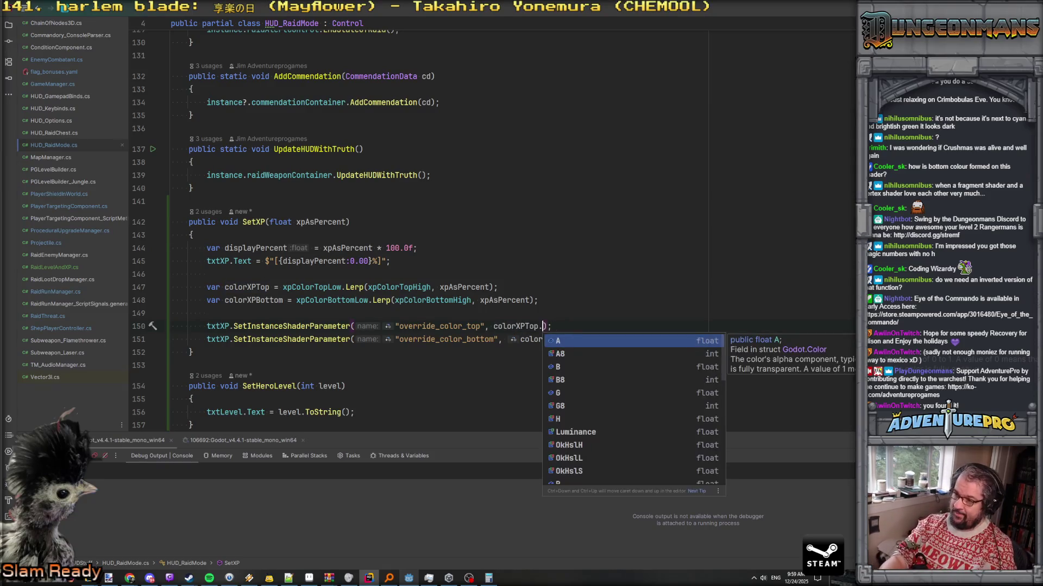
type("Srgb")
key("Return")
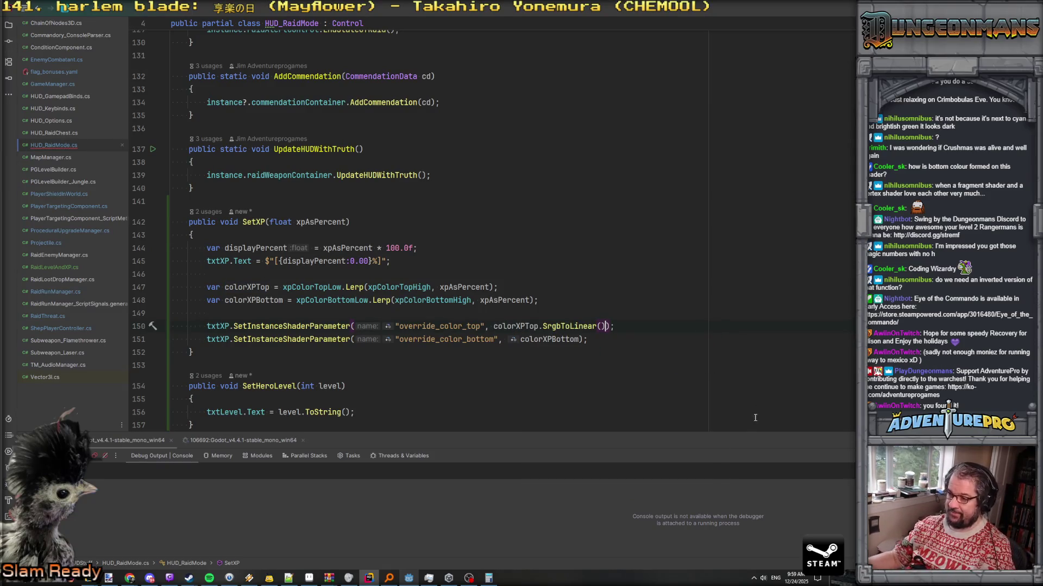
left_click(581, 341)
key("Left")
type(".")
type("r")
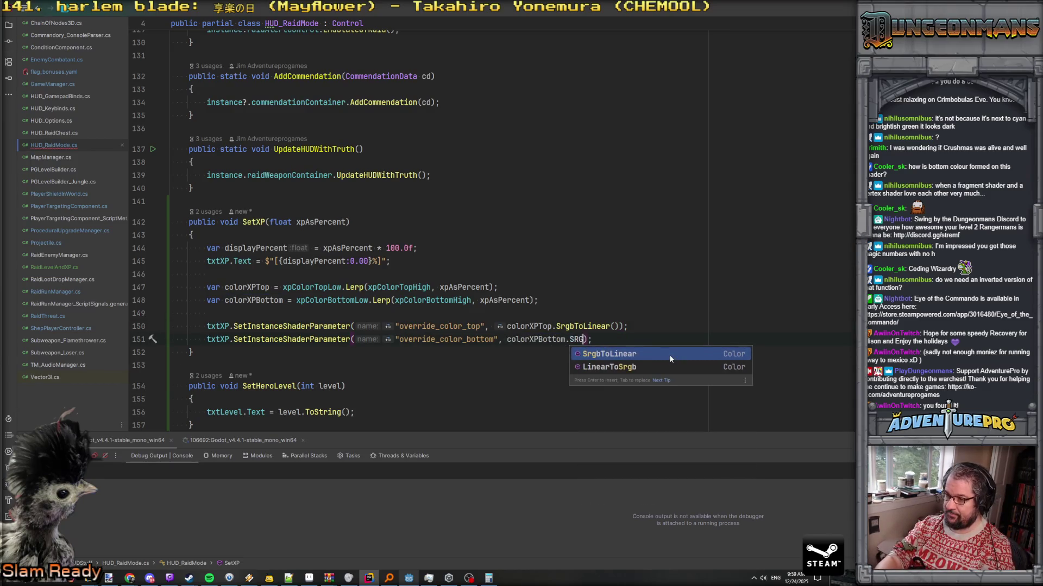
key("Return")
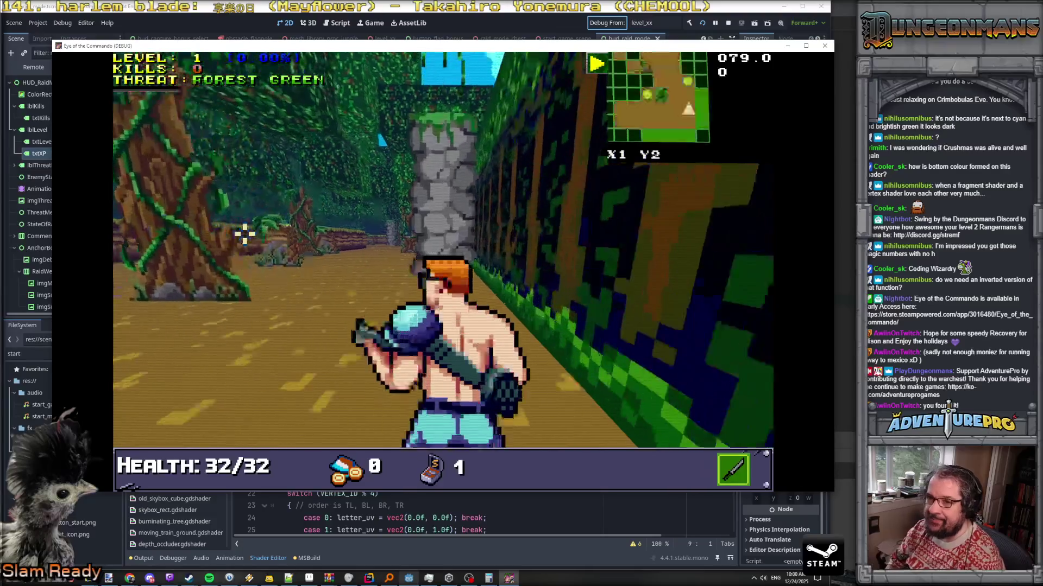
Advance through the level and kill the first Nitro Mook while watching the HUD XP text
key("w")
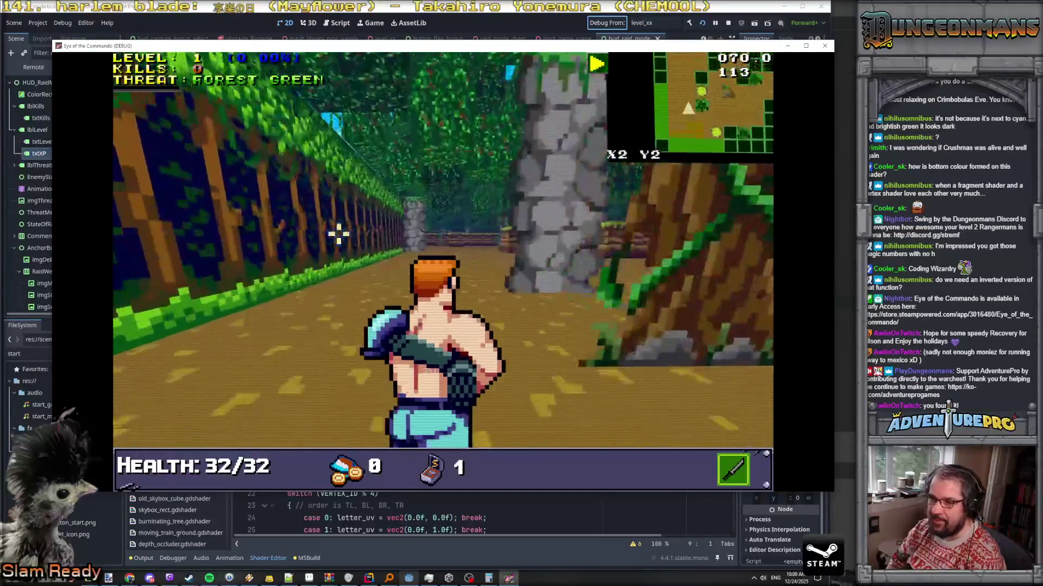
key("w")
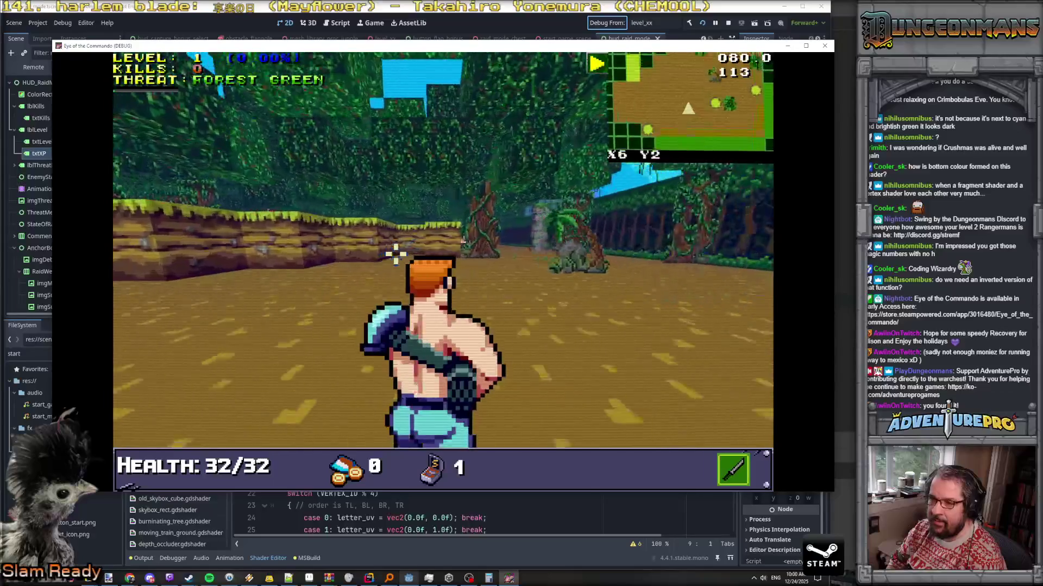
key("space")
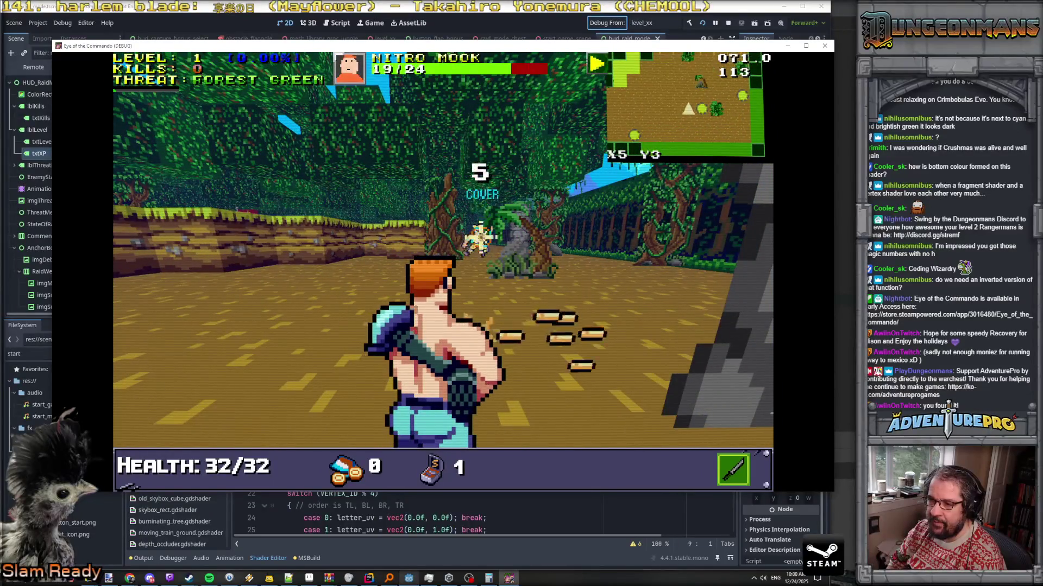
key("w")
key("space")
key("space")
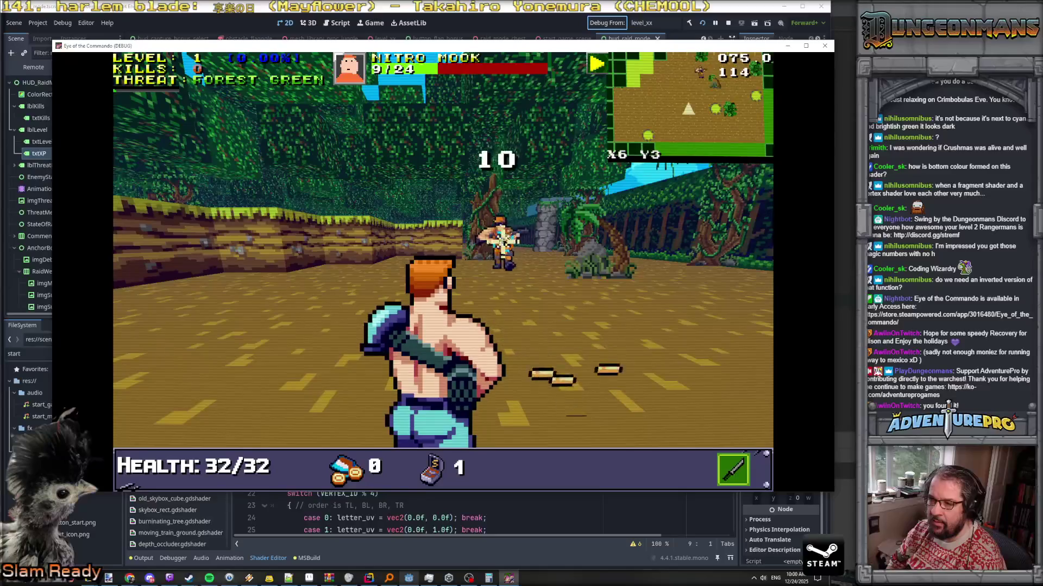
key("w")
key("w")
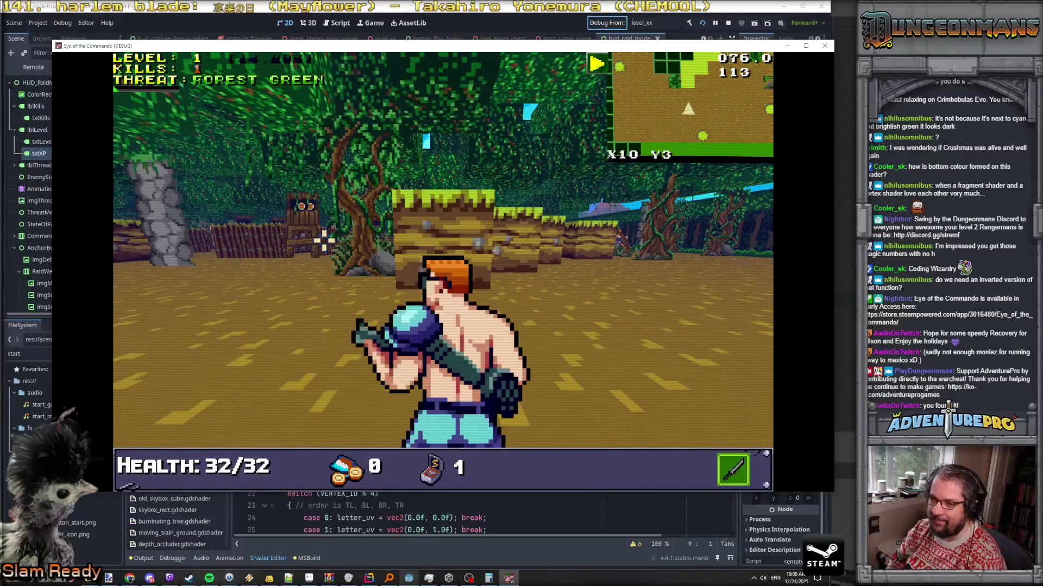
Shoot down the tougher Nitro Mook and the next one, then close the game window
left_click(307, 237)
left_click(308, 237)
left_click(308, 237)
left_click(309, 237)
left_click(307, 236)
left_click(308, 236)
left_click(308, 237)
key("w")
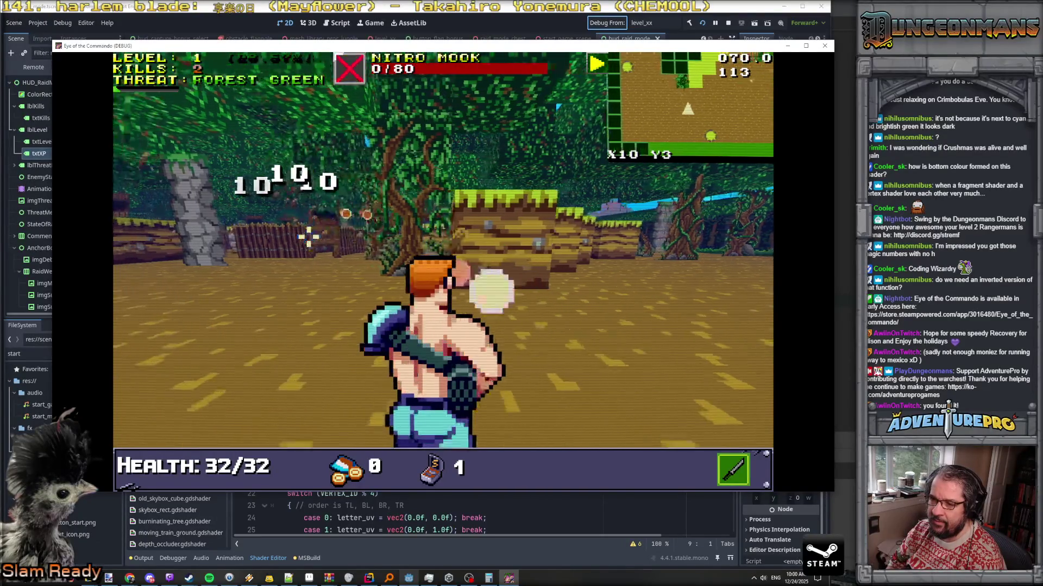
left_click(354, 233)
left_click(339, 234)
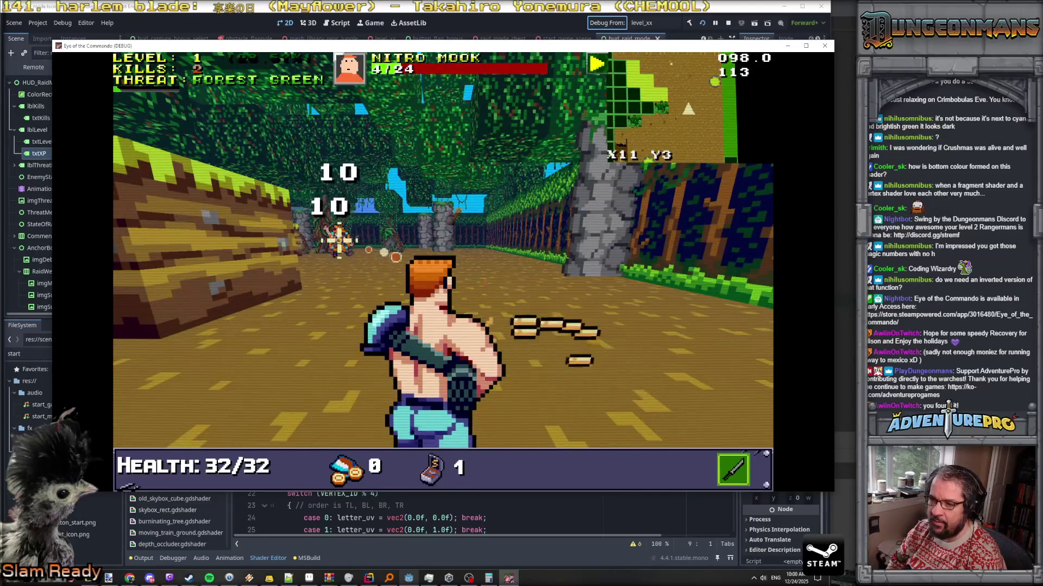
left_click(320, 239)
key("a")
key("w")
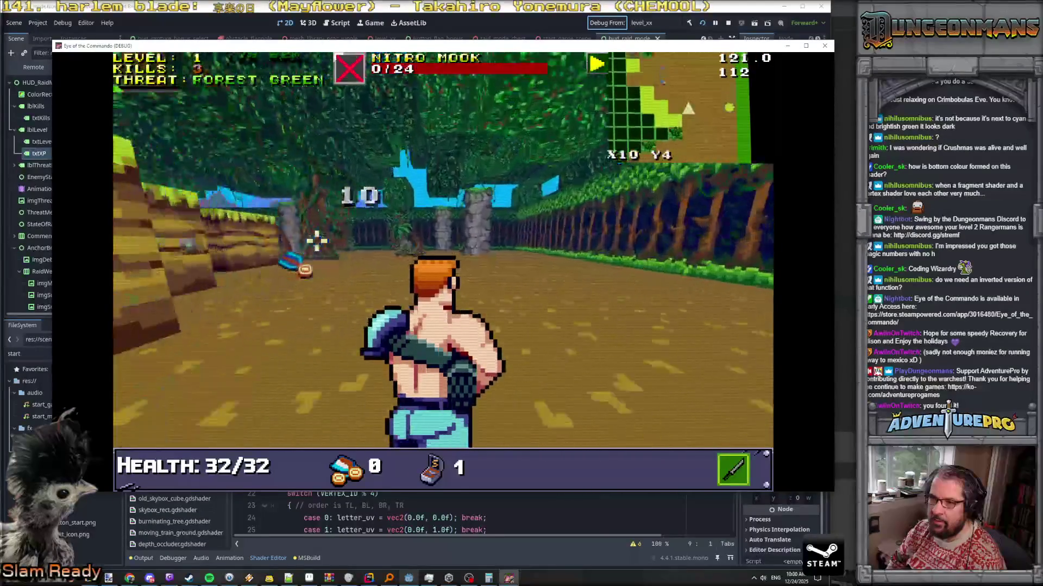
key("w")
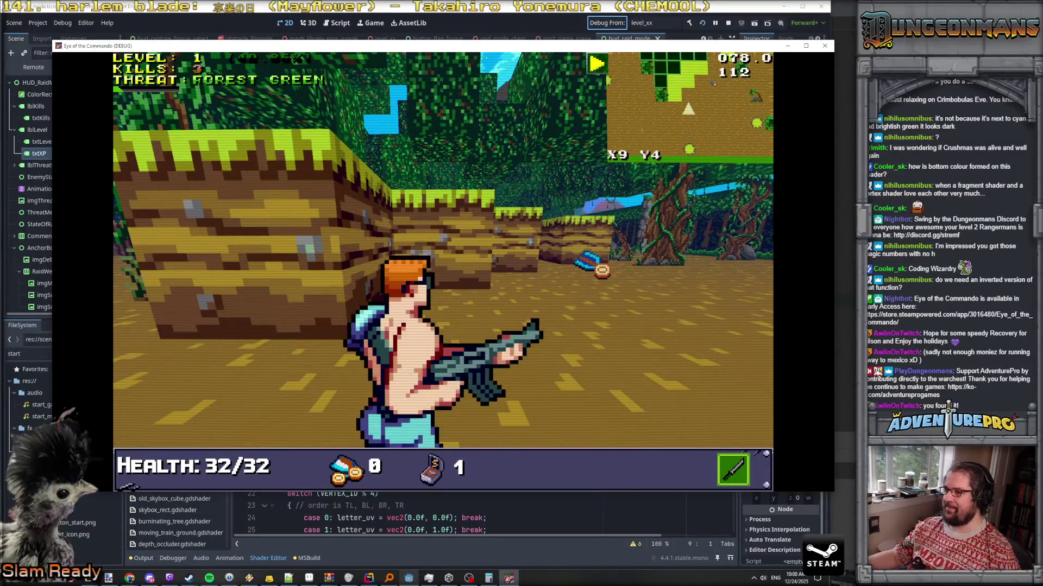
left_click(825, 47)
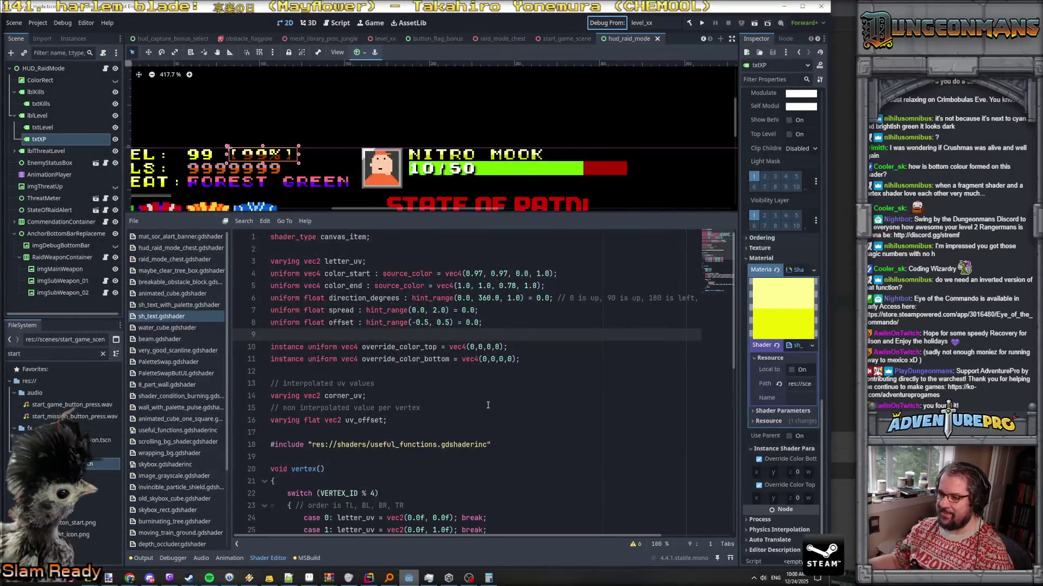
Replace SrgbToLinear with LinearToSrgb for both colorXPTop and colorXPBottom in SetXP
key("alt+Tab")
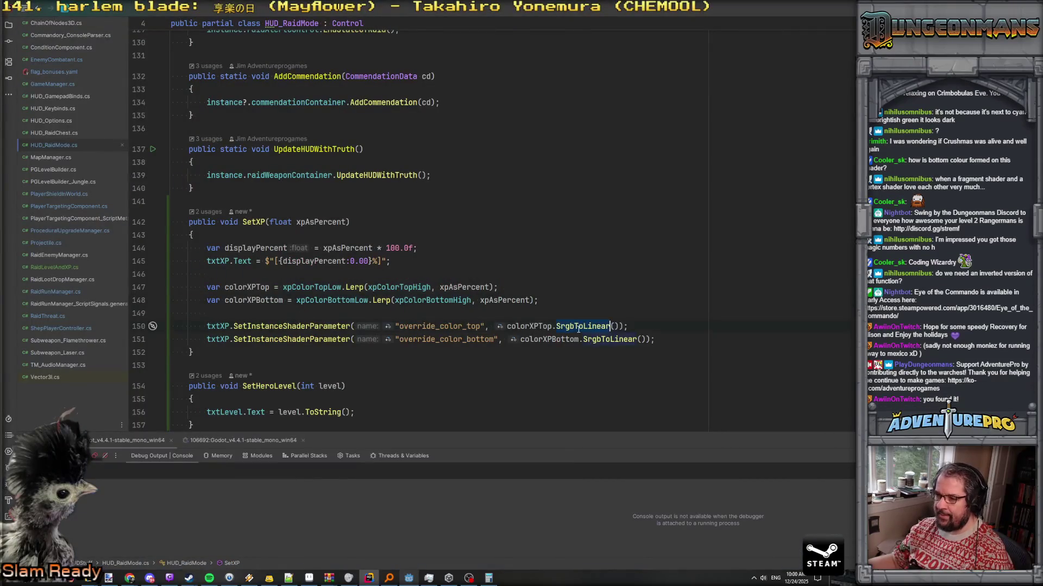
key("ctrl+BackSpace")
type("Lin")
key("Return")
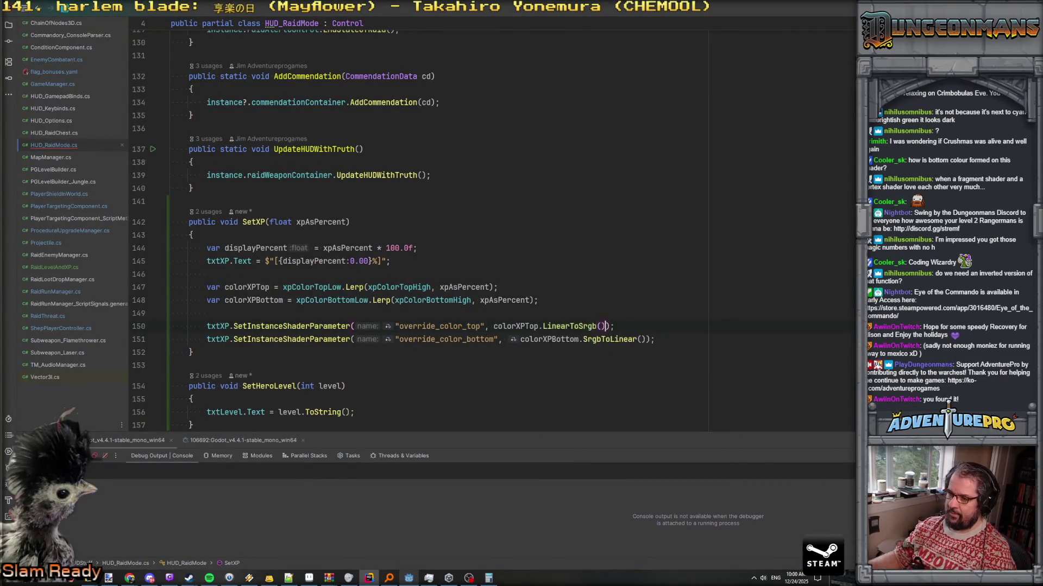
double_click(594, 336)
type("Lin")
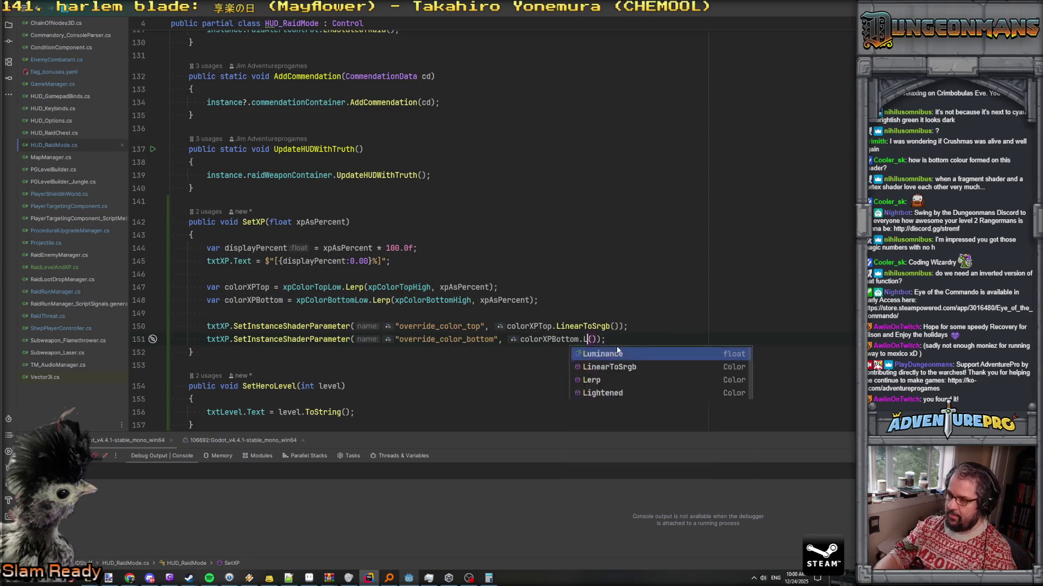
key("Return")
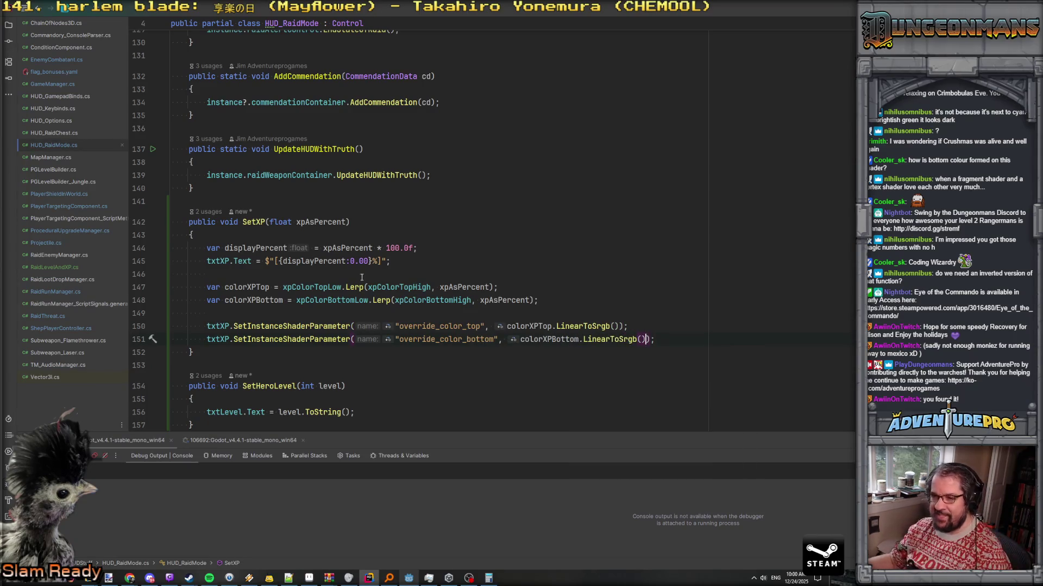
left_click(579, 326)
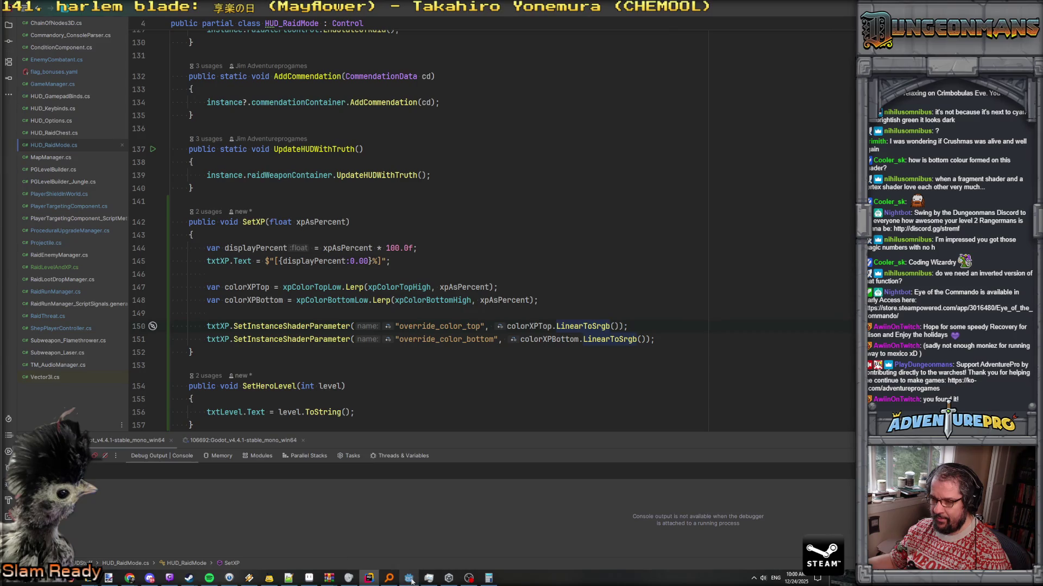
left_click(409, 579)
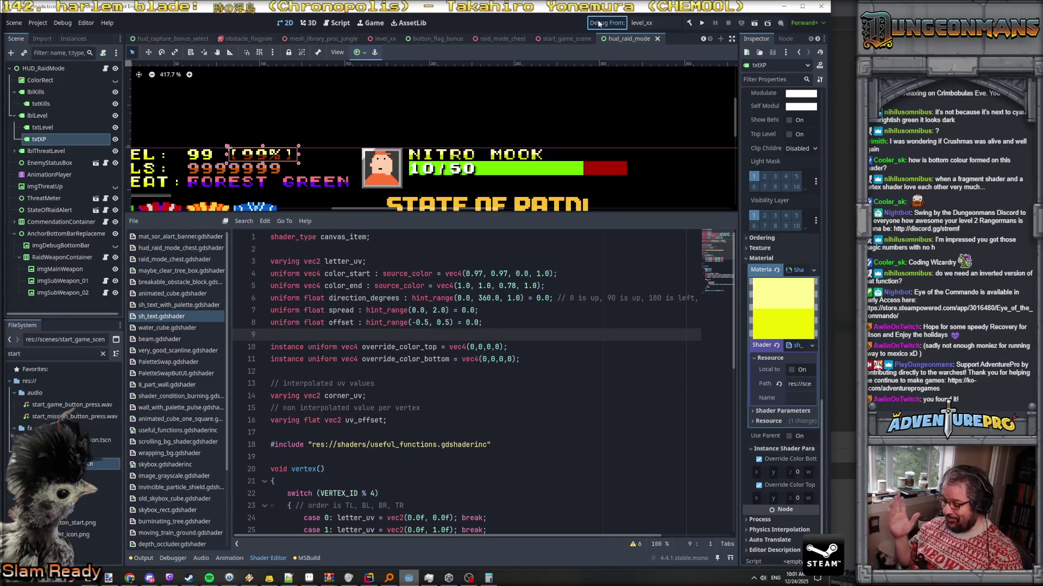
Save and run the game, then shoot the first Nitro Mooks in the forest level
key("ctrl+s")
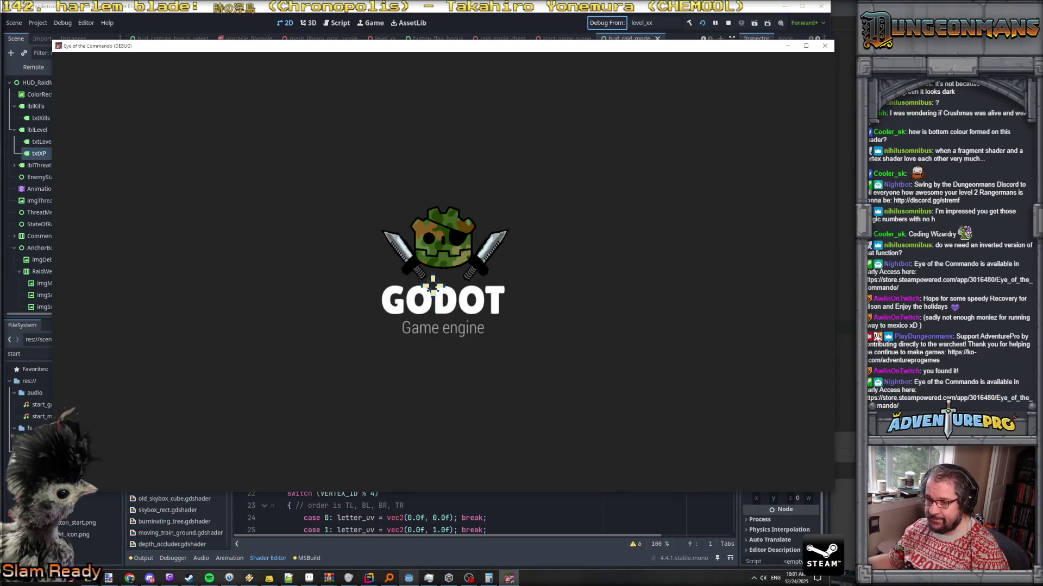
key("w")
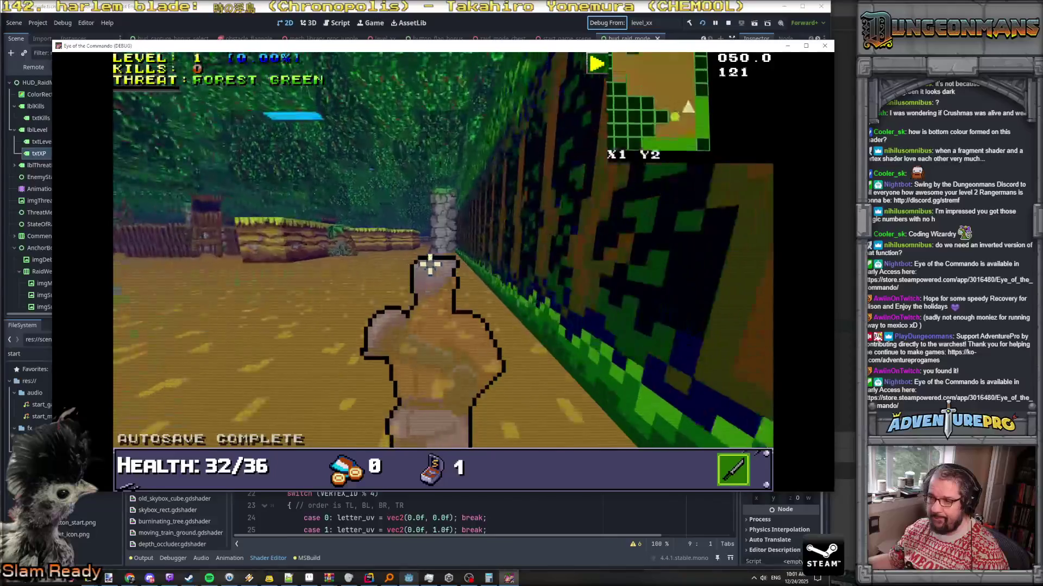
key("w")
left_click(512, 232)
left_click(518, 239)
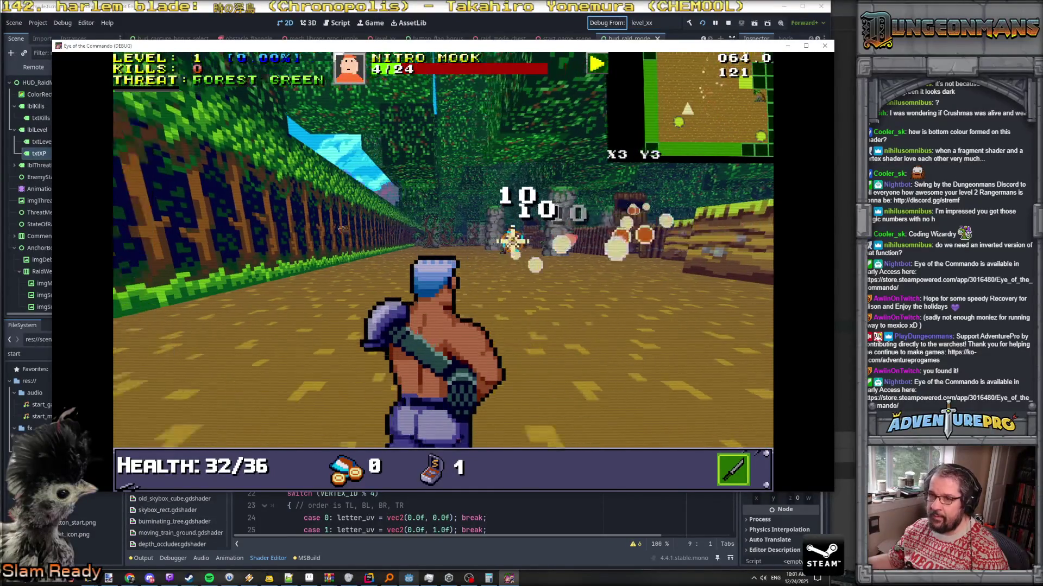
left_click(511, 239)
key("w")
left_click(364, 169)
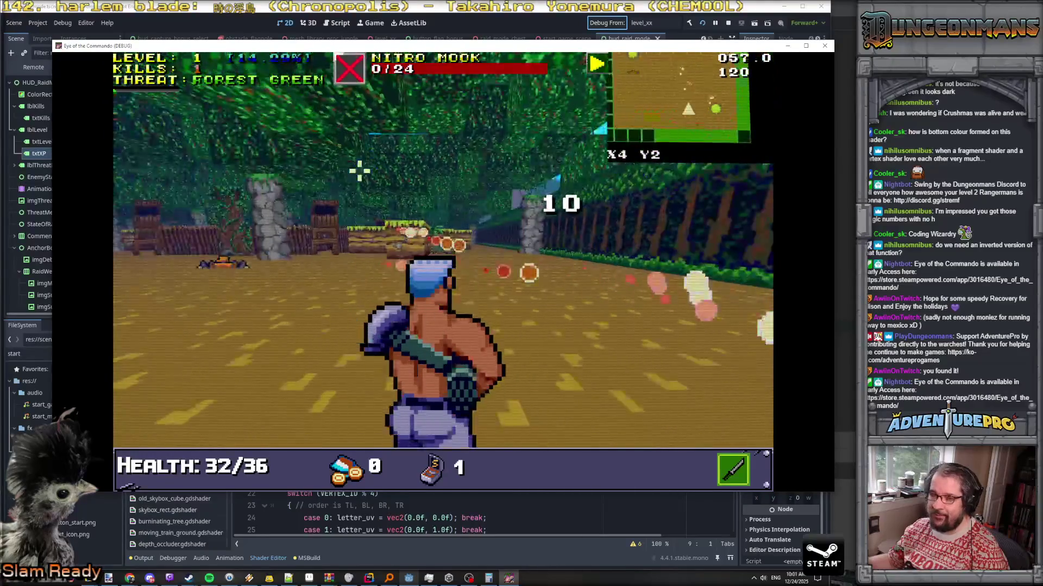
left_click(317, 228)
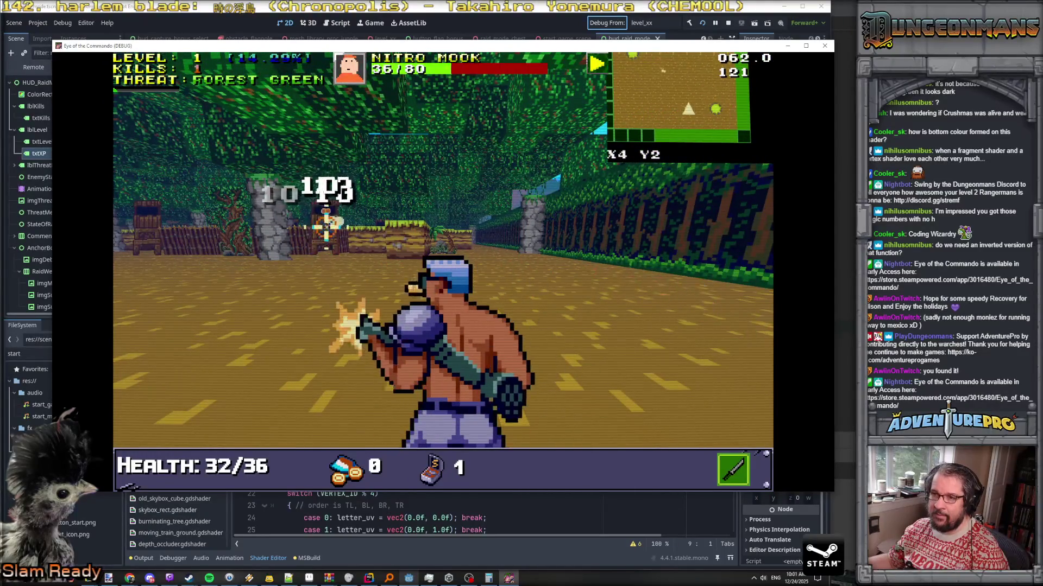
key("w")
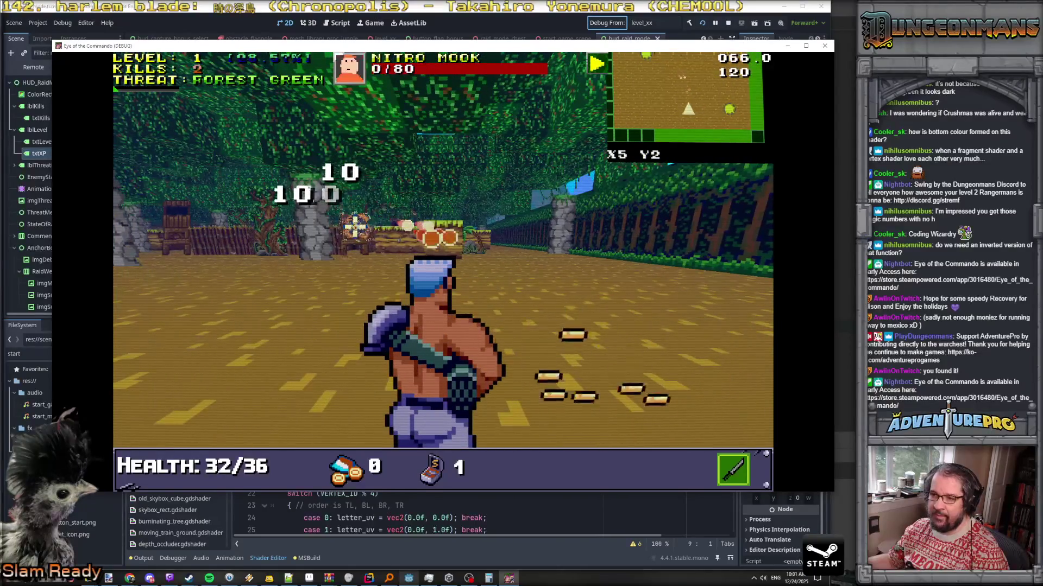
left_click(355, 227)
Advance past the stone pillar to the hut, kill the enemy there and grab the Freedom Medal
key("w")
key("w")
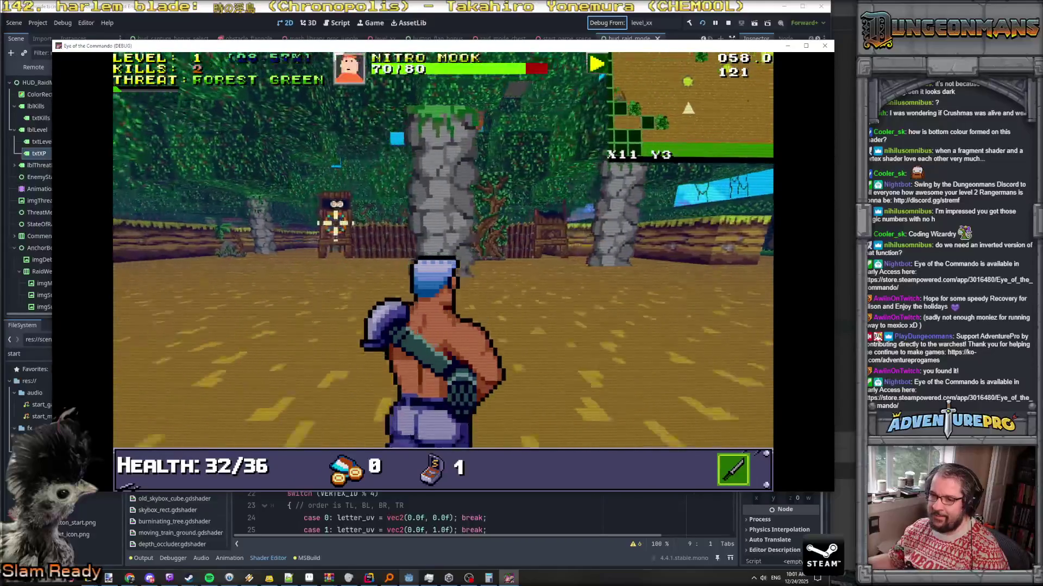
key("w")
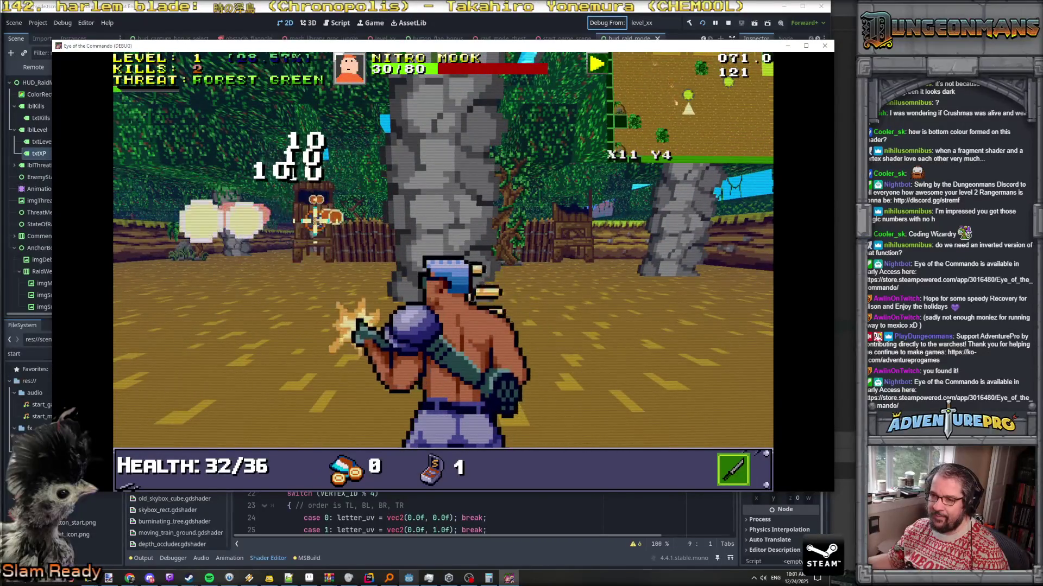
key("w")
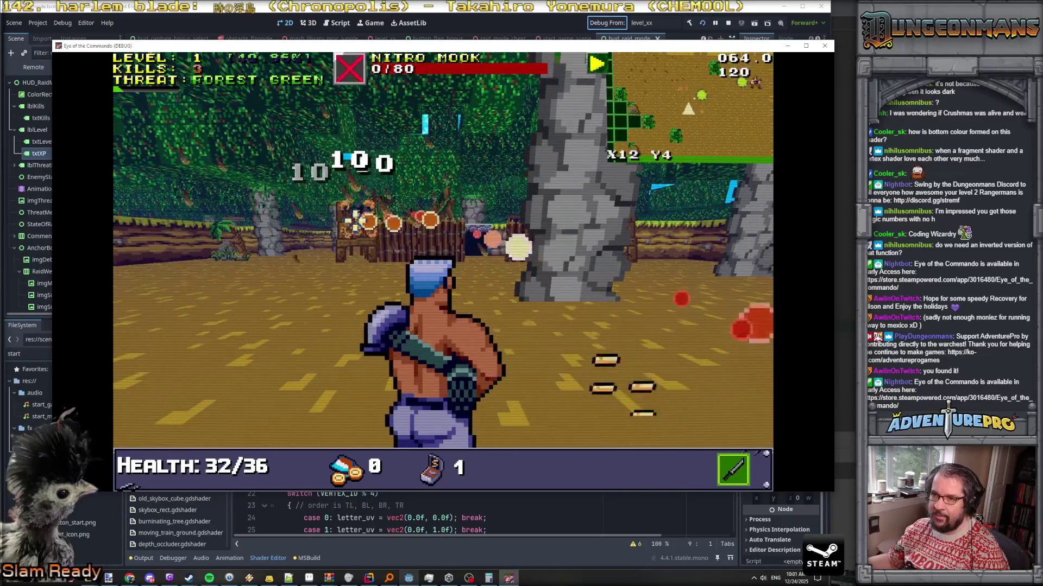
key("w")
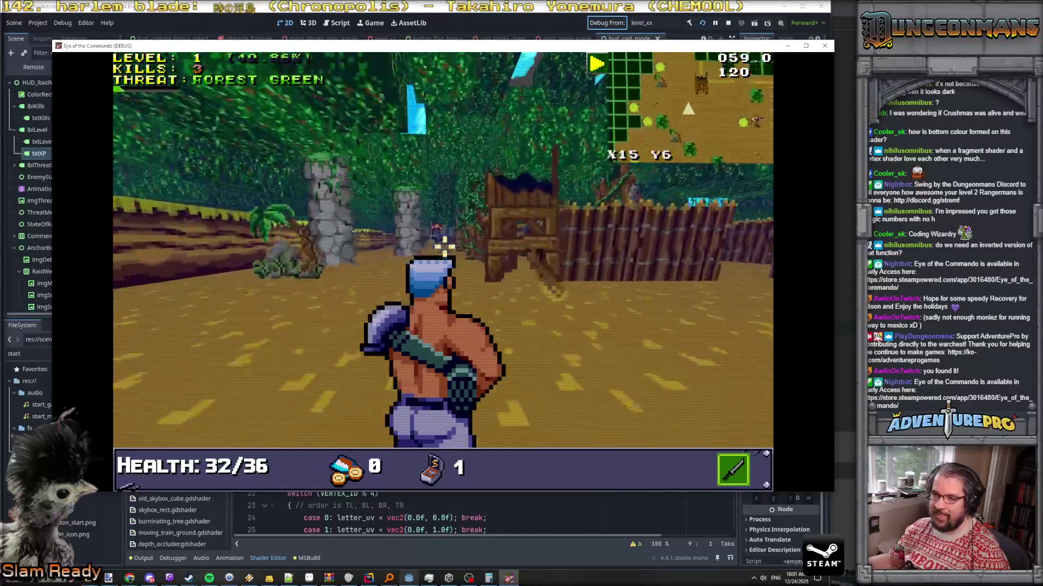
key("w")
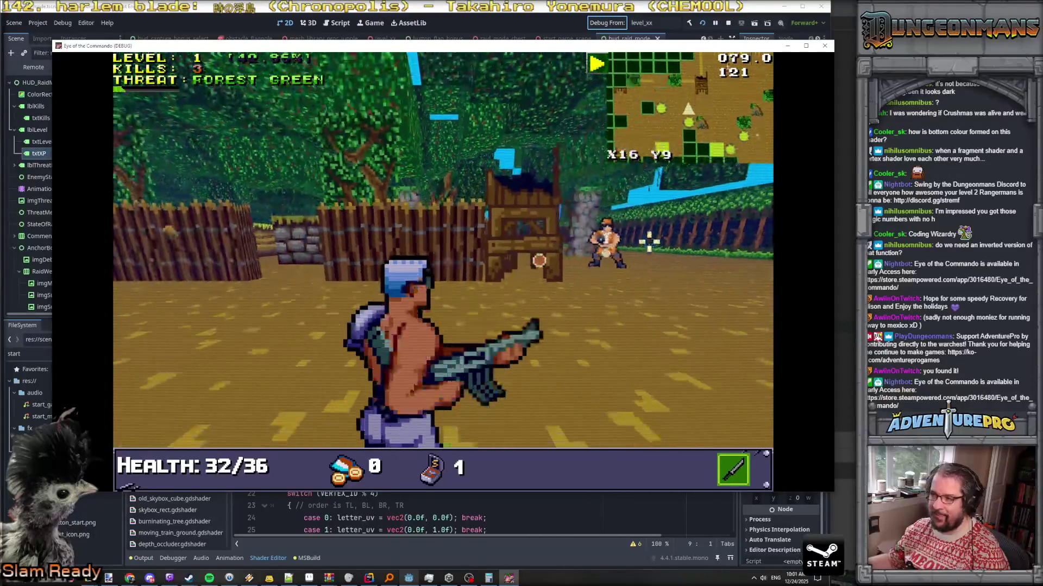
left_click_drag(539, 260, 589, 241)
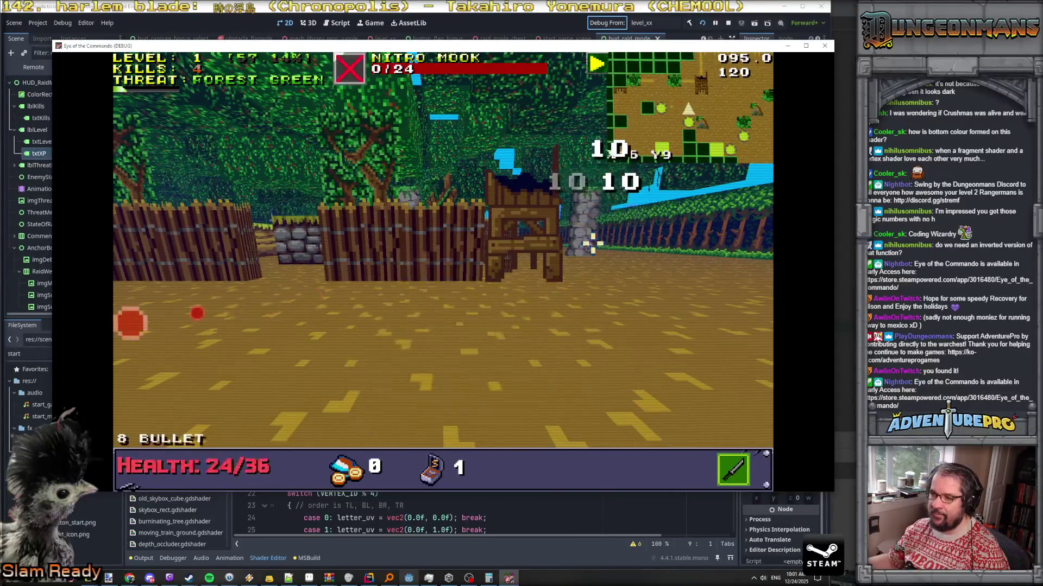
key("w")
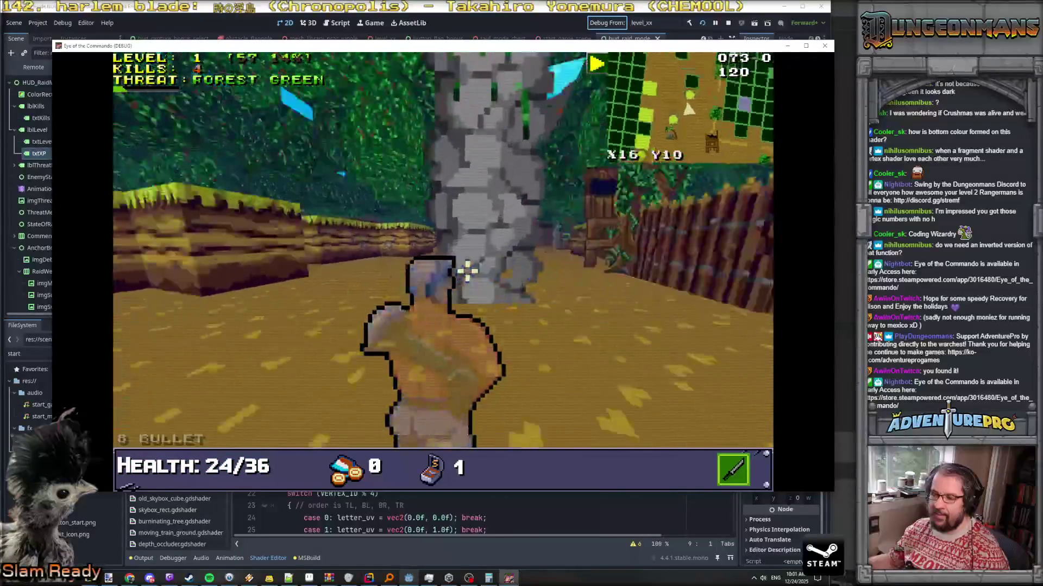
key("w")
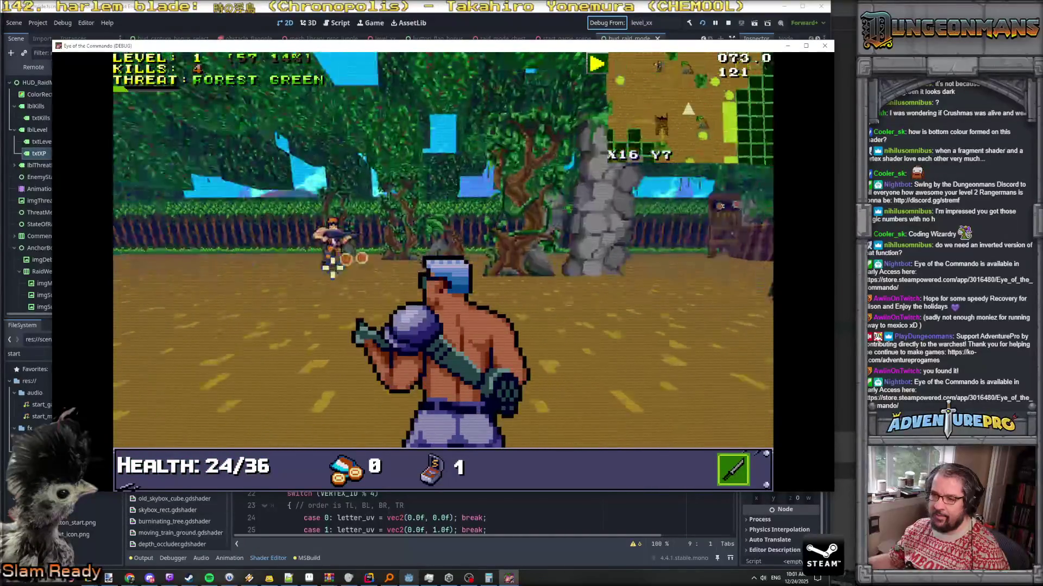
key("w")
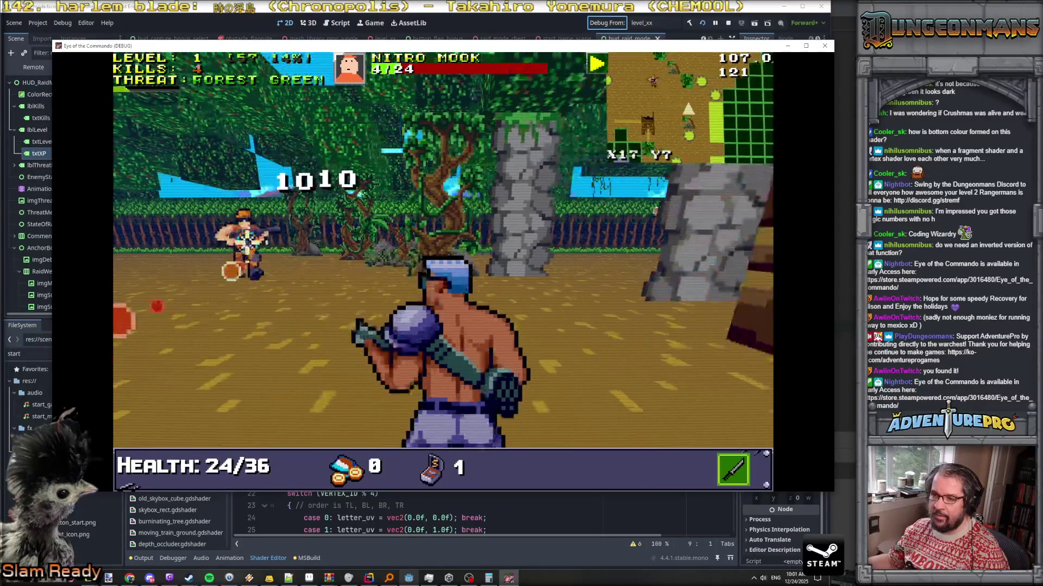
key("w")
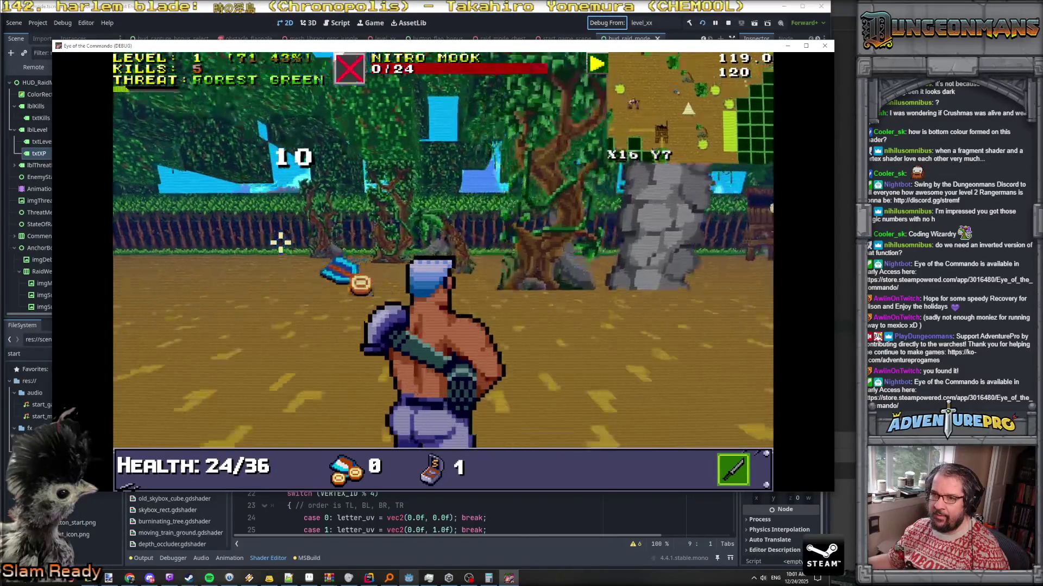
key("w")
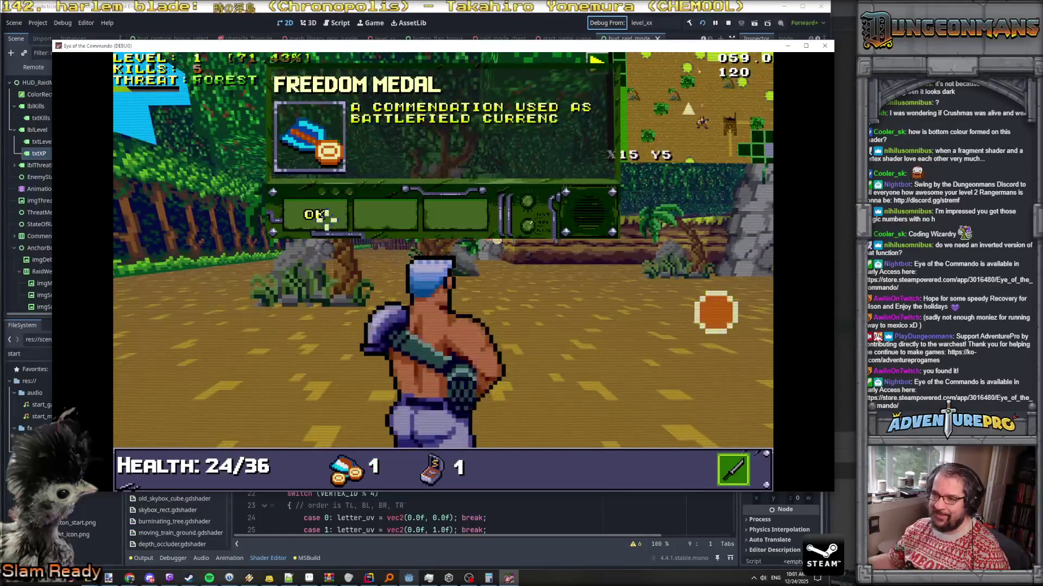
Melee the next Nitro Mooks near the trees, bringing the kill count to 6
key("w")
key("space")
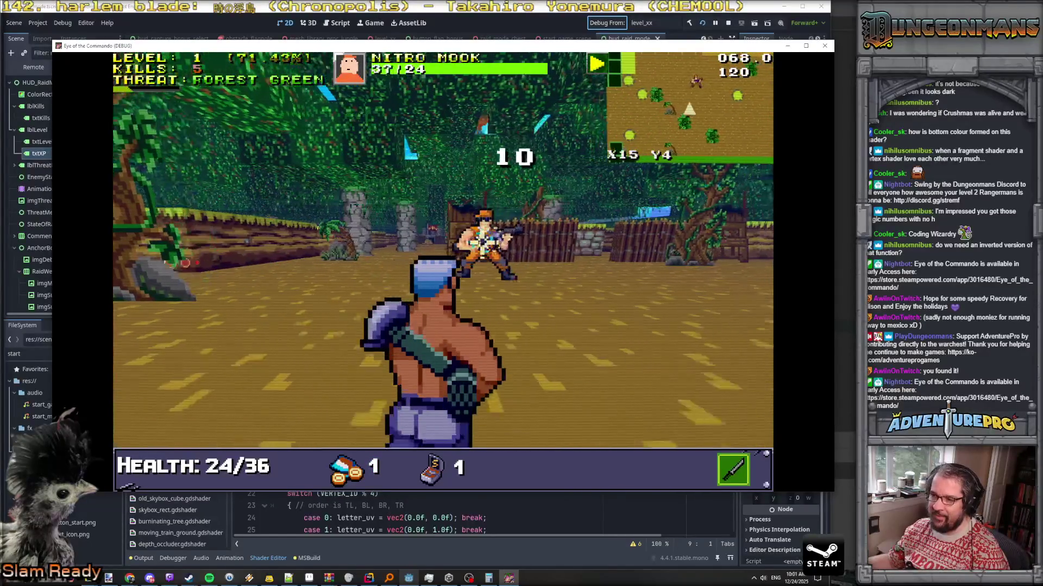
key("w")
key("space")
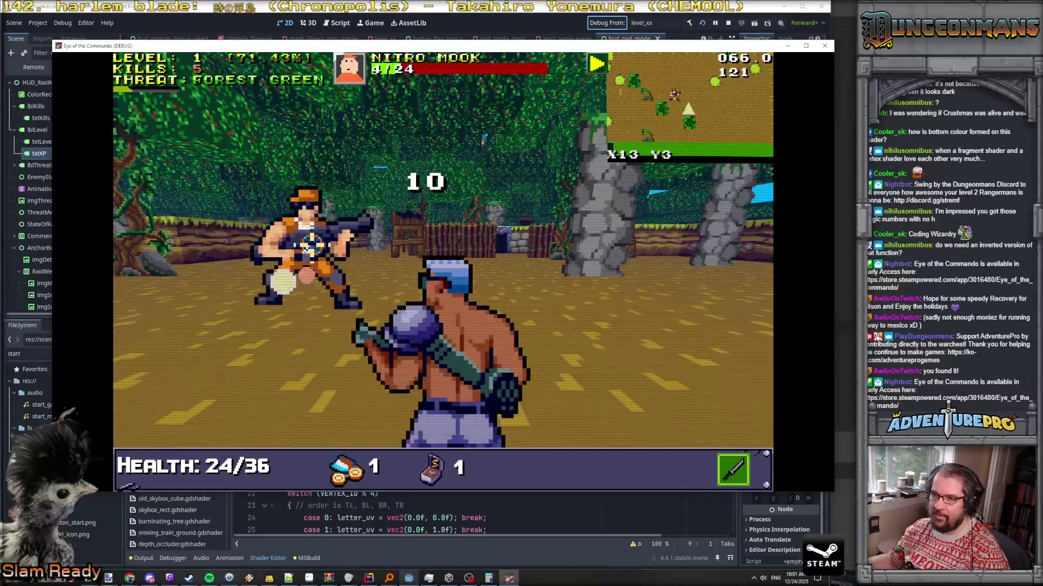
key("w")
key("space")
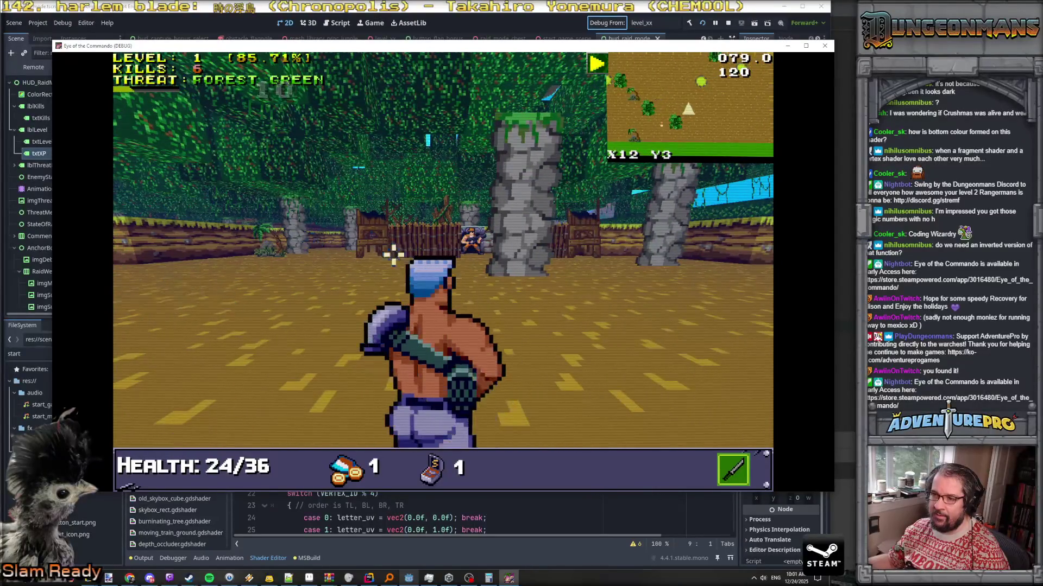
key("d")
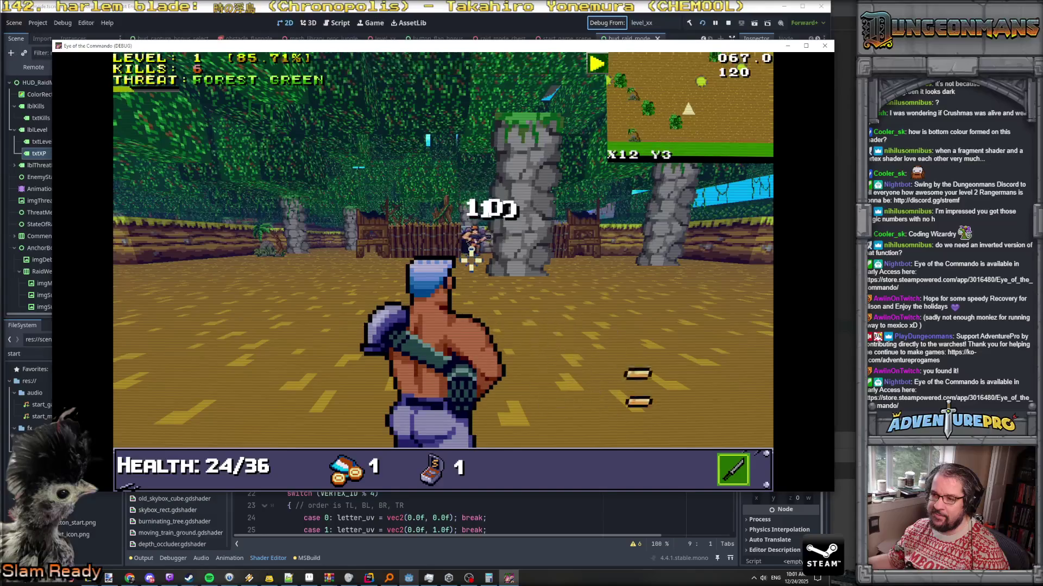
key("space")
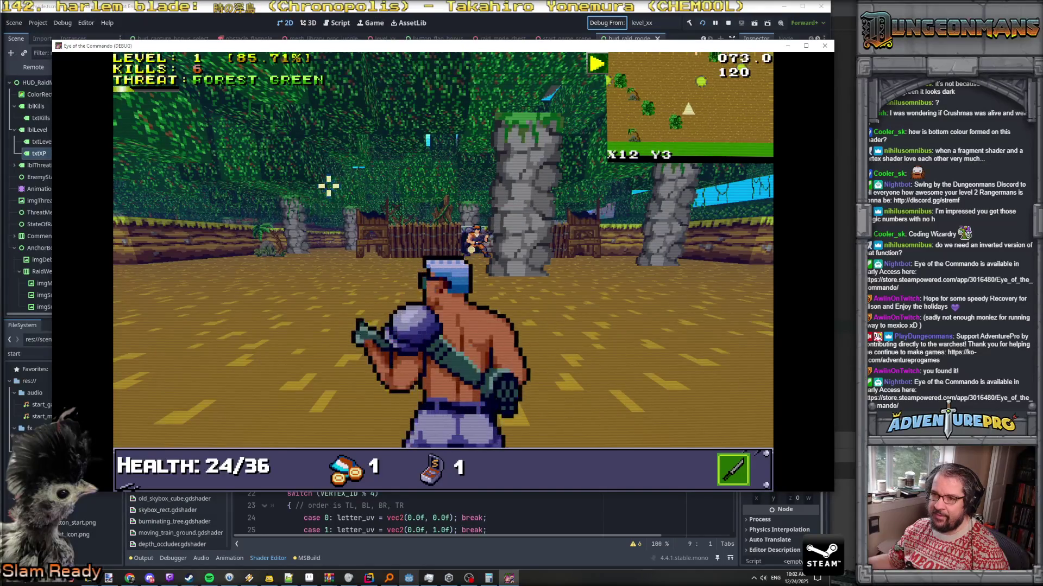
key("super")
key("super")
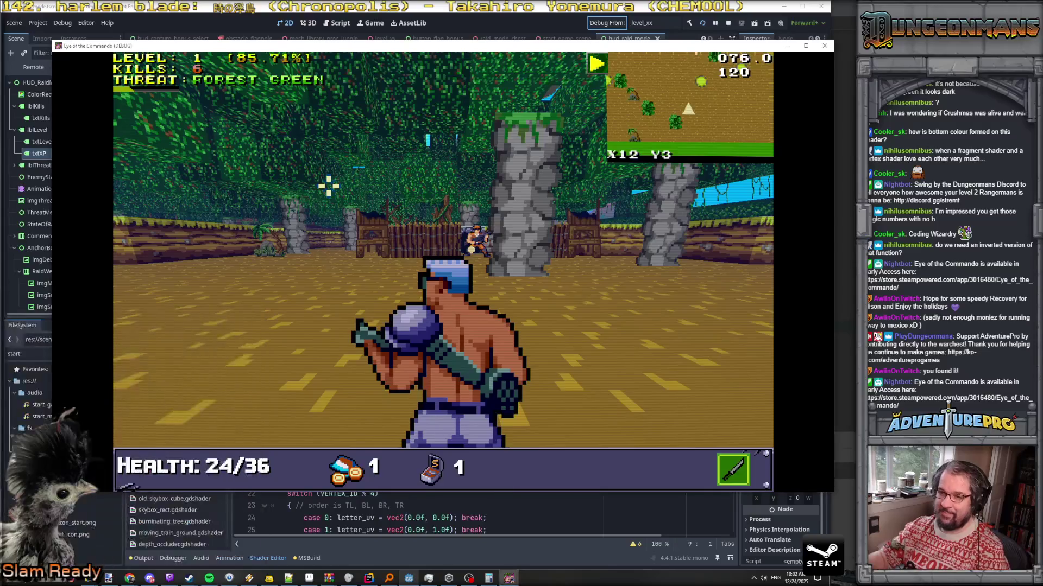
key("a")
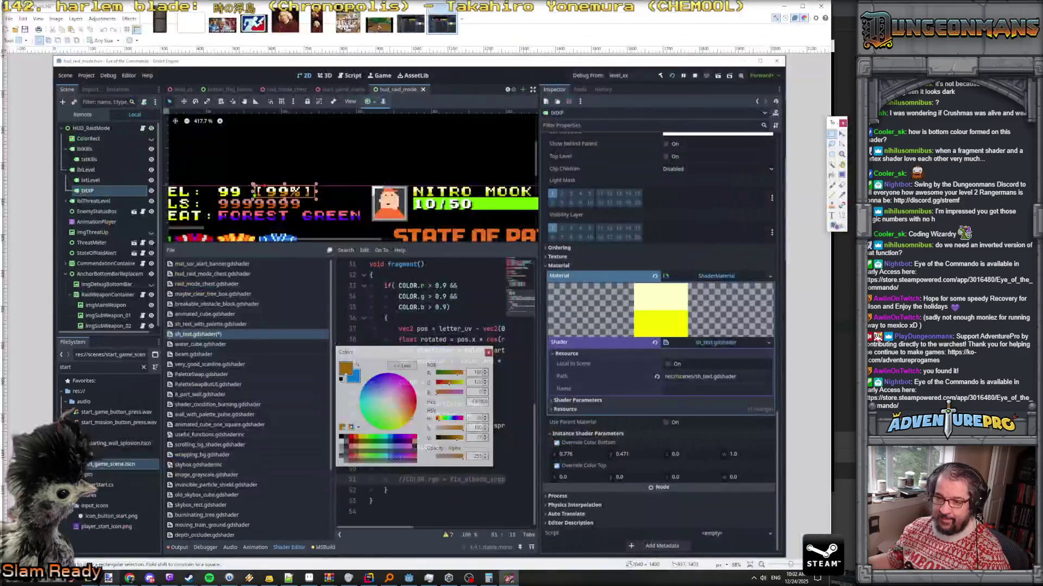
Paste the game screenshot into a new Paint.NET image and sample the gold text colour B48605
left_click(22, 19)
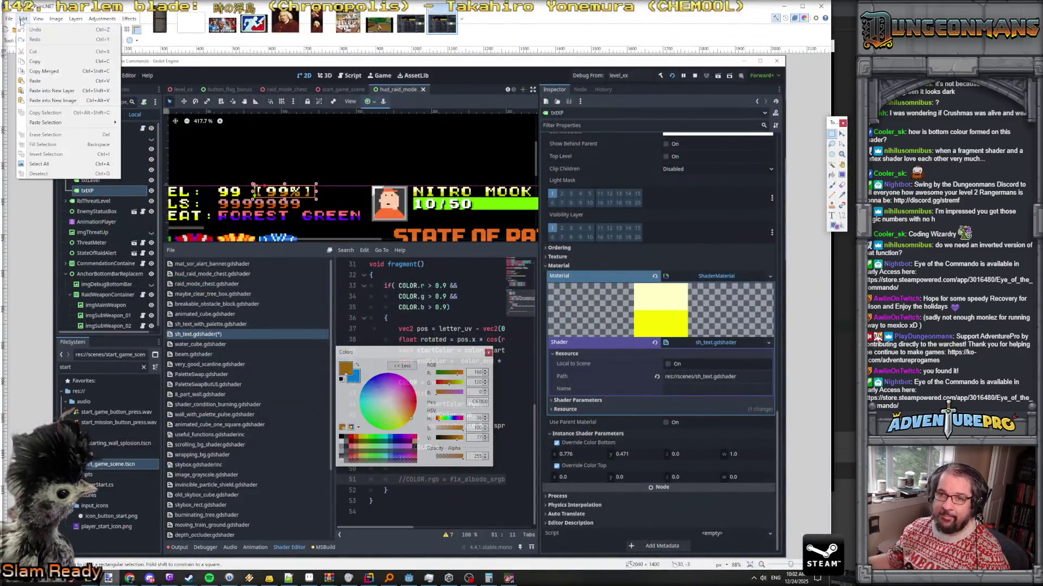
left_click(49, 103)
key("k")
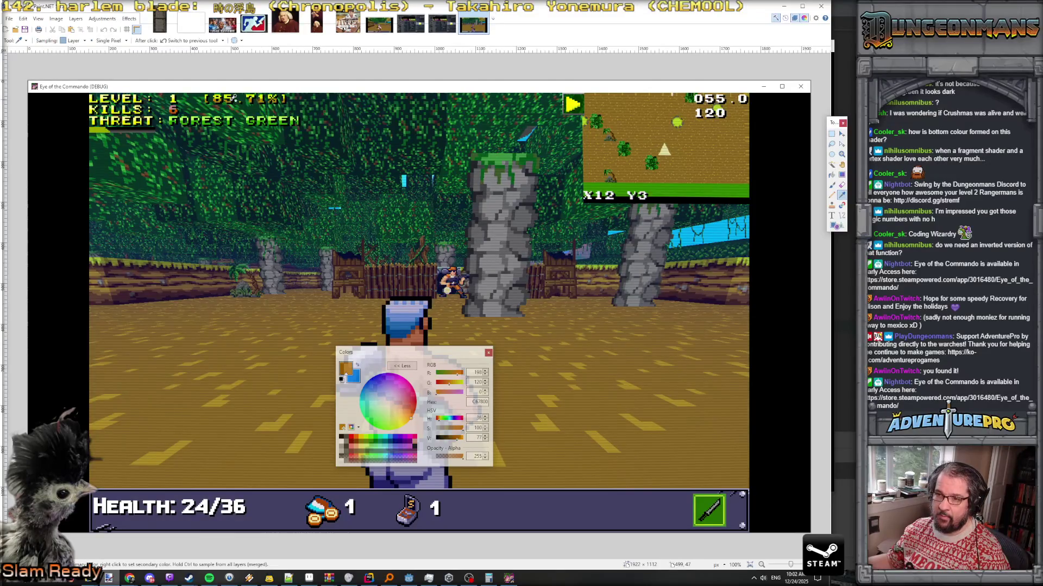
scroll(233, 99, "up", 12)
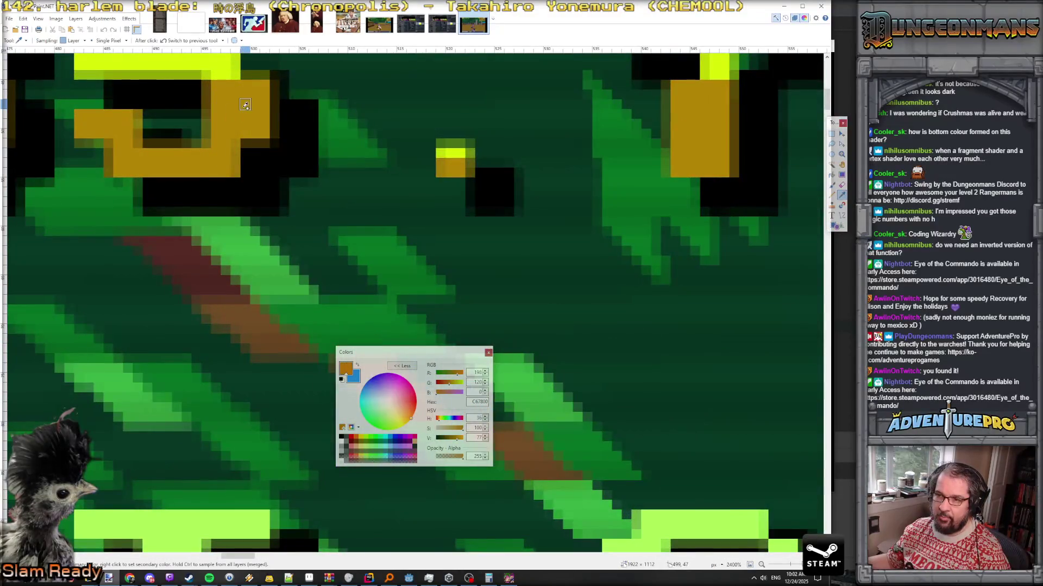
left_click(245, 105)
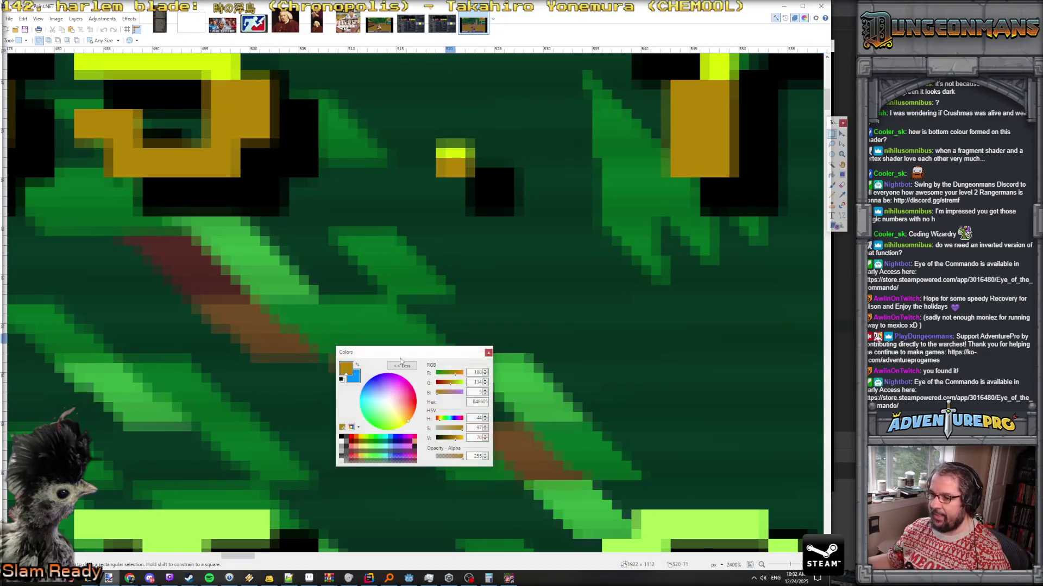
mouse_move(421, 359)
left_mouse_down()
mouse_move(582, 311)
mouse_move(968, 308)
left_mouse_up()
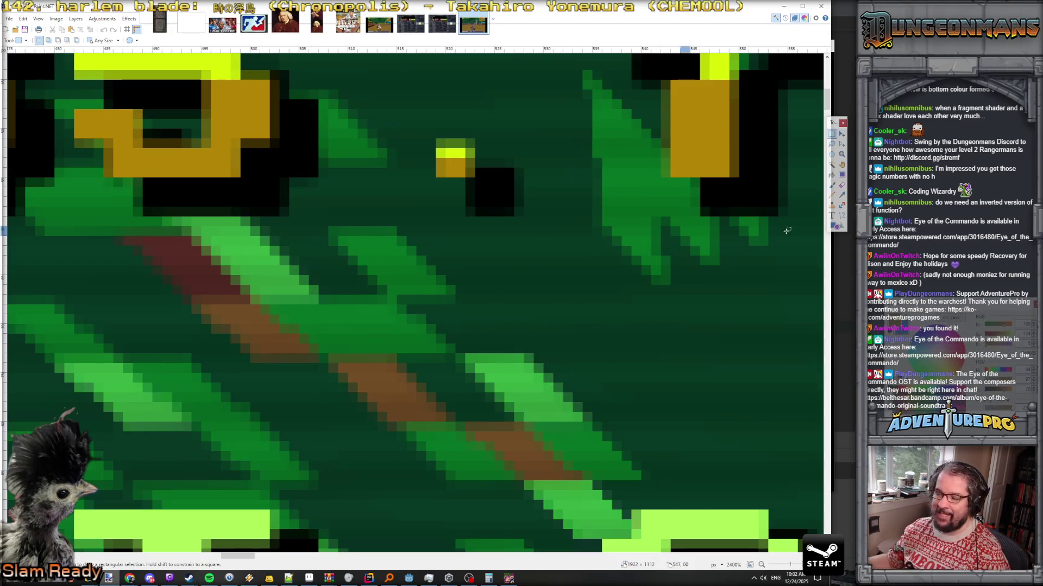
Set a breakpoint on line 151 of SetXP in Rider
key("alt+Tab")
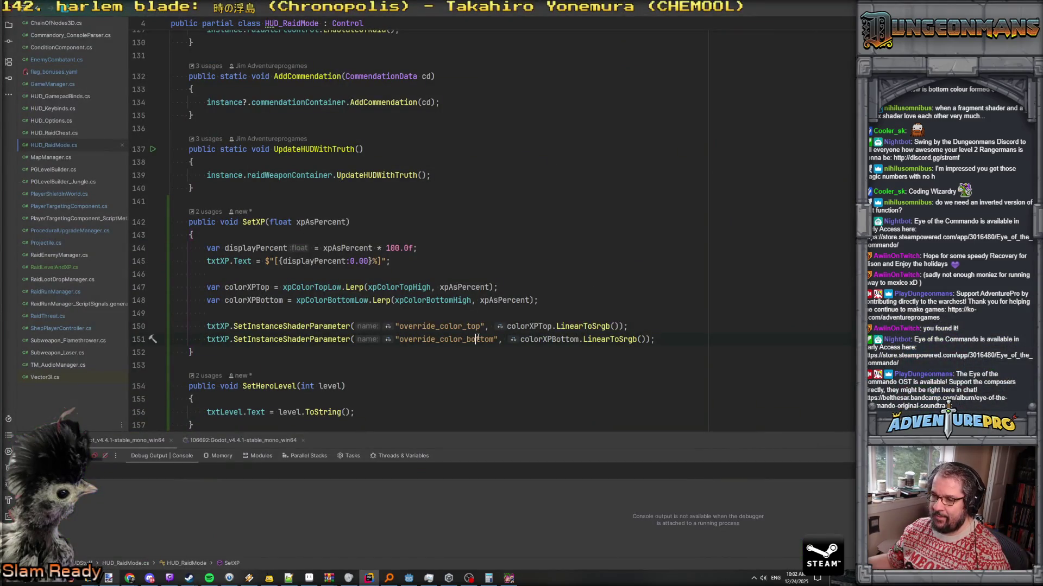
key("F9")
key("alt+Tab")
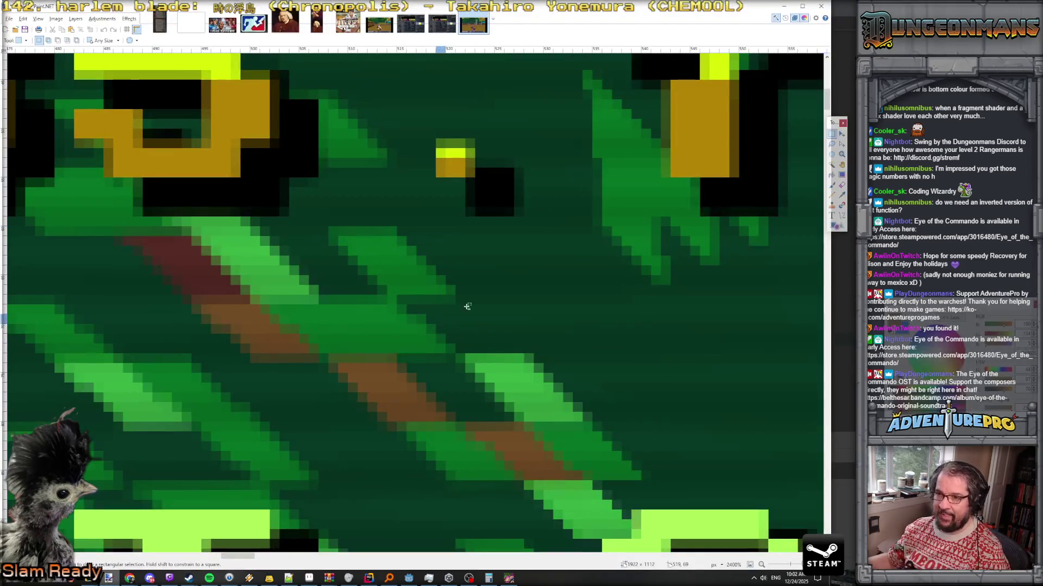
key("alt+Tab")
key("alt+Tab")
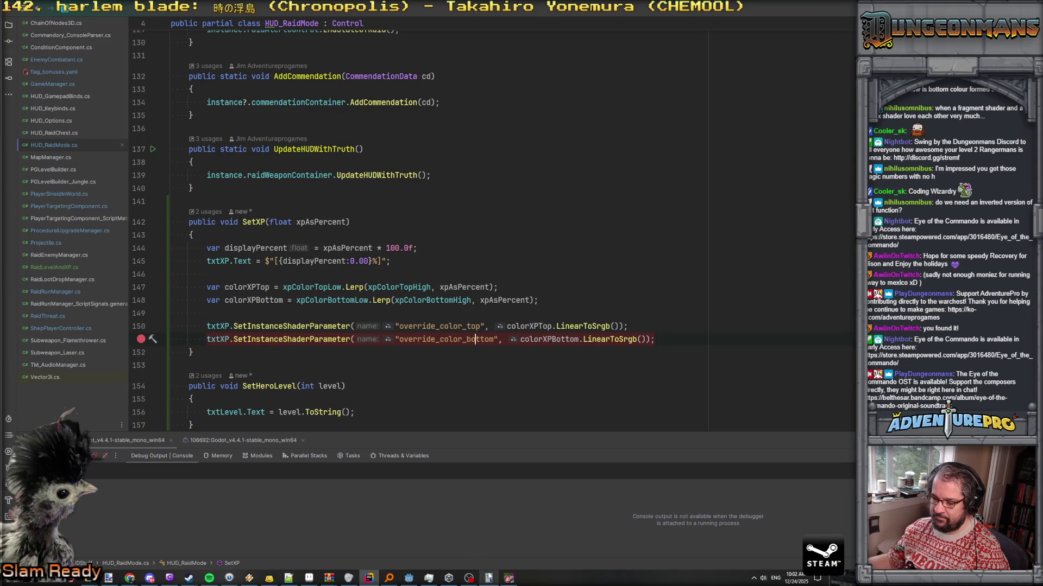
Trigger the SetXP breakpoint and inspect the colorXPBottom and low/high colour values
left_click(511, 580)
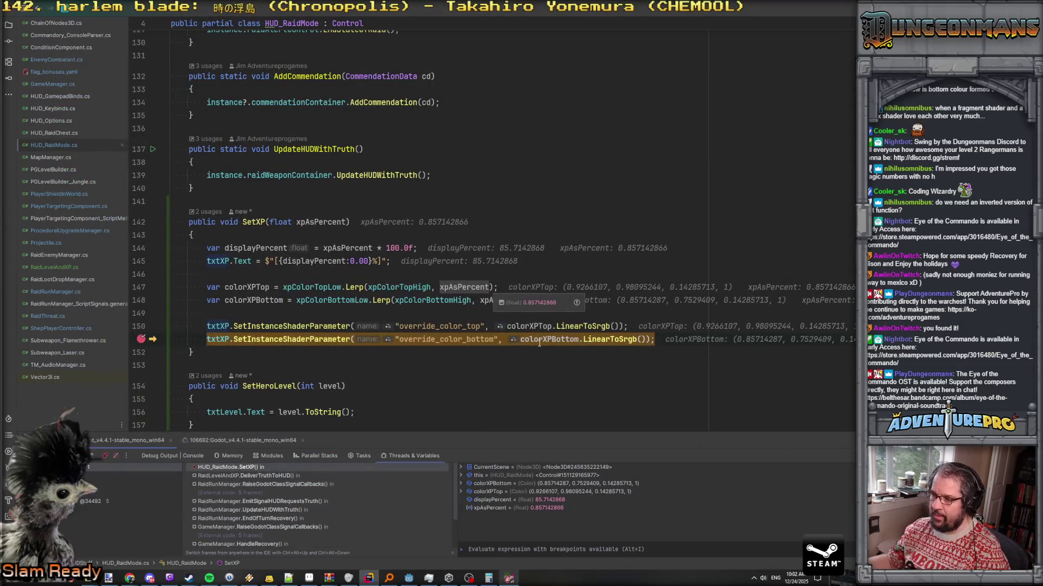
mouse_move(541, 346)
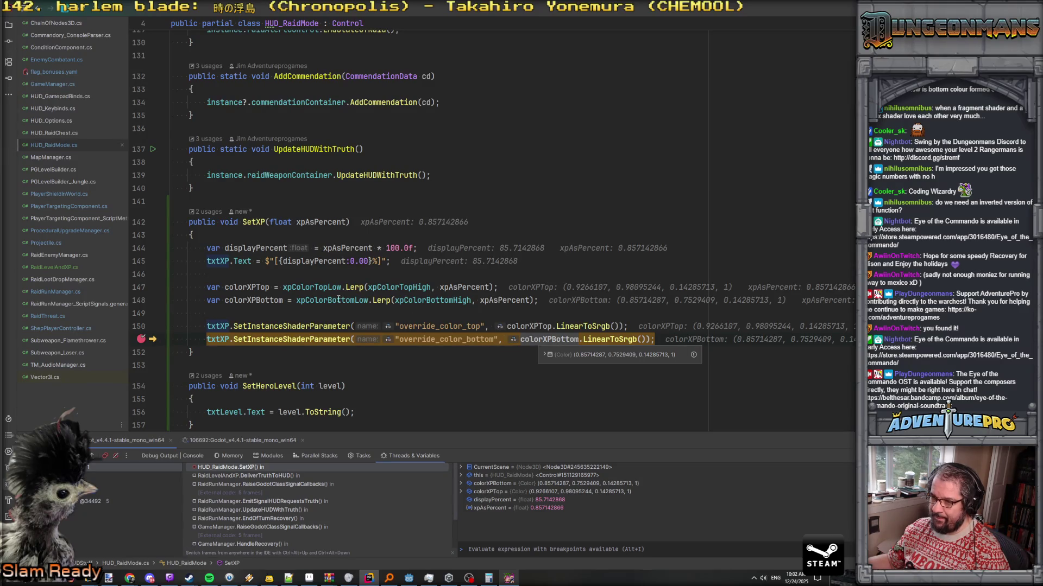
mouse_move(336, 302)
mouse_move(412, 299)
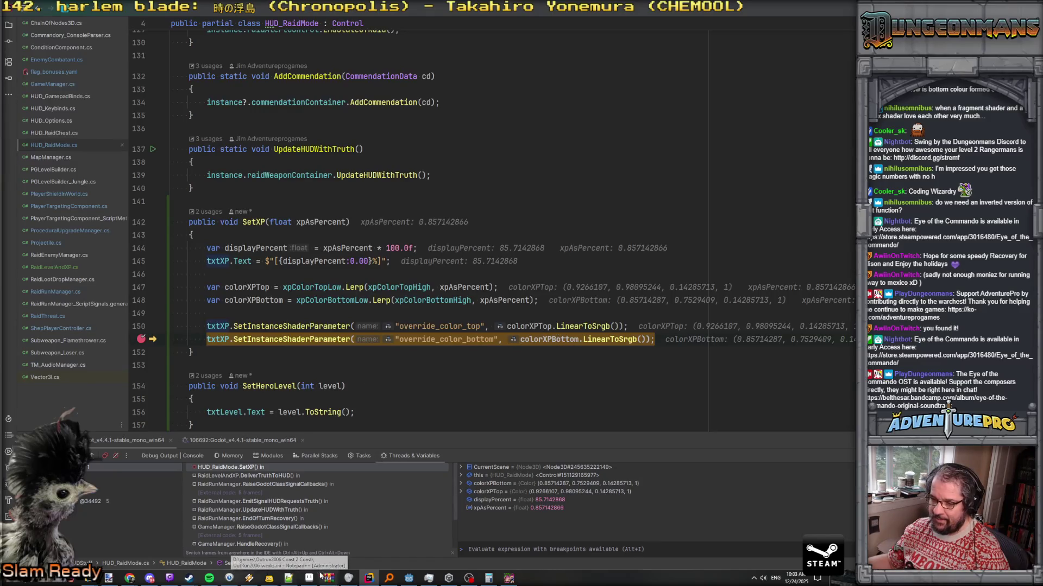
left_click(111, 579)
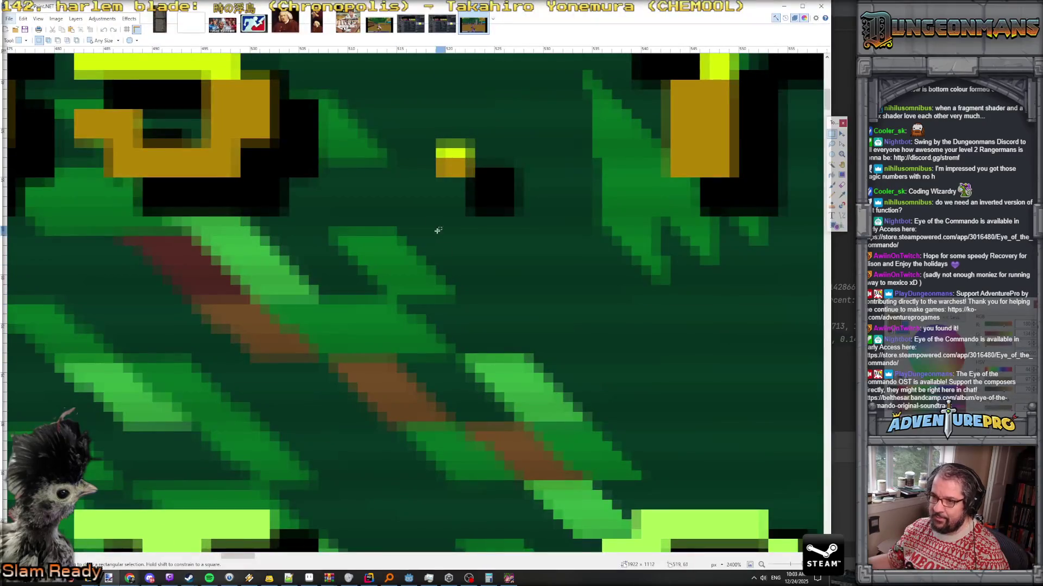
Open Paint.NET's Colors window and check the bottom colour values in the paused debugger
key("F8")
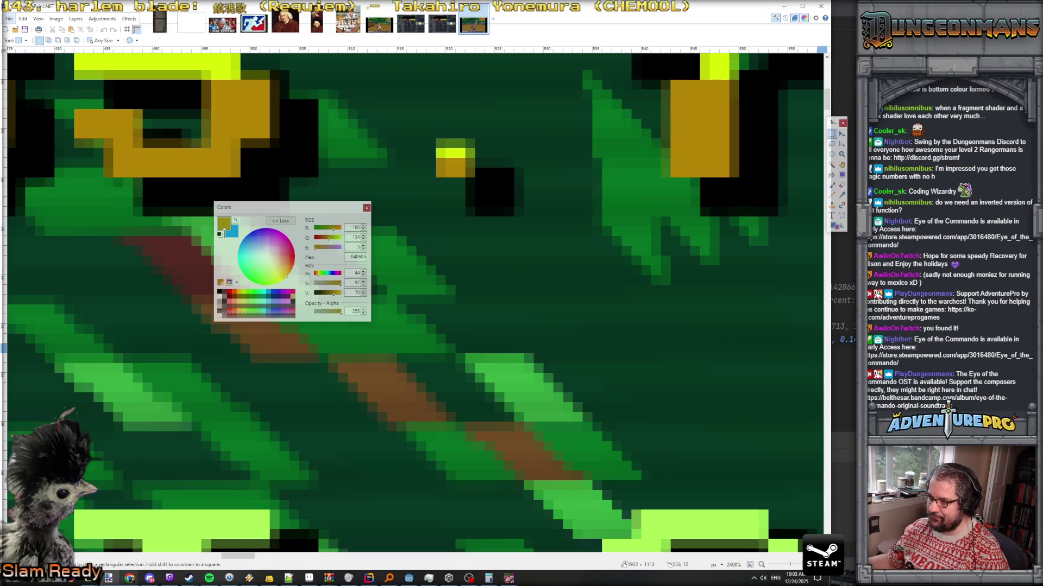
key("alt+Tab")
key("alt+Tab")
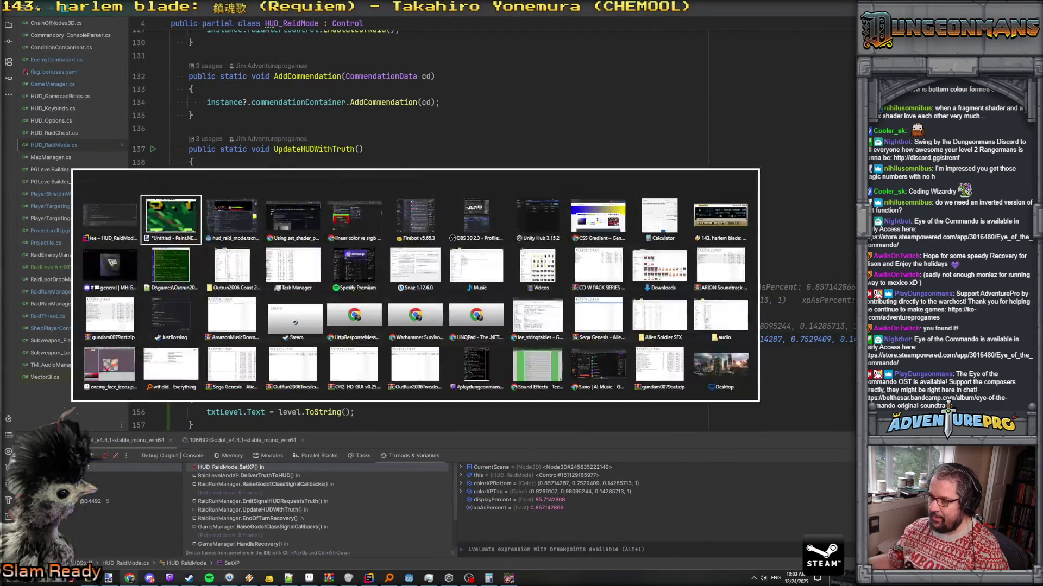
key("alt+Tab")
mouse_move(700, 339)
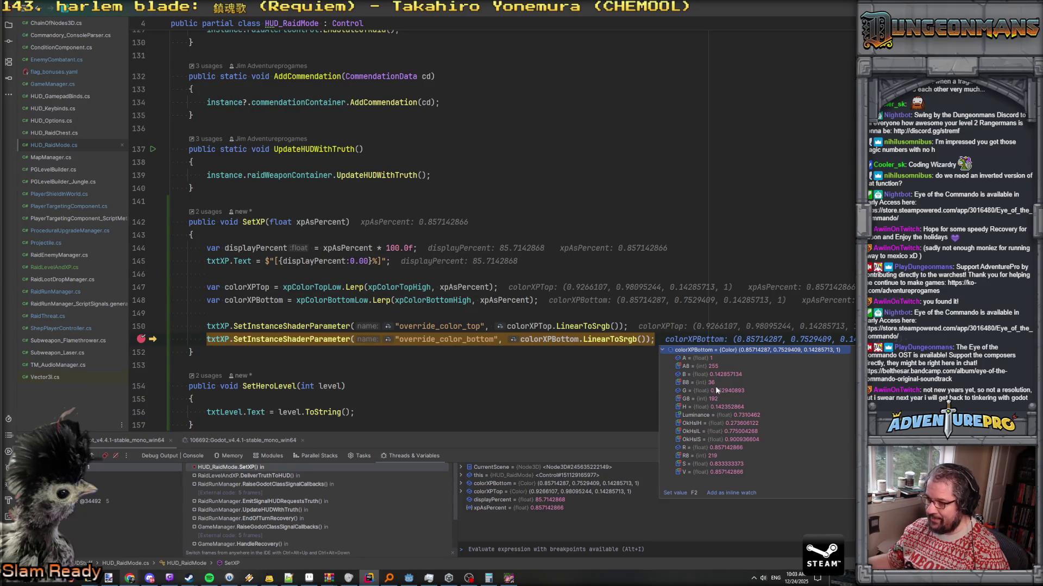
key("alt+Tab")
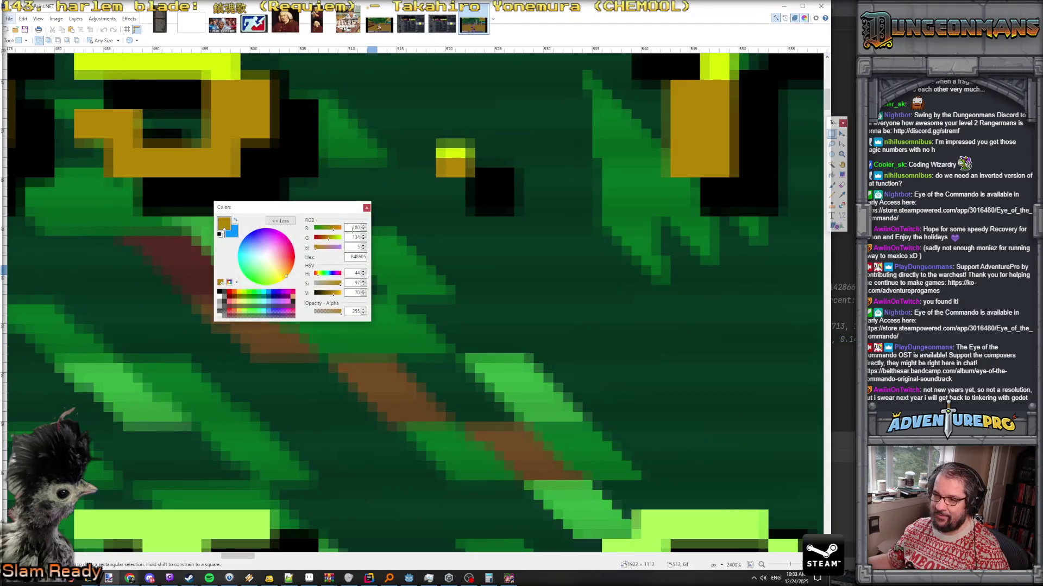
Enter RGB 219, 192, 36 as the primary colour and place the Colors window beside the gold text
type("219")
key("Tab")
type("12")
key("BackSpace")
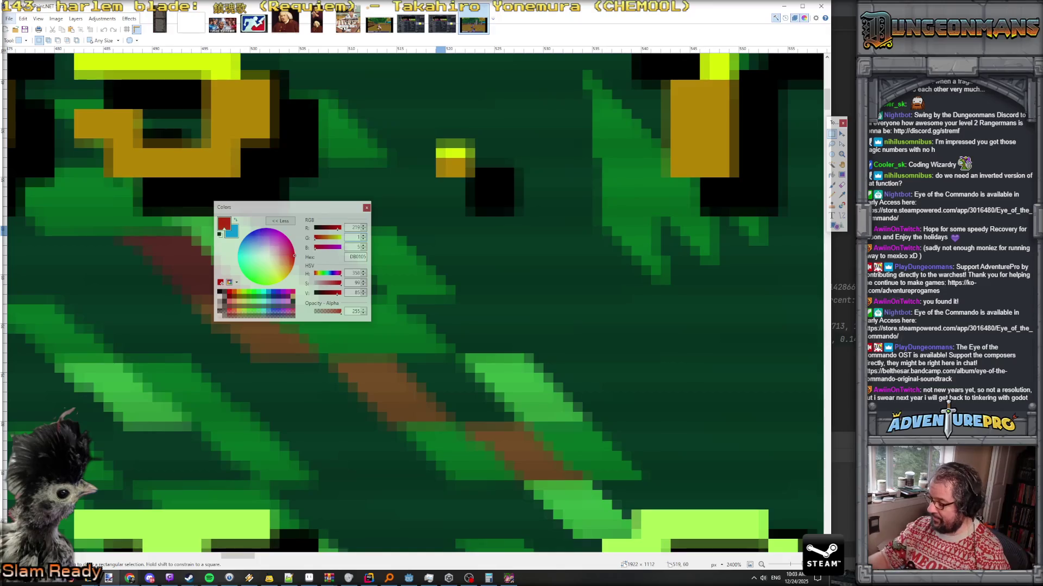
type("92")
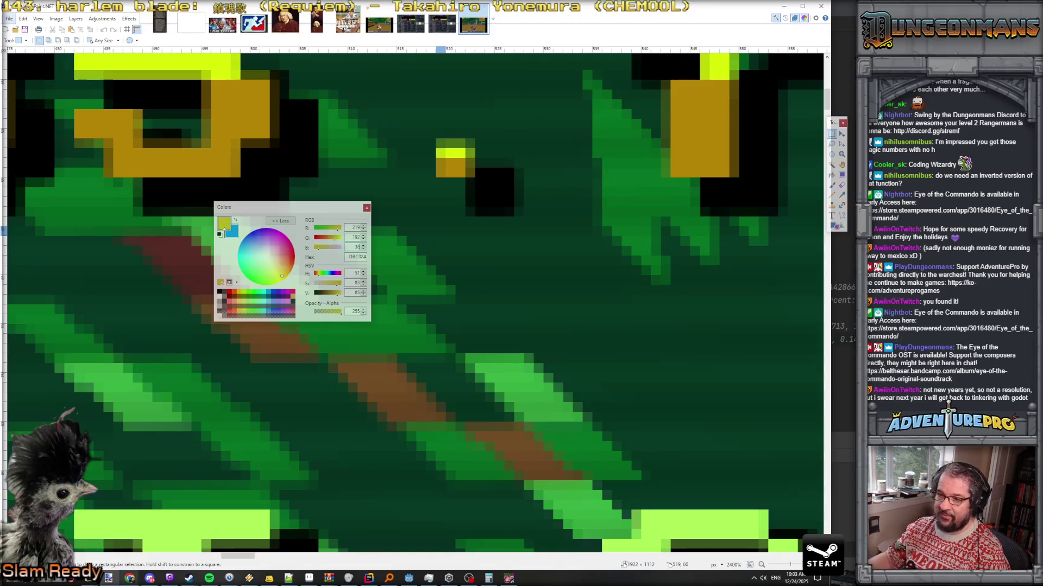
mouse_move(308, 207)
left_mouse_down()
mouse_move(380, 128)
mouse_move(363, 112)
left_mouse_up()
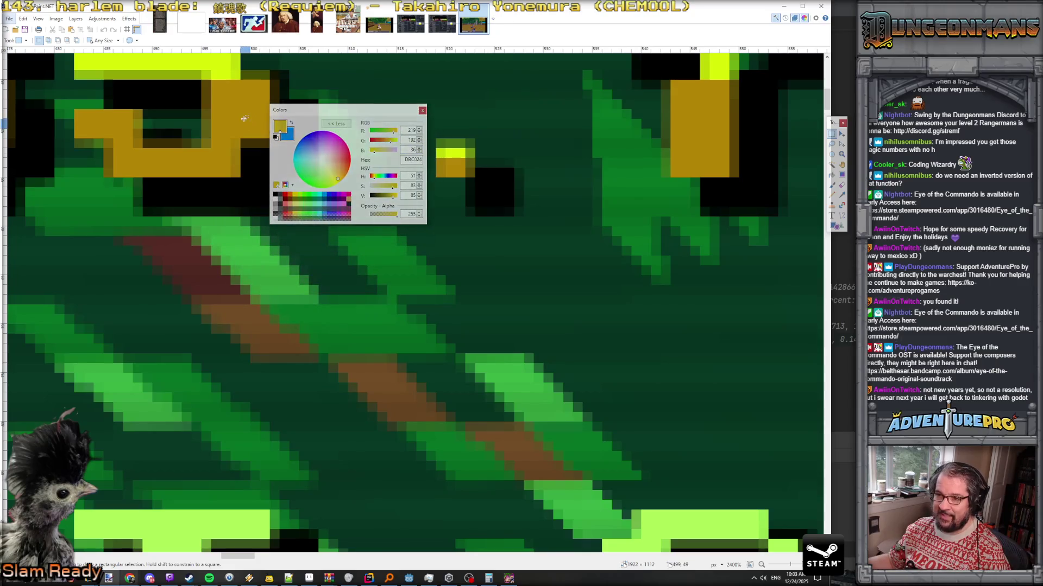
left_click_drag(306, 101, 271, 84)
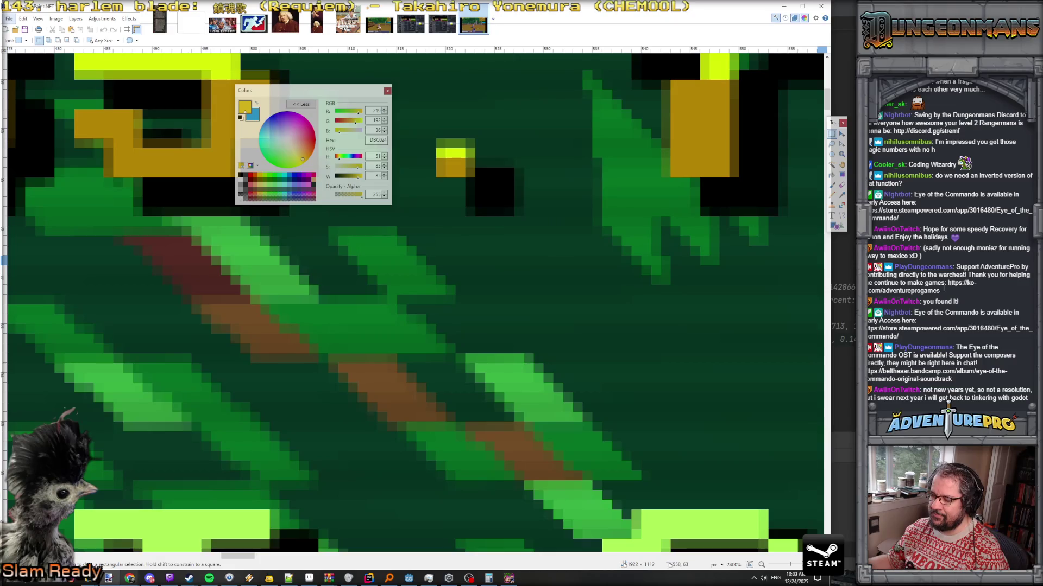
key("alt+Tab")
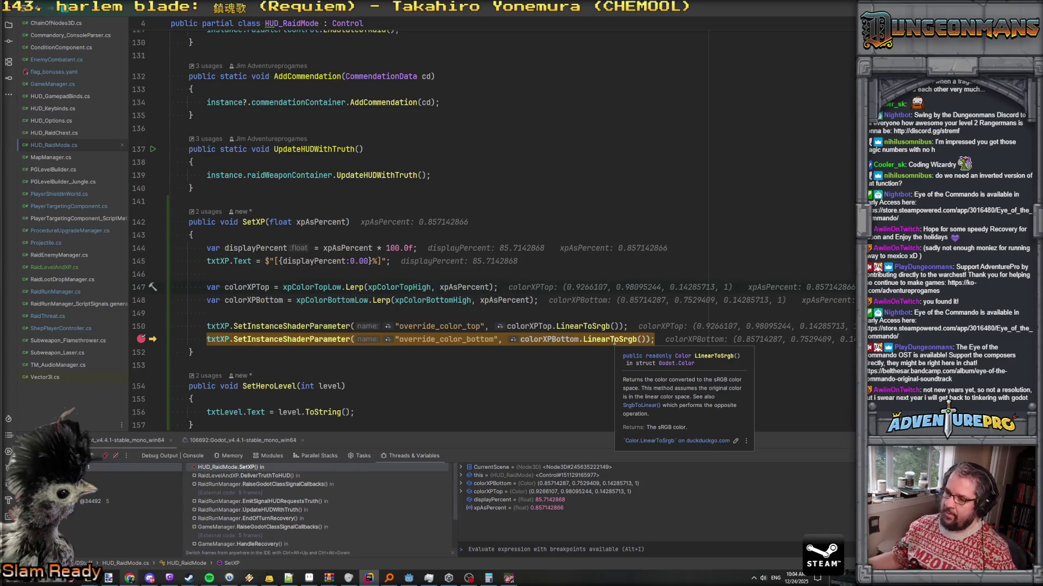
mouse_move(551, 333)
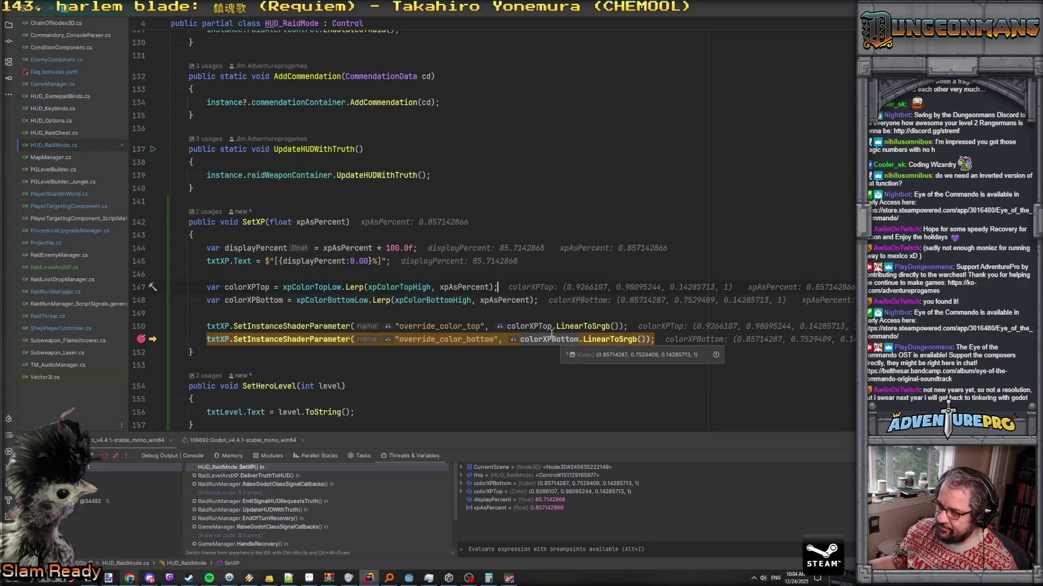
left_click(540, 308)
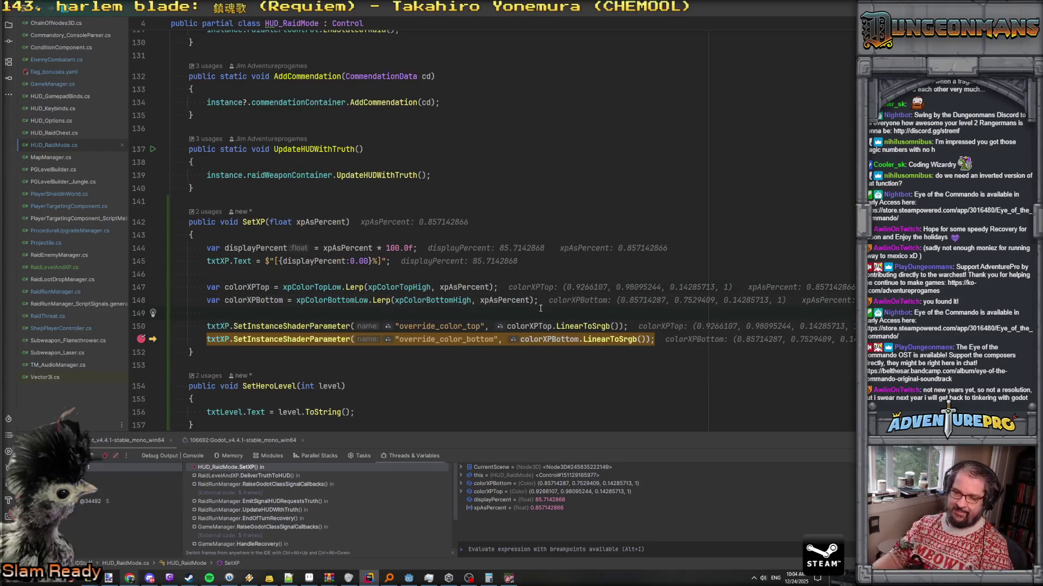
Add a GD.Print line in SetXP with an interpolated 'Bottom Color:' message
key("Return")
key("Return")
key("Up")
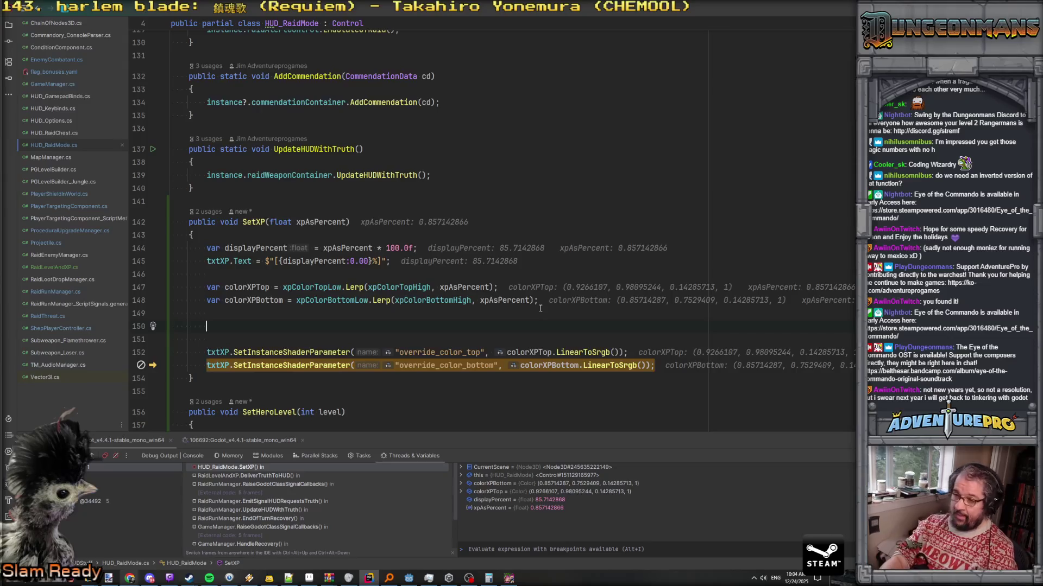
type("GD.P")
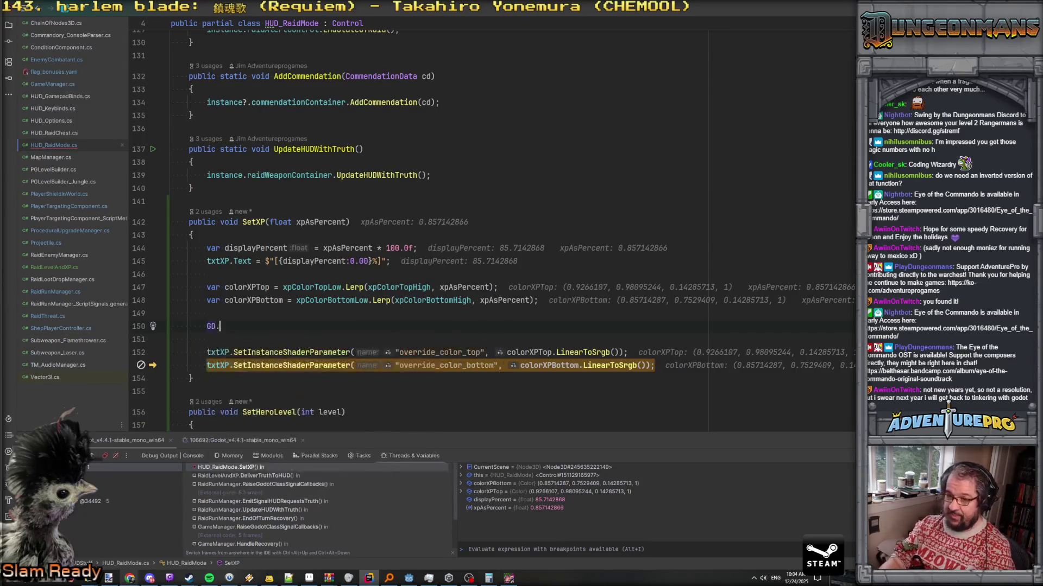
key("Return")
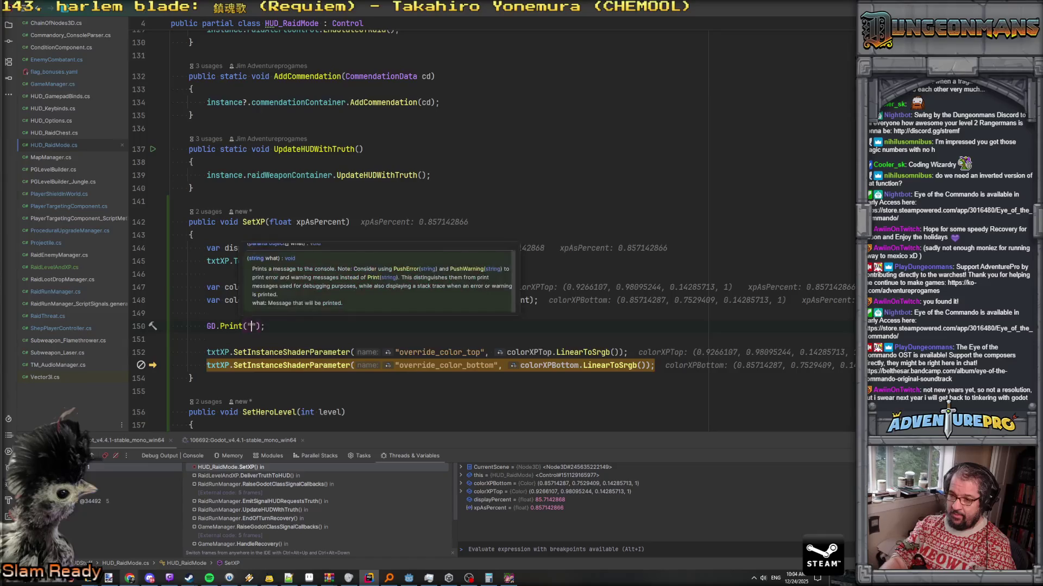
type("\"")
key("Left")
type("$")
key("Right")
type("Bottom Color:")
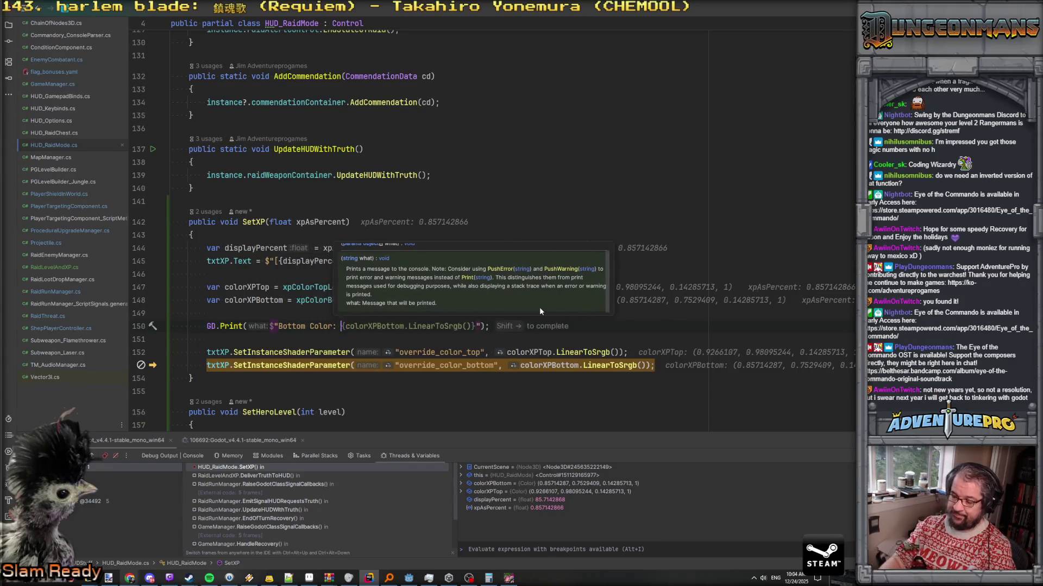
key("shift+Right")
Log colorXPBottom with its LinearToSrgb 'To SRGB:' and SrgbToLinear 'To Linear:' conversions
key("ctrl+Left")
key("ctrl+Left")
key("ctrl+Left")
type("{} ")
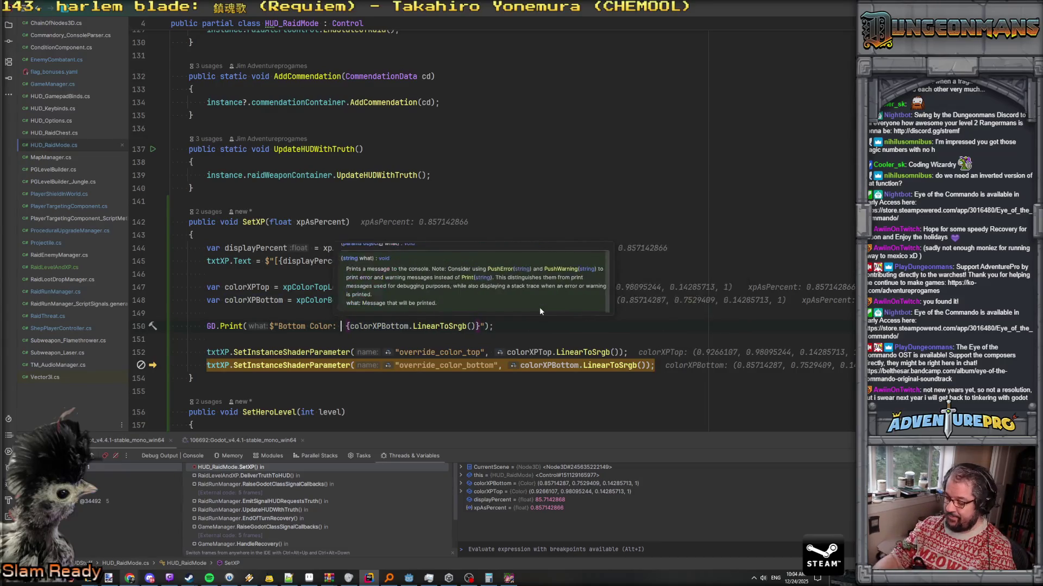
type("colorXPBottom")
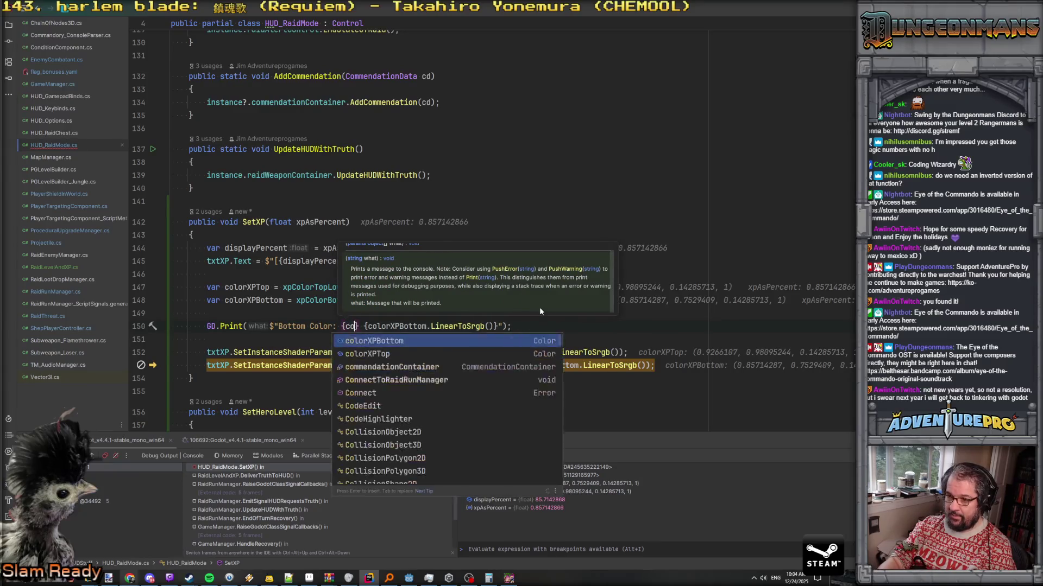
type("} ")
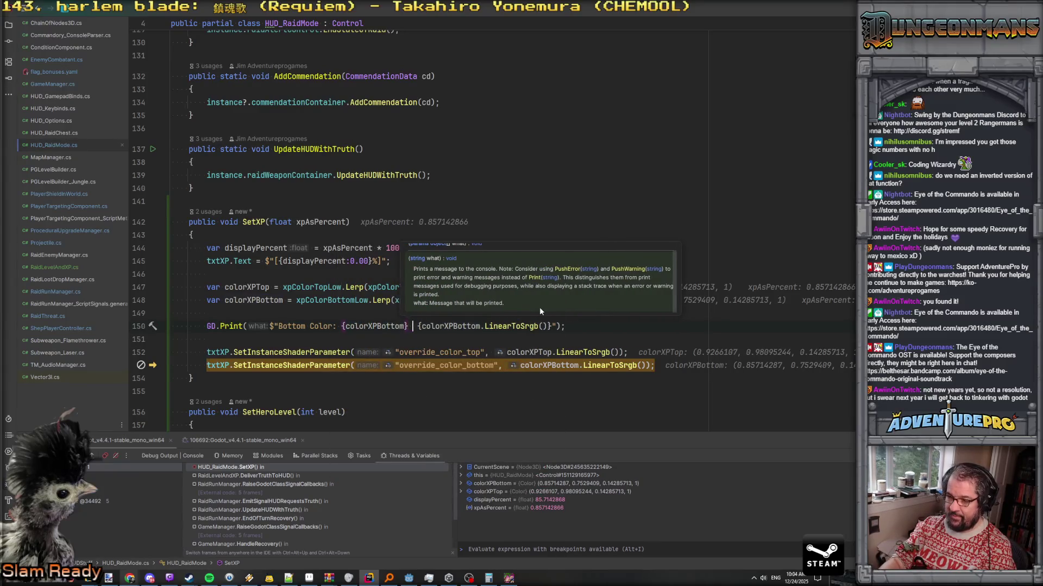
type("To R")
key("BackSpace")
type("SRGB")
key("BackSpace")
key("BackSpace")
key("BackSpace")
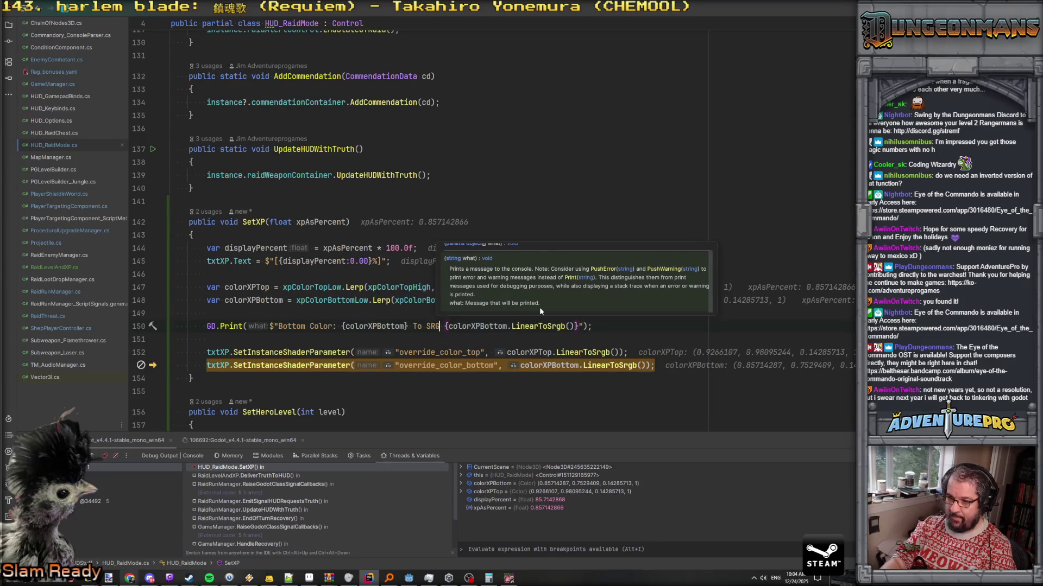
type(", To SRGB:")
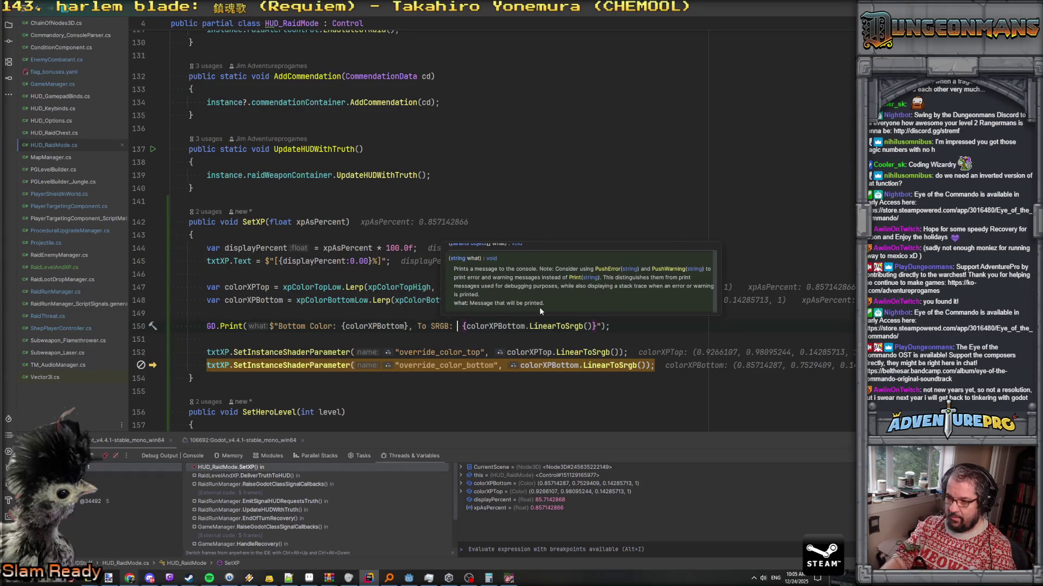
key("BackSpace")
key("Up")
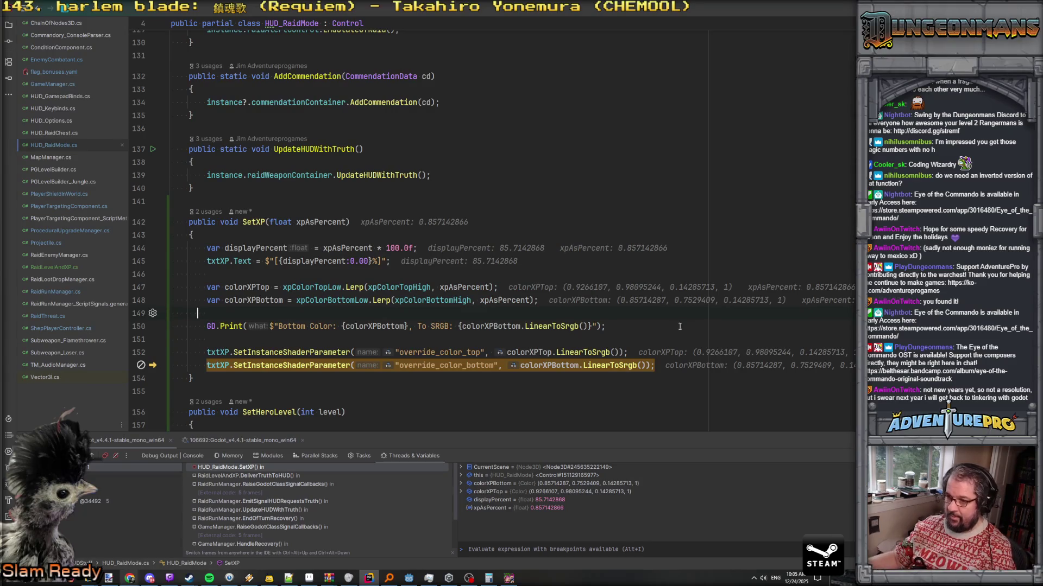
left_click(592, 326)
type(", ")
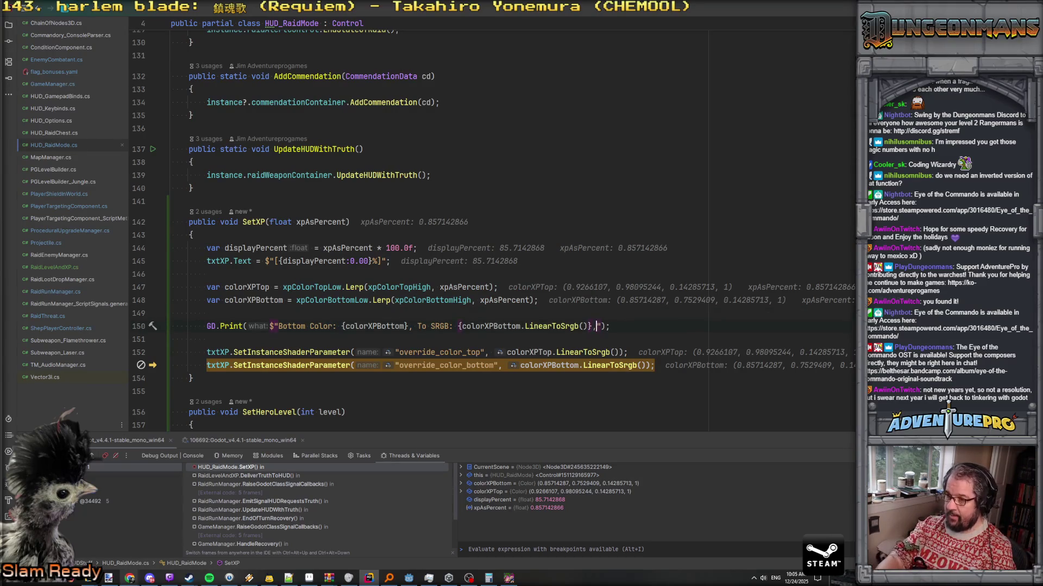
type("To L")
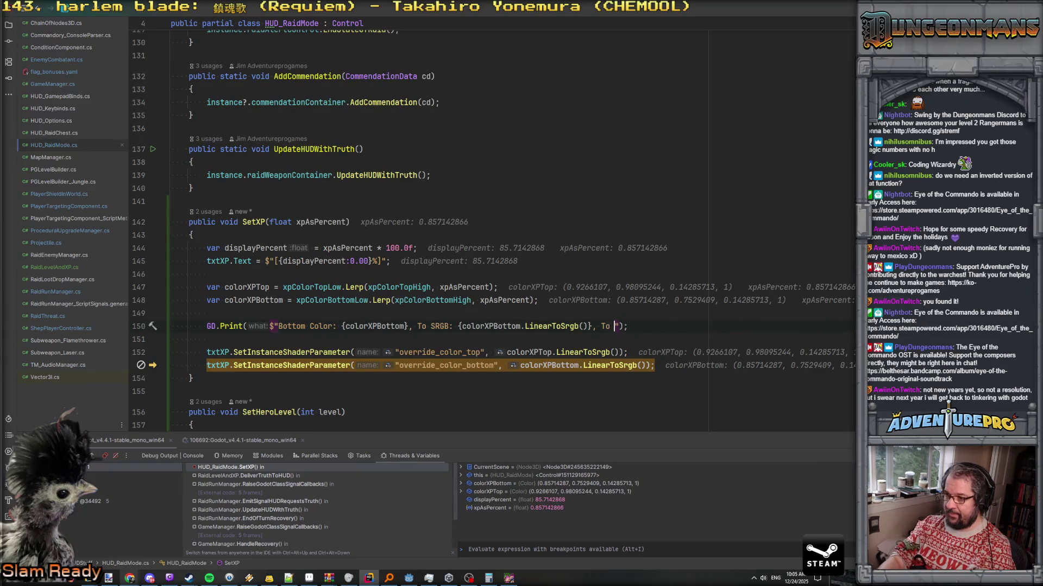
type("inear: ")
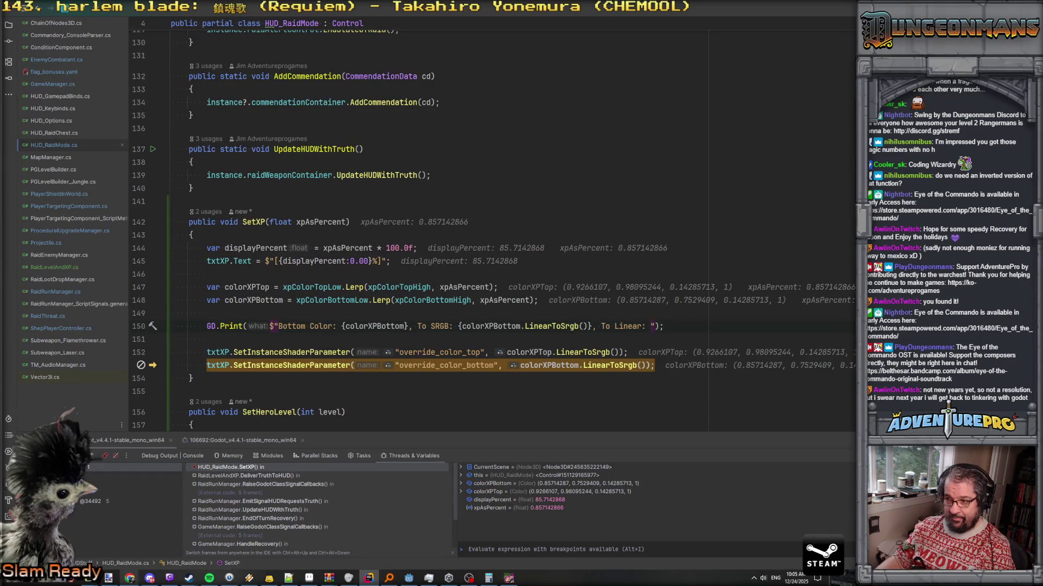
type("{colorXPBottom.")
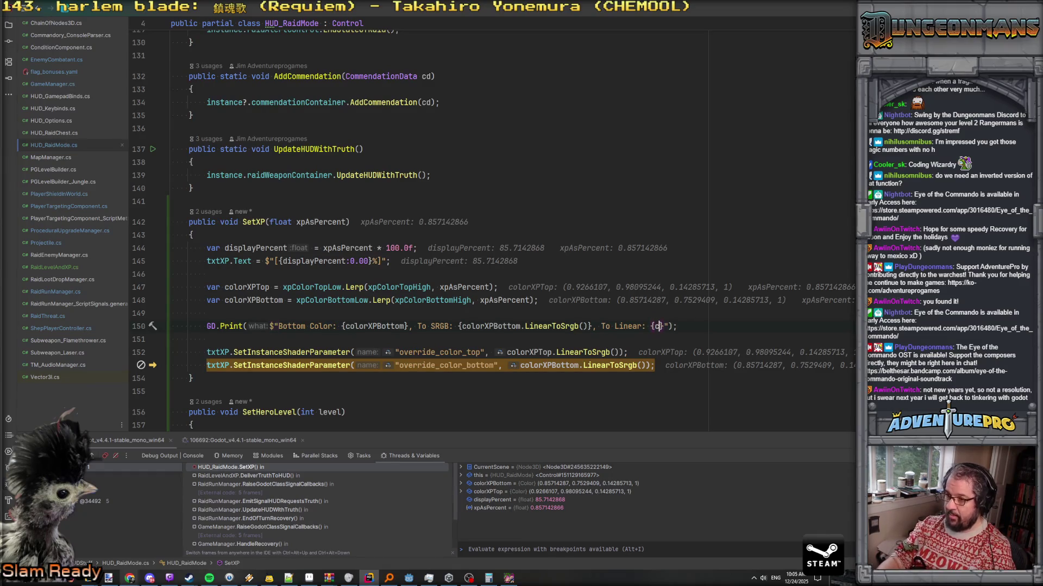
type("Sr")
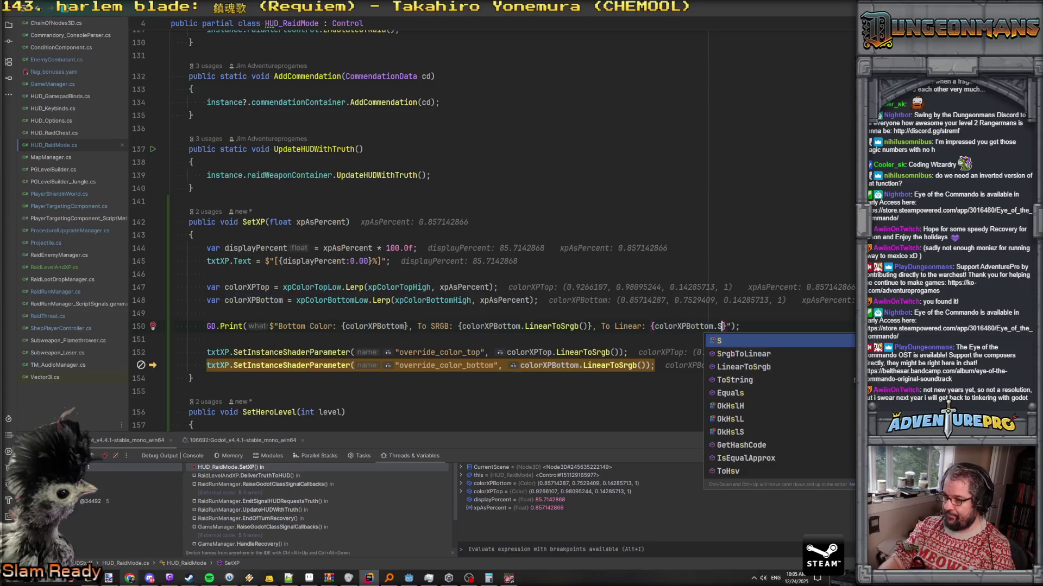
key("Return")
Resume the paused game and return to Godot's shader editor
left_click(206, 313)
left_click(171, 339)
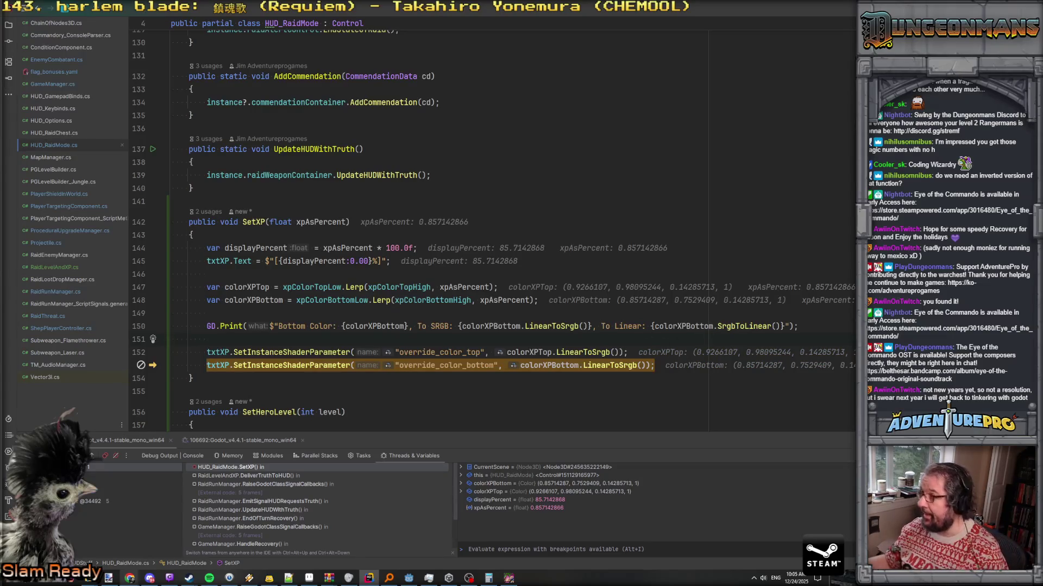
key("F5")
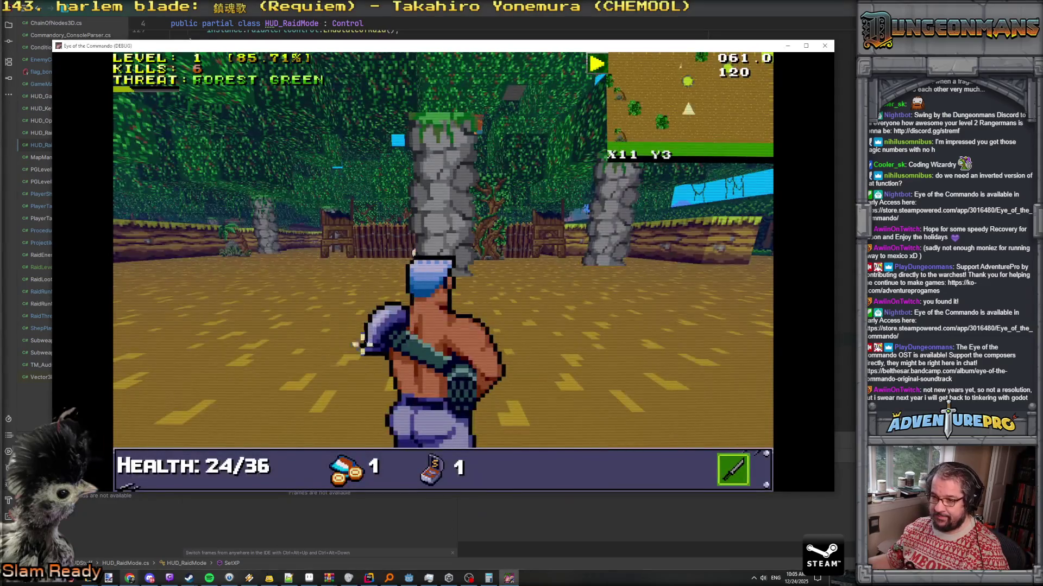
key("alt+Tab")
left_click(311, 365)
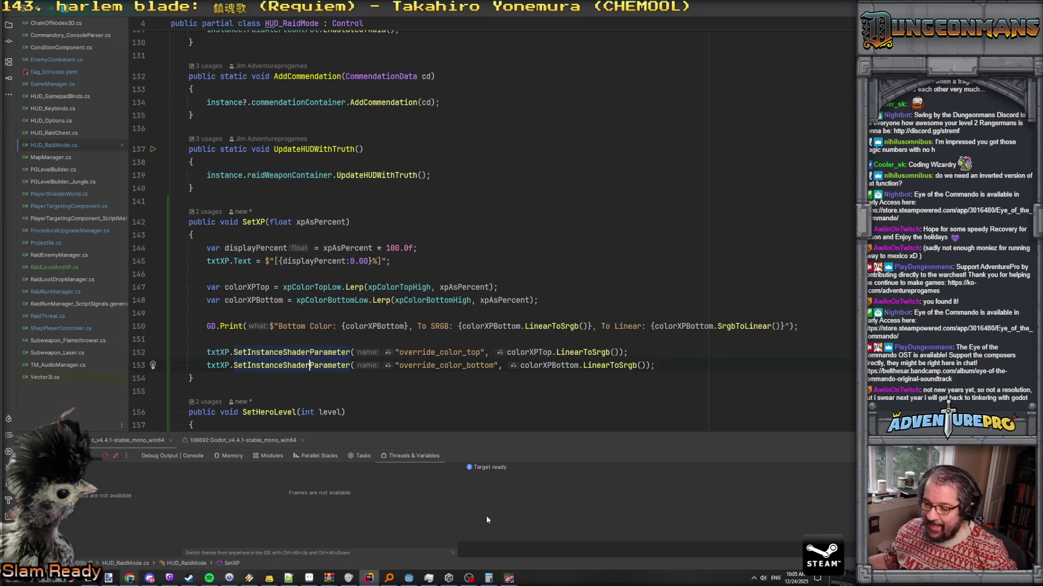
left_click(408, 578)
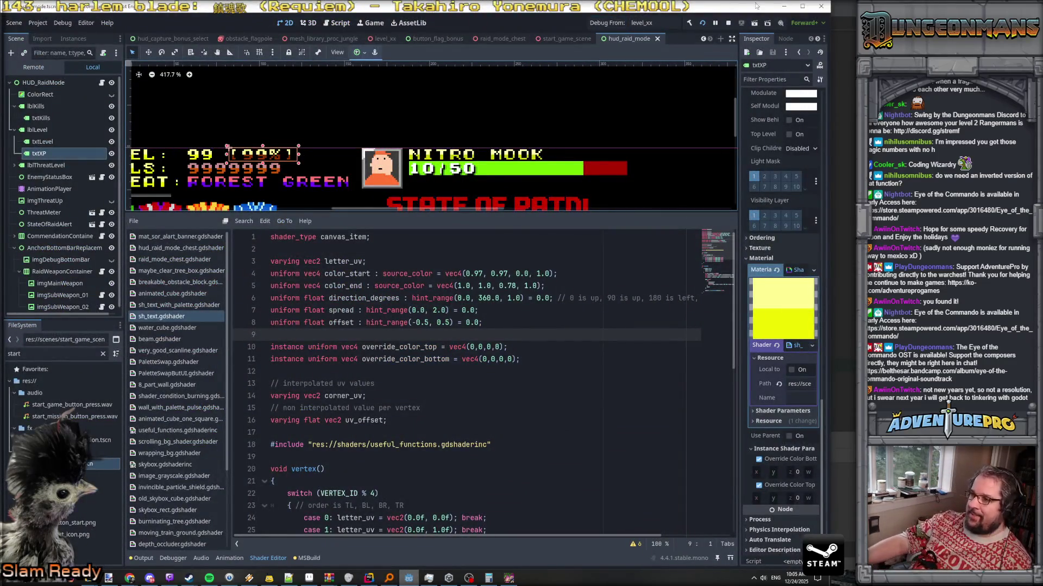
Stop the running game and relaunch it directly from the level_xx test level
key("F8")
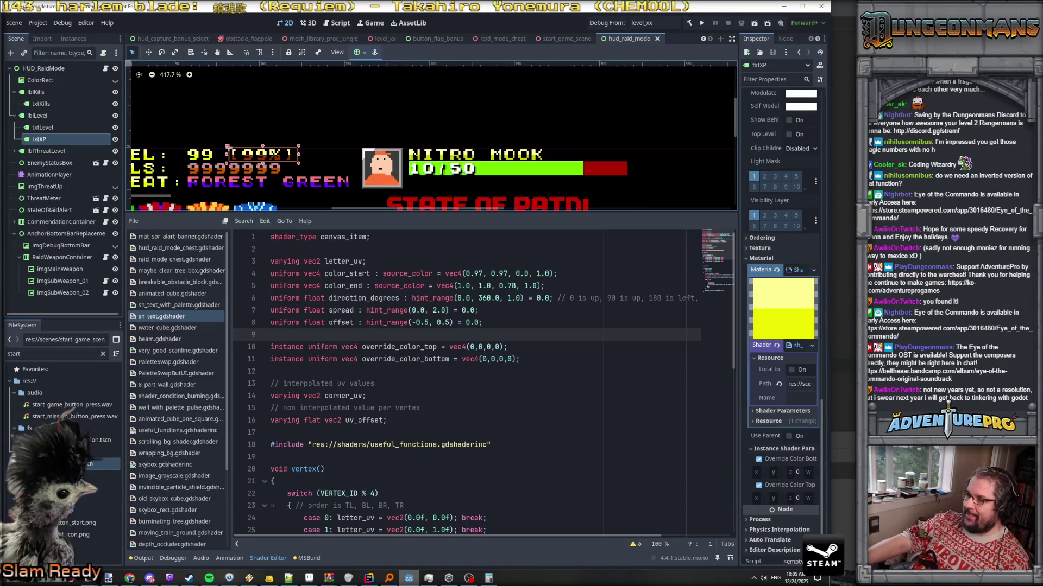
left_click(607, 24)
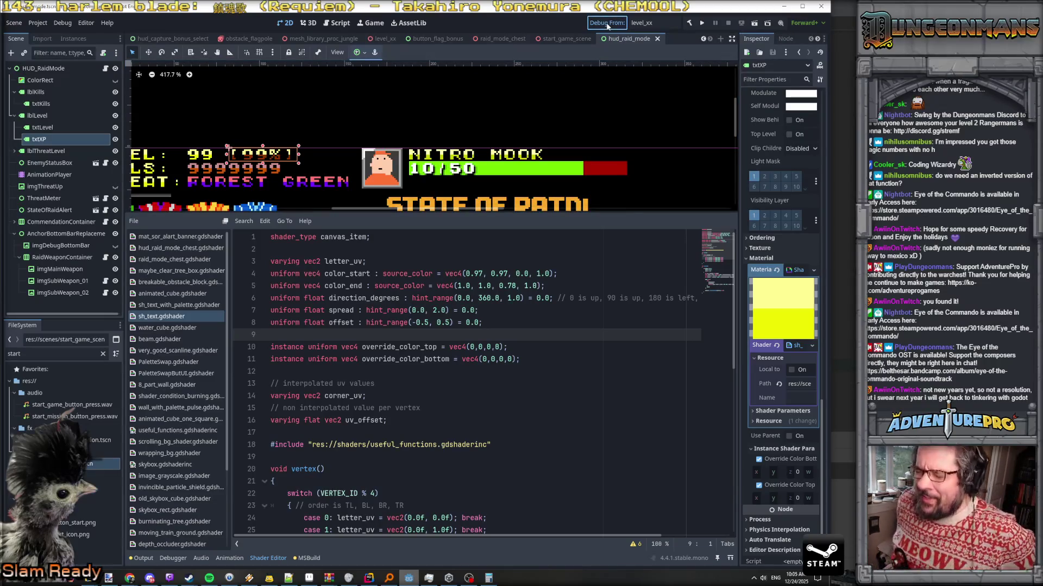
key("ctrl+s")
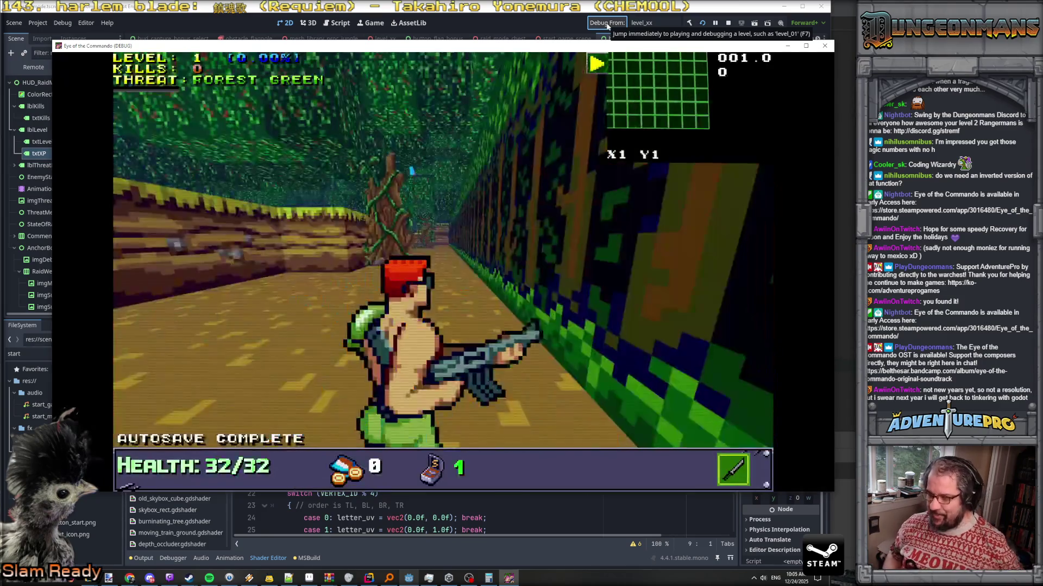
Walk through the forest corridor along the wall toward the enemy soldier
key("w")
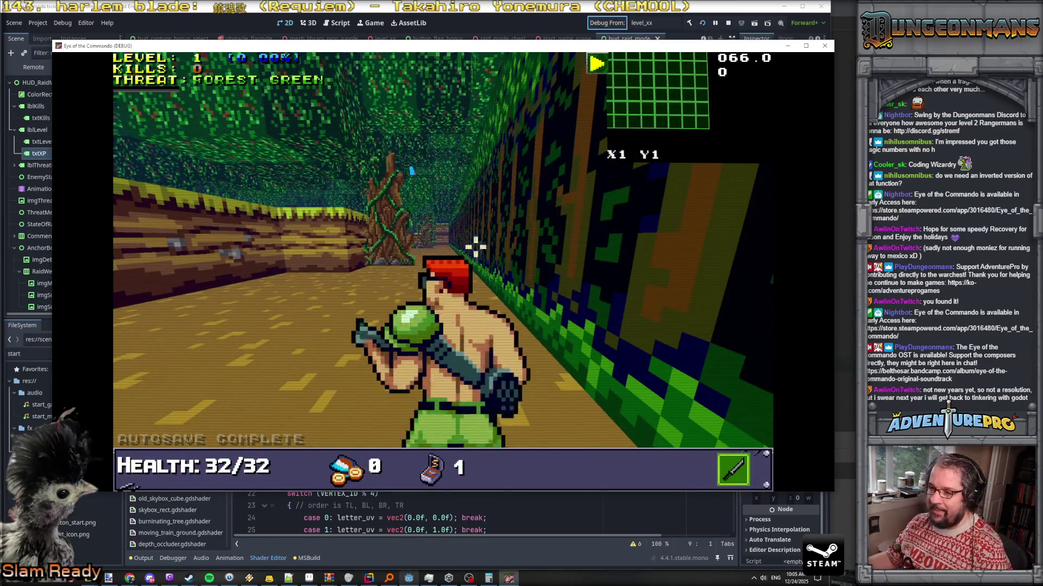
key("w")
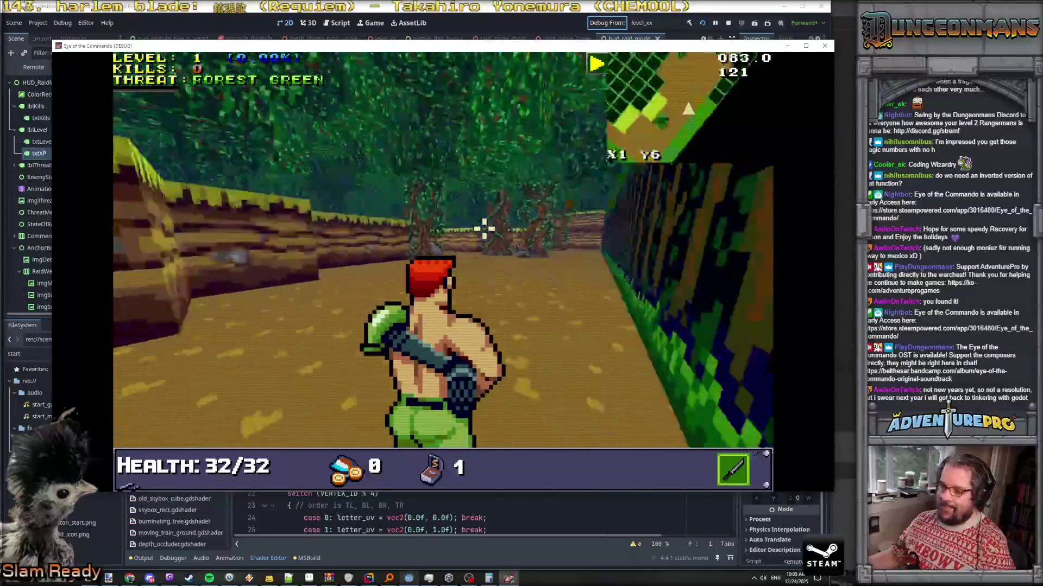
key("w")
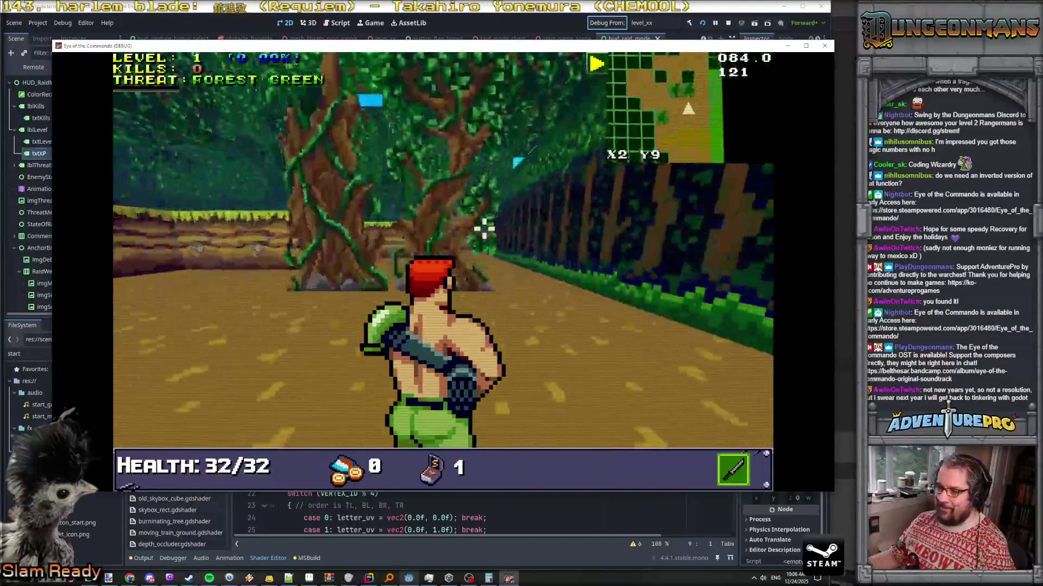
key("w")
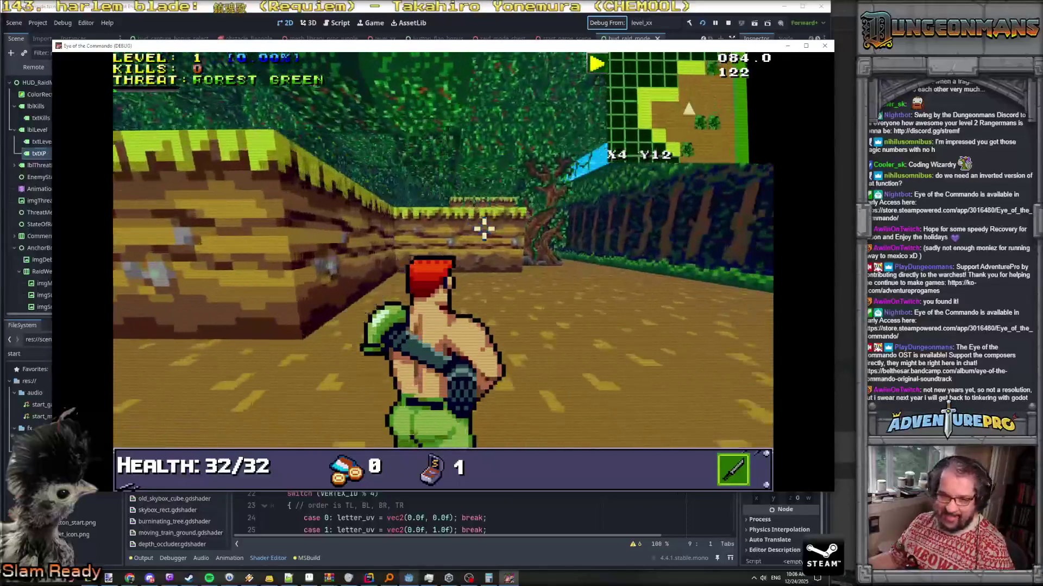
key("w")
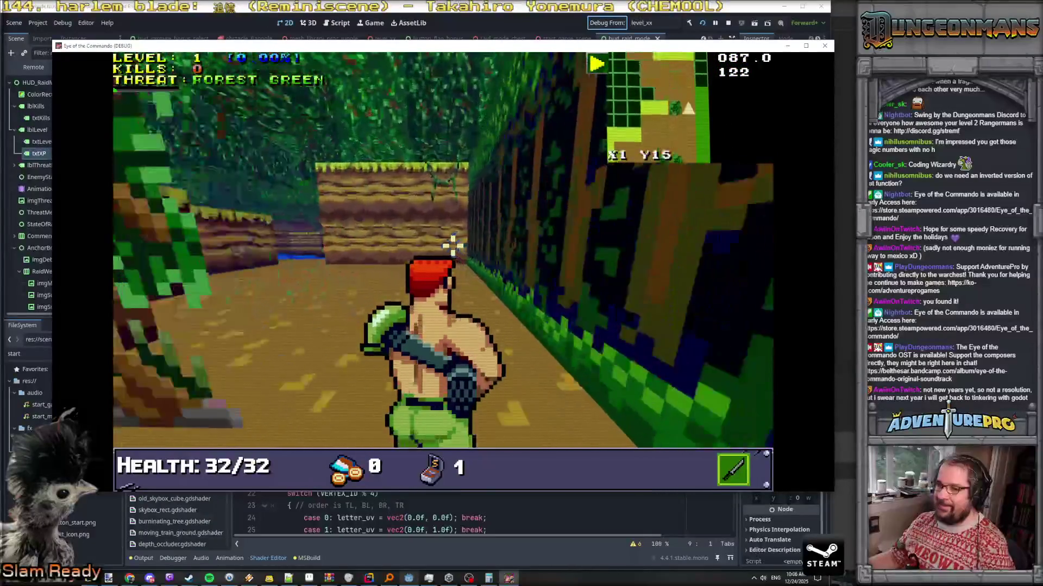
key("w")
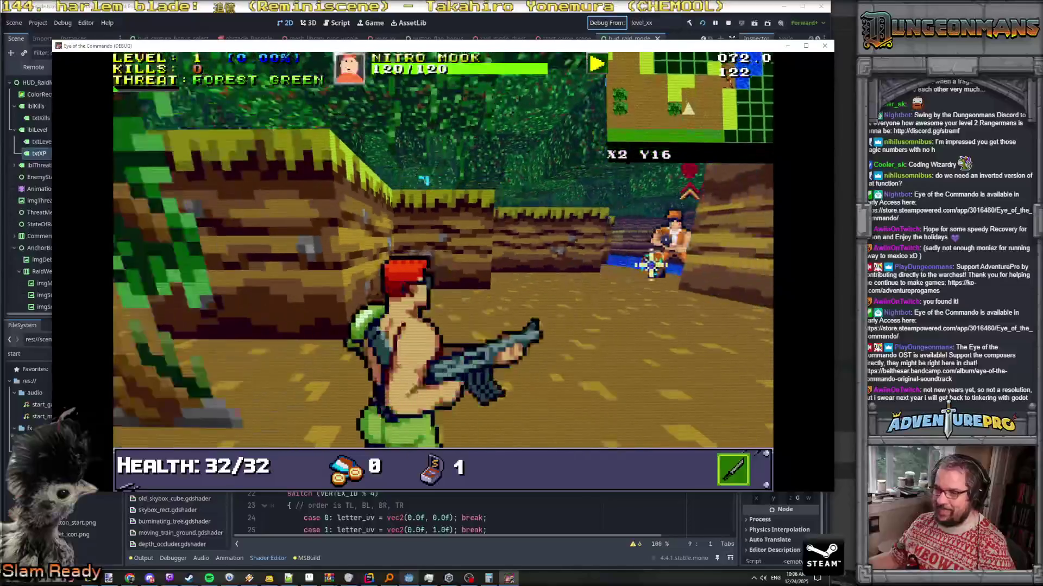
key("w")
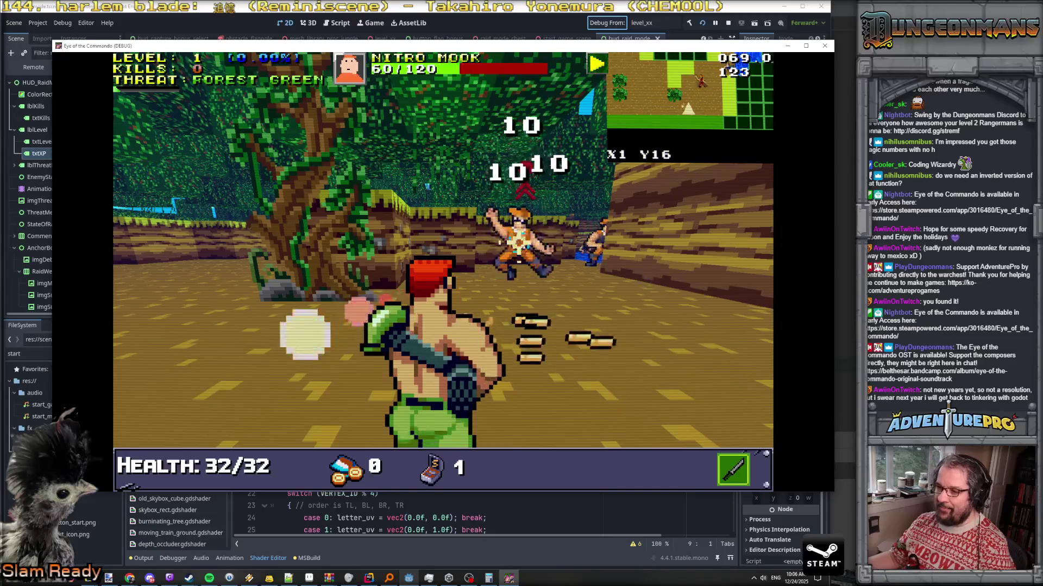
Punch the Nitro Mook to death so XP reads 85.71%, then bring Paint.NET forward
key("space")
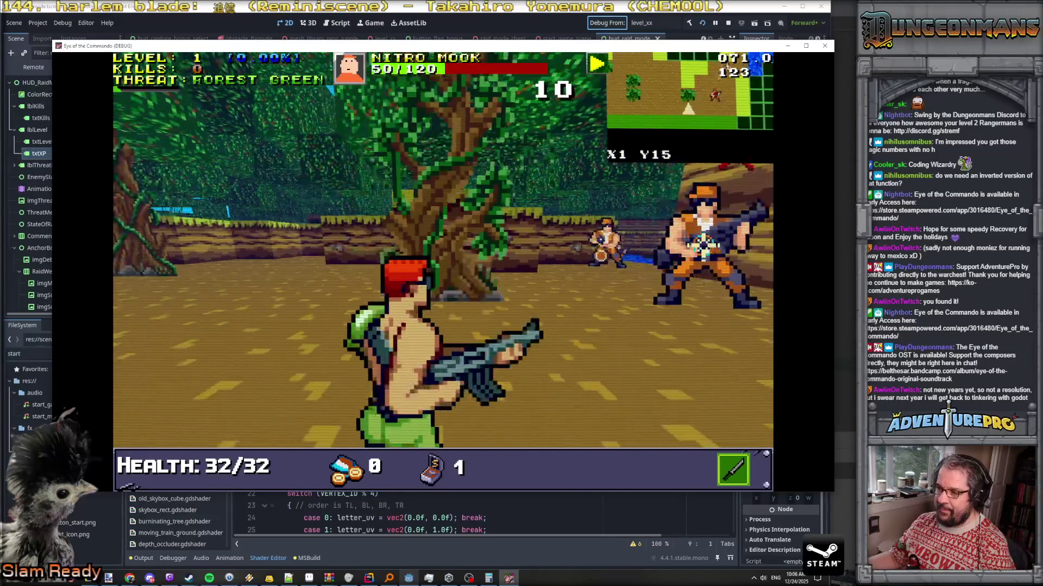
key("w")
key("space")
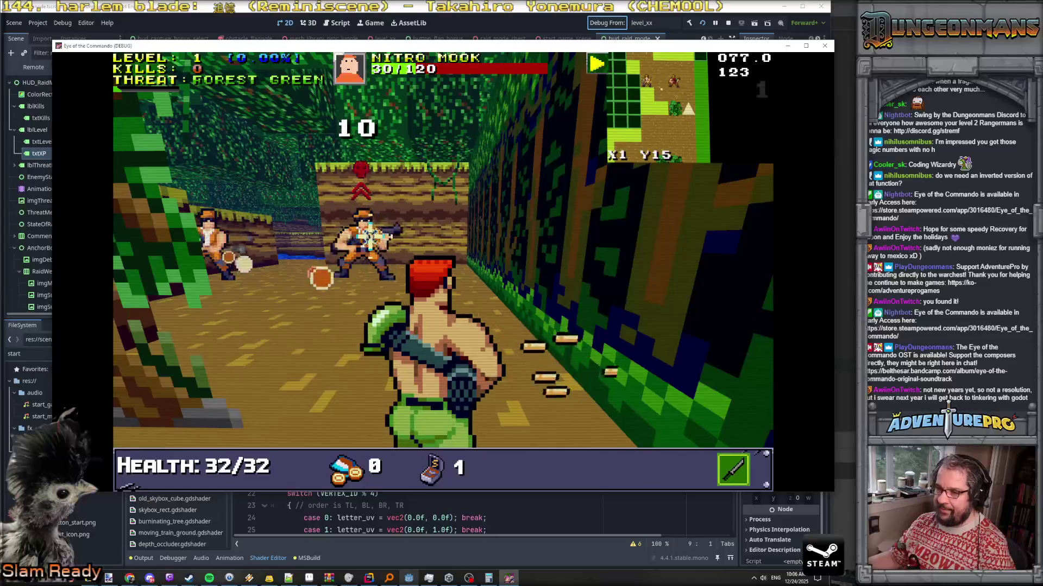
key("w")
key("w")
key("w")
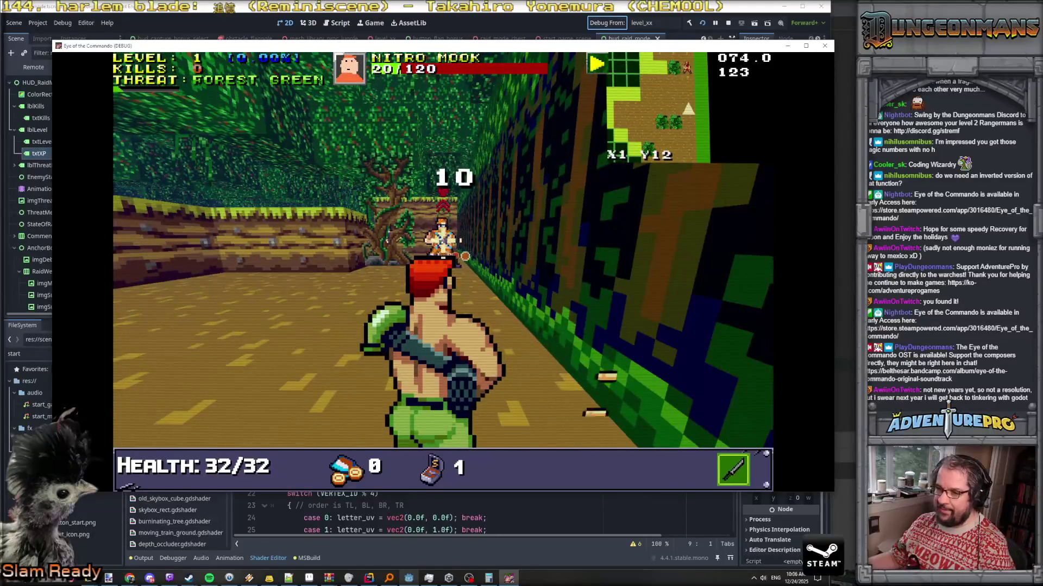
key("space")
key("d")
key("space")
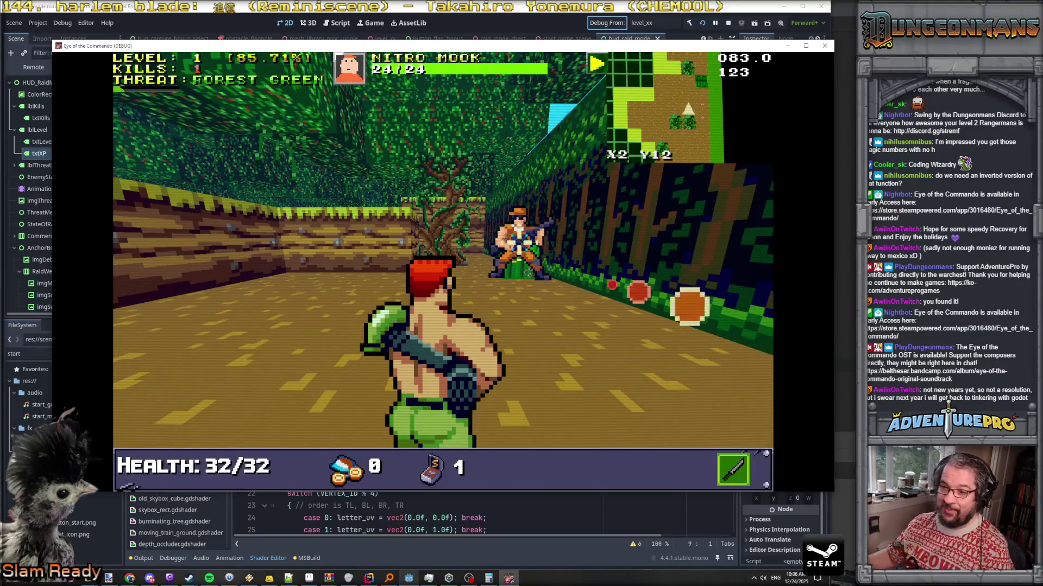
left_click(109, 579)
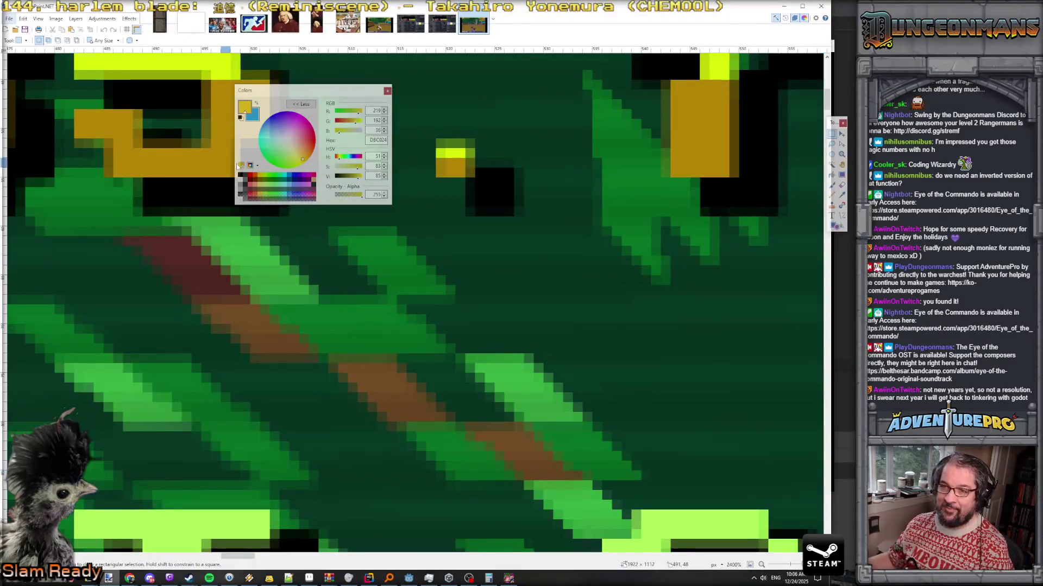
Leave the zoomed screenshot and show Godot's Output log with the printed XP colour values
scroll(257, 227, "up", 2)
scroll(257, 227, "down", 1)
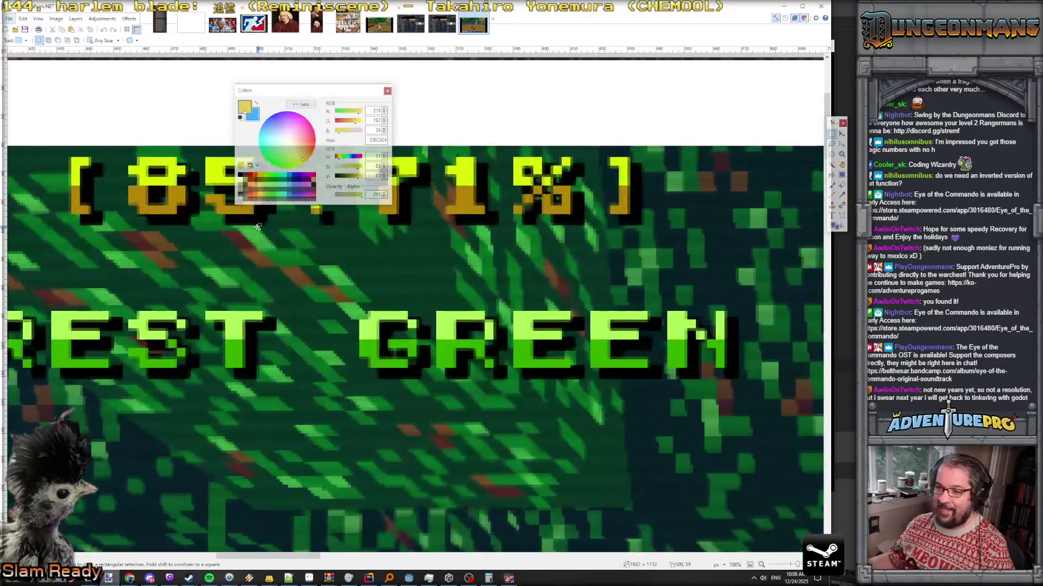
scroll(297, 320, "down", 1)
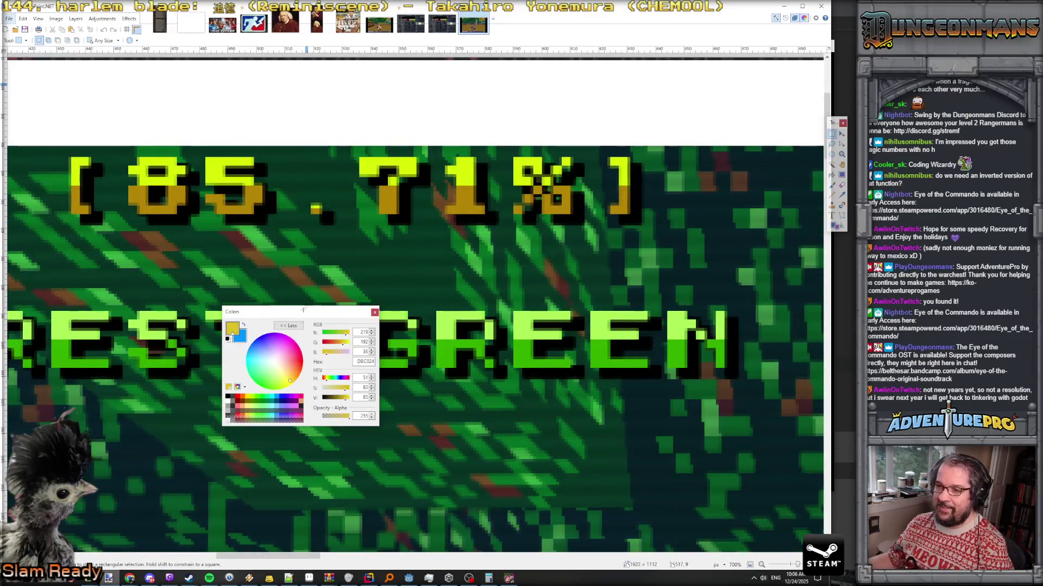
key("alt+Tab")
key("alt+Tab")
key("Tab")
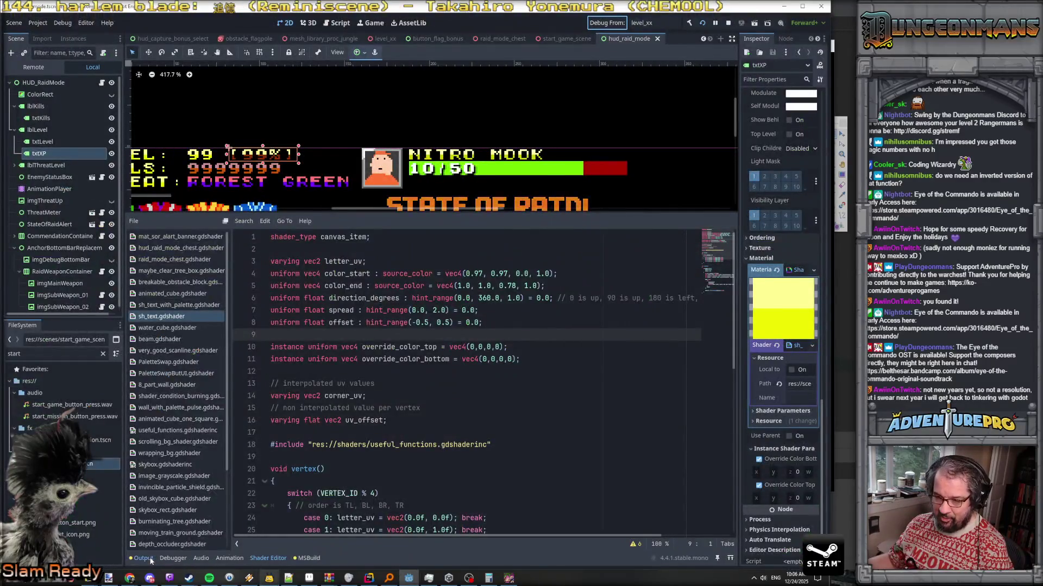
left_click(144, 558)
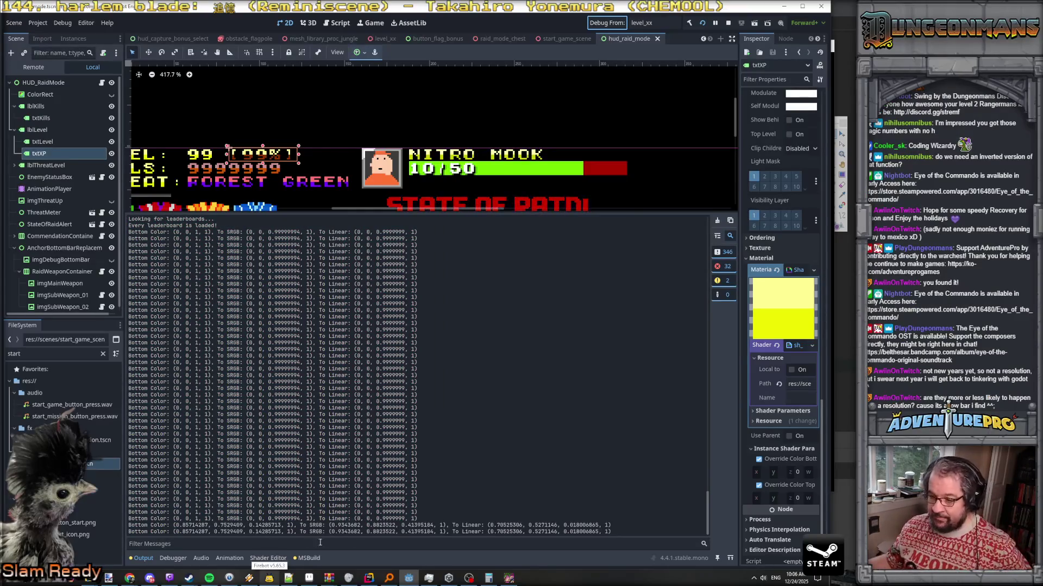
Copy the last Bottom Color line from Godot's Output and paste it into a new Notepad++ document
left_click_drag(625, 531, 457, 538)
left_click_drag(269, 536, 129, 532)
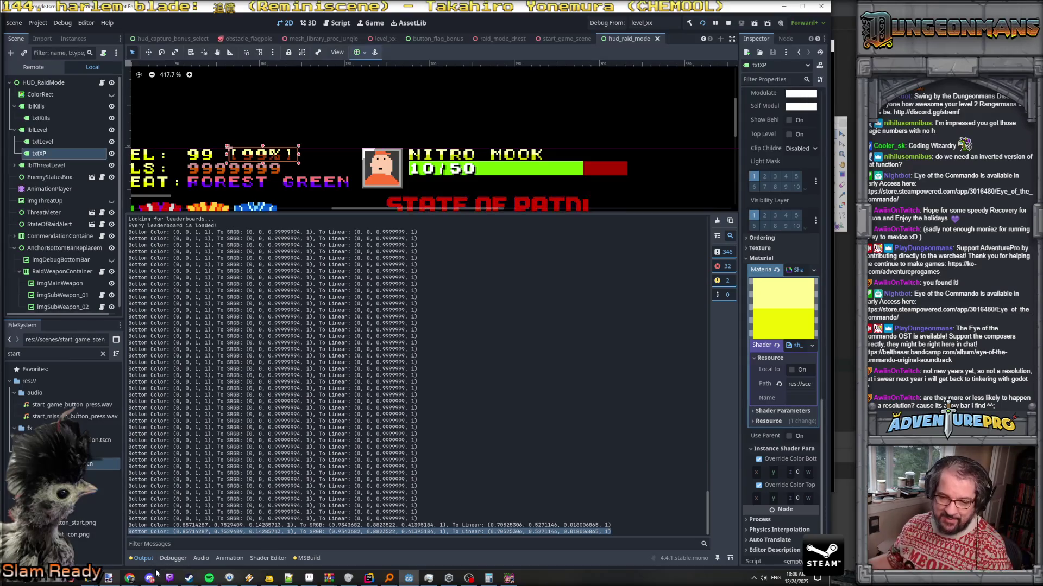
left_click(289, 578)
left_click(795, 48)
left_click(809, 58)
key("ctrl+v")
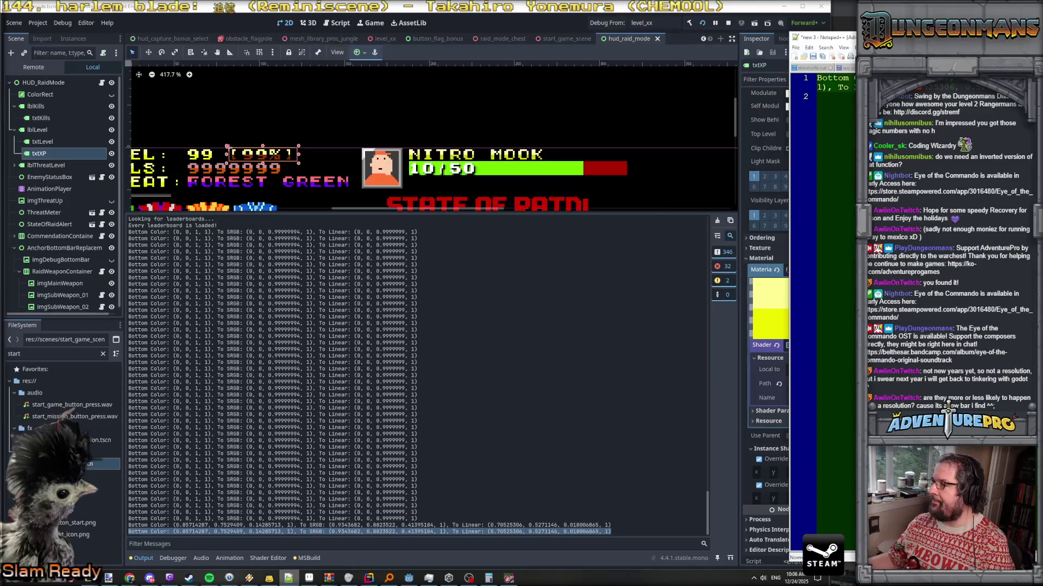
Split the pasted line into Bottom Color, To SRGB and To Linear lines, enlarged and maximized
left_click(838, 87)
key("Return")
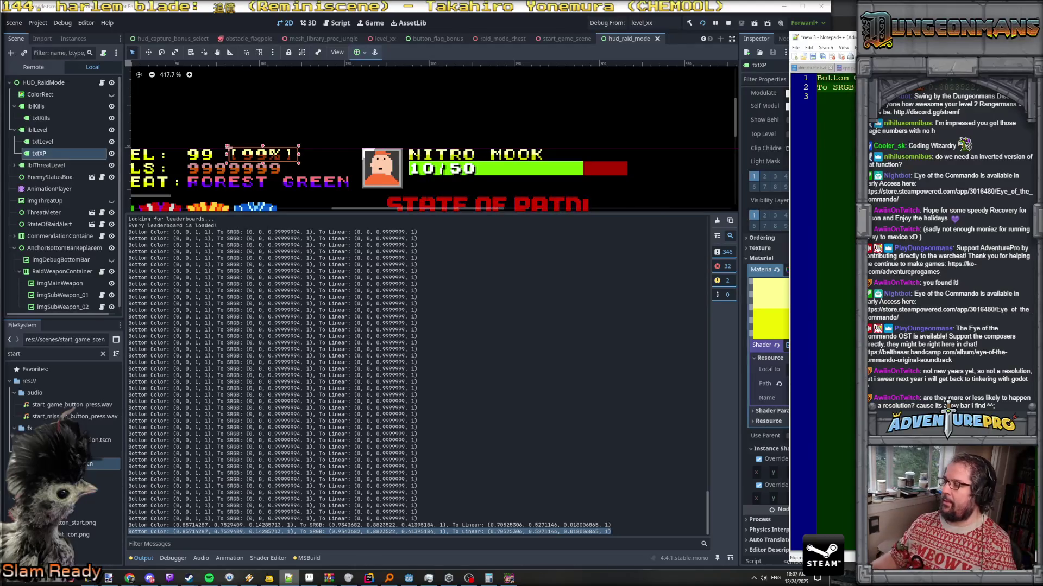
key("Return")
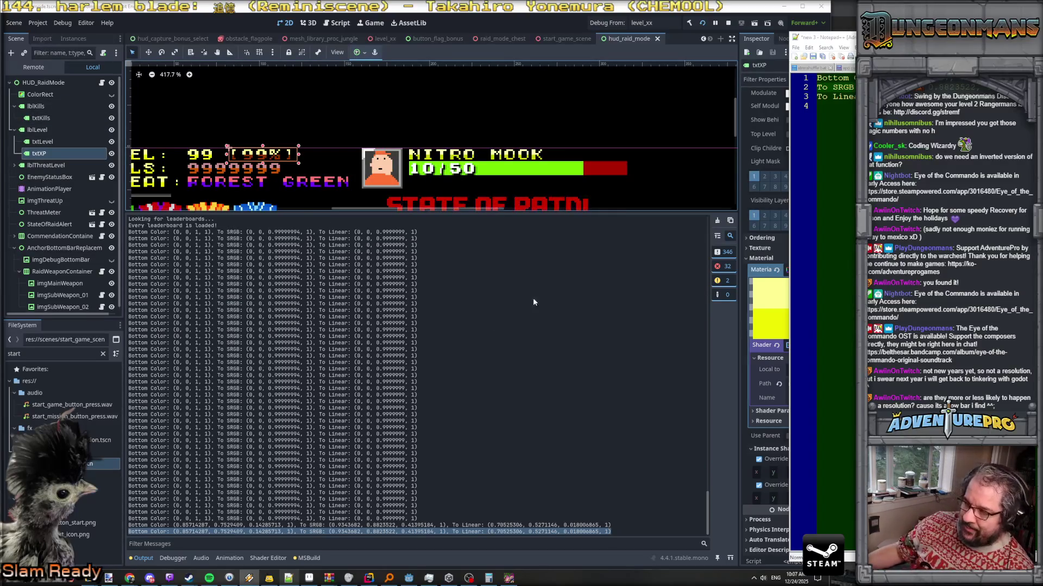
key("ctrl+plus")
key("ctrl+plus")
key("ctrl+plus")
key("super+Down")
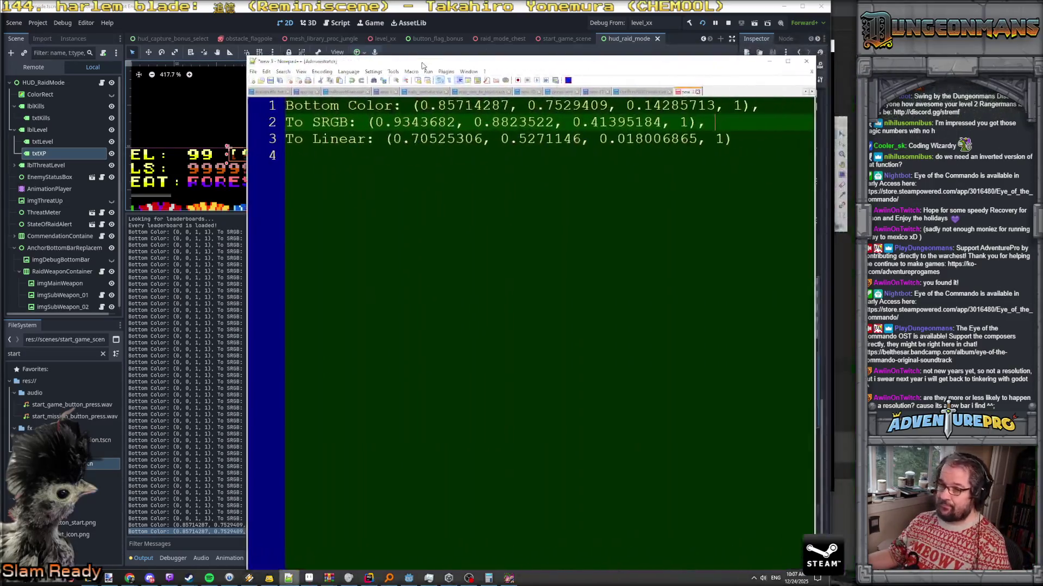
Highlight each line's colour values, singling out the linear blue 0.018006865 and bottom blue digits
mouse_move(411, 105)
left_mouse_down()
mouse_move(757, 105)
mouse_move(747, 105)
left_mouse_up()
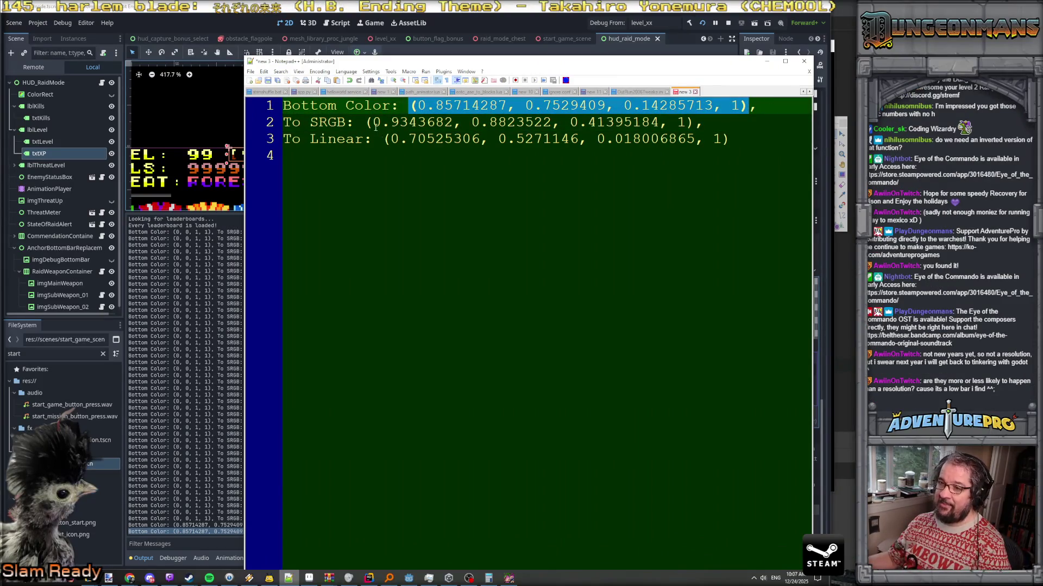
mouse_move(364, 123)
left_mouse_down()
mouse_move(706, 122)
mouse_move(688, 123)
left_mouse_up()
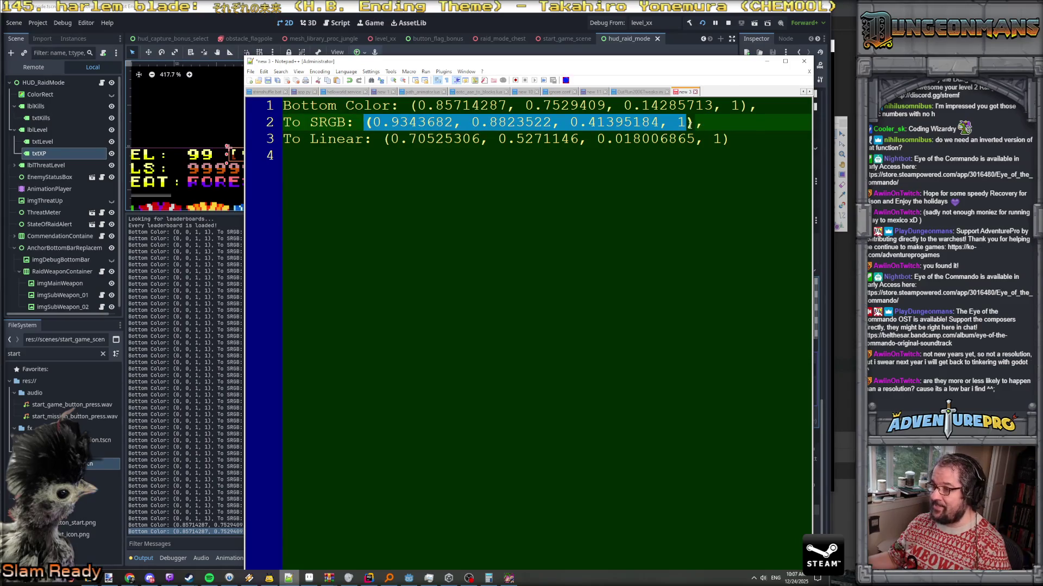
left_click_drag(385, 139, 741, 142)
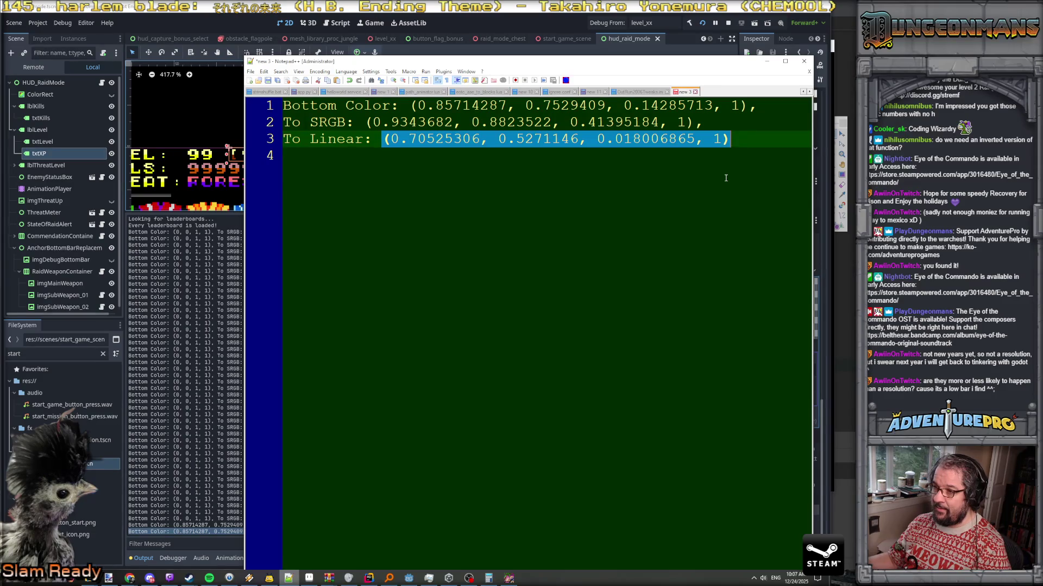
left_click(525, 193)
left_click(632, 143)
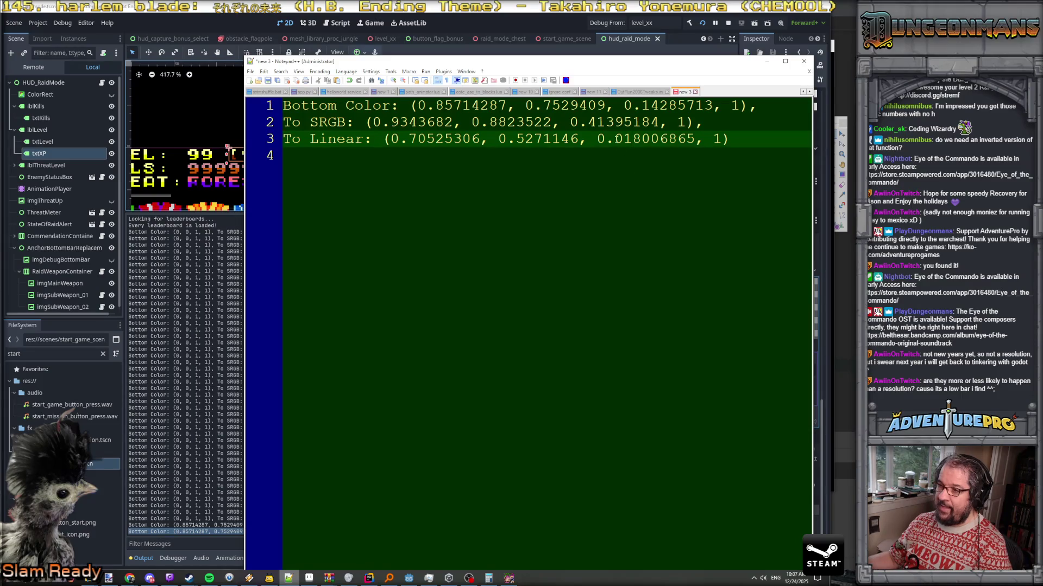
double_click(618, 140)
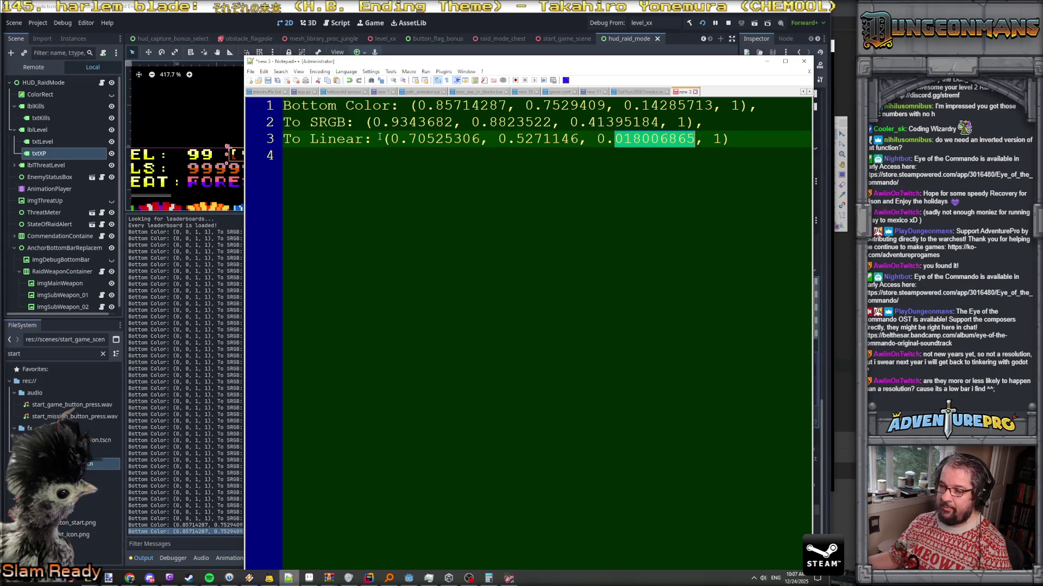
left_click_drag(641, 106, 659, 108)
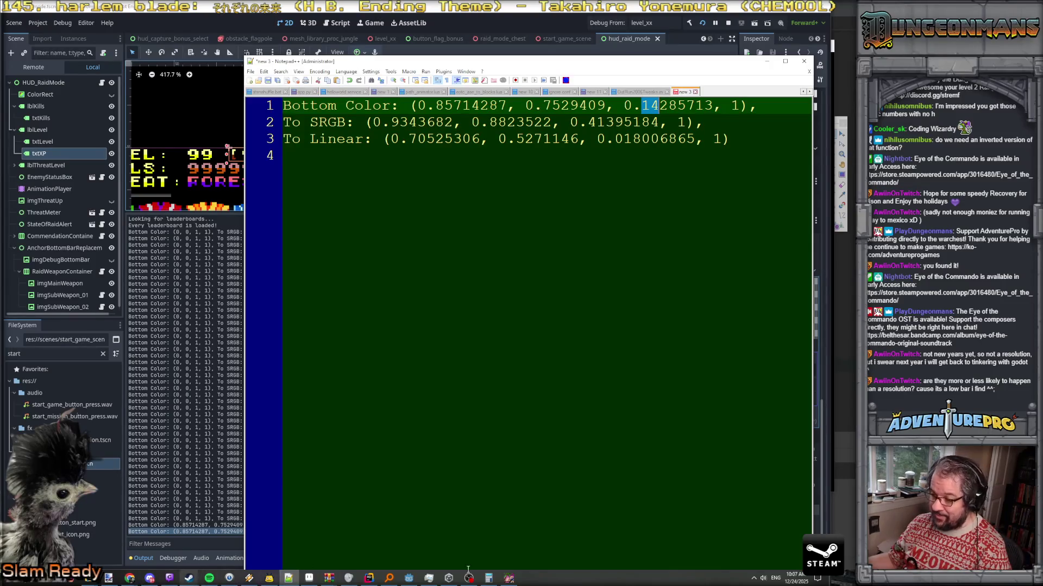
Compute 255 × 0.018 = 4.59 in Calculator, then return to the Paint.NET capture
left_click(489, 578)
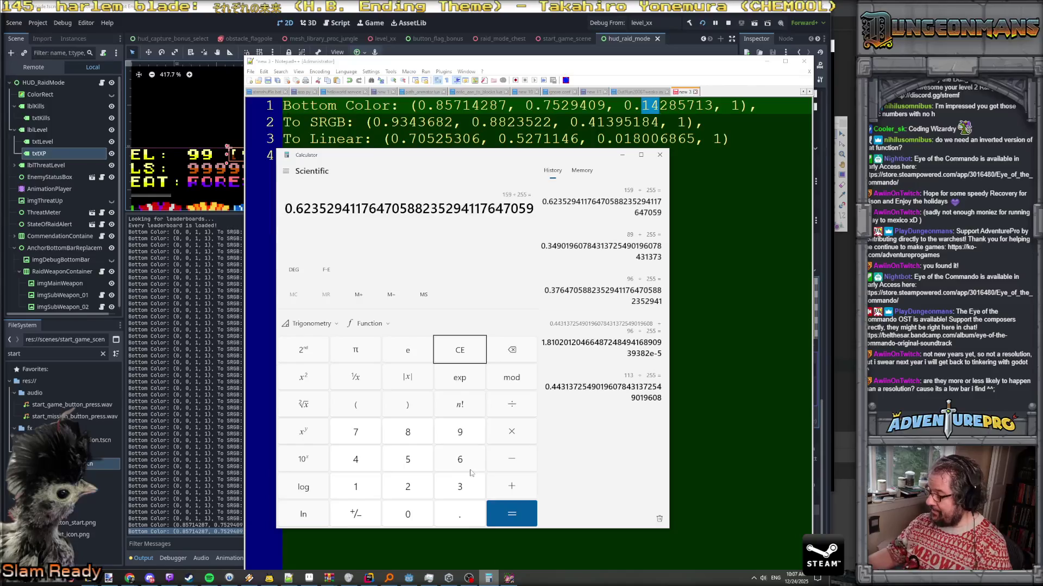
type("255*0")
type(".018")
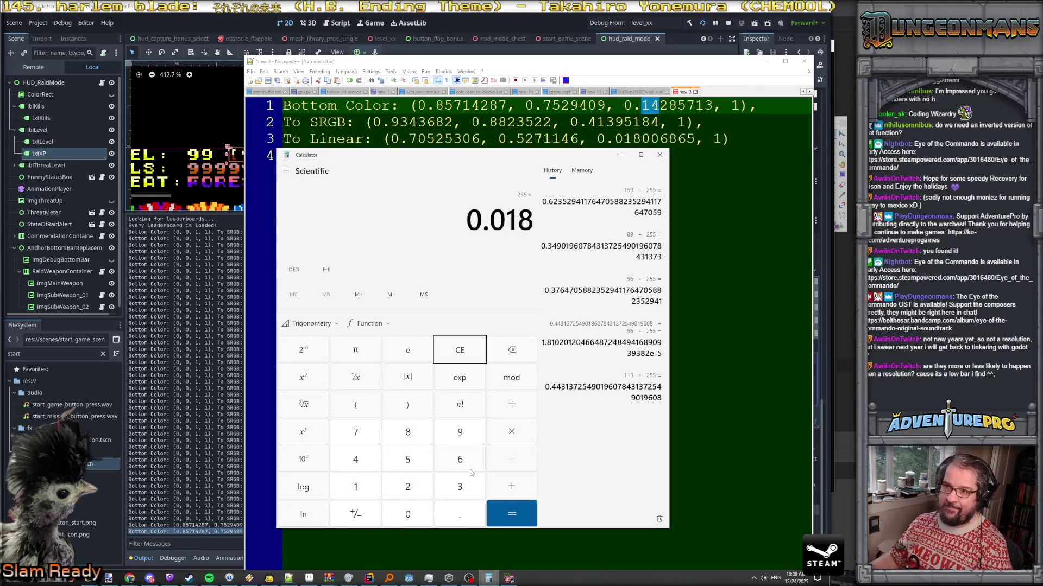
key("Return")
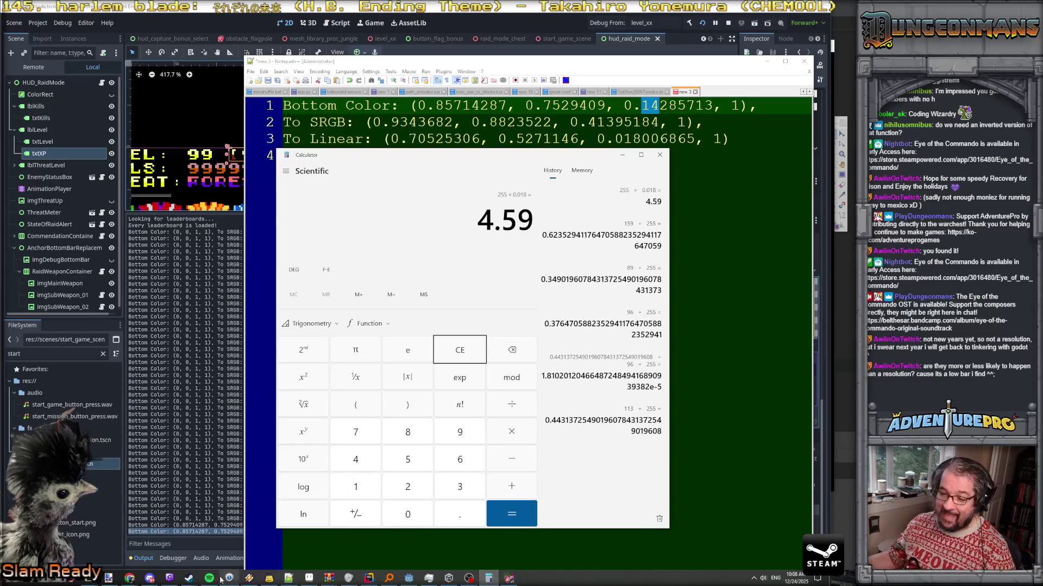
left_click(108, 579)
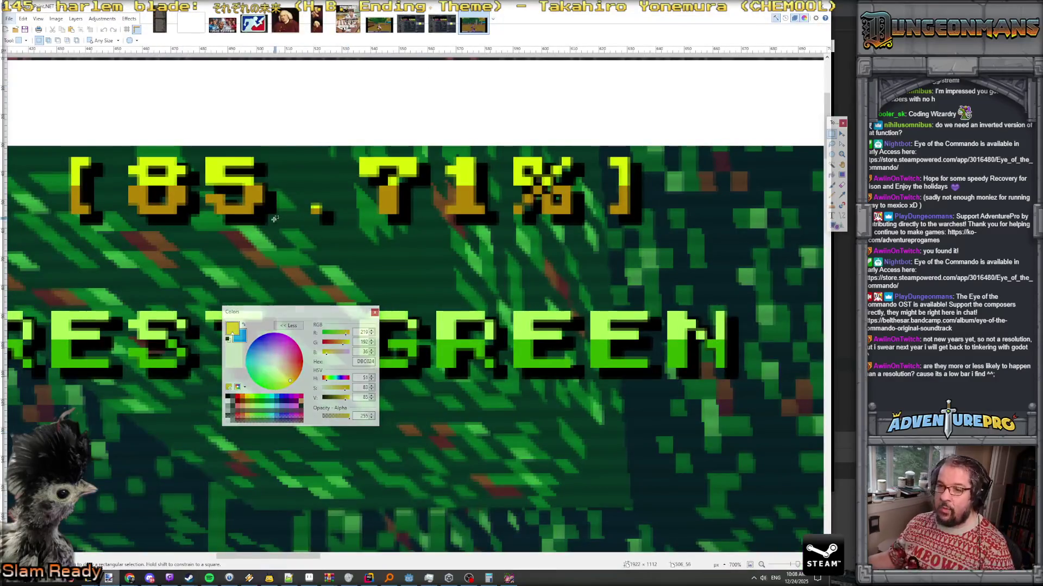
Sample the 85.71% text as primary colour B48605 (180, 134, 5), then return to Rider
key("k")
left_click(253, 194)
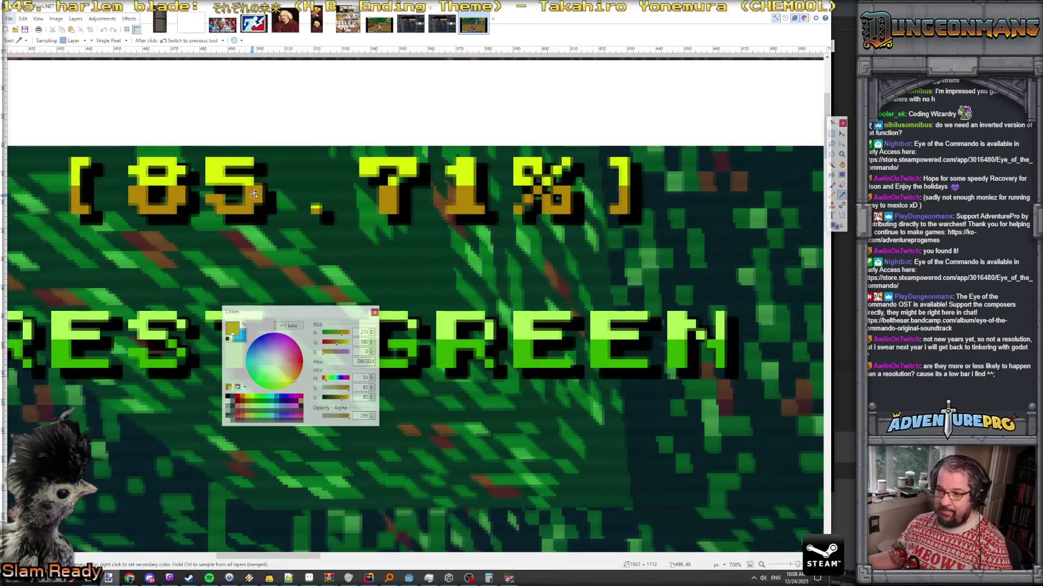
left_click_drag(325, 316, 232, 241)
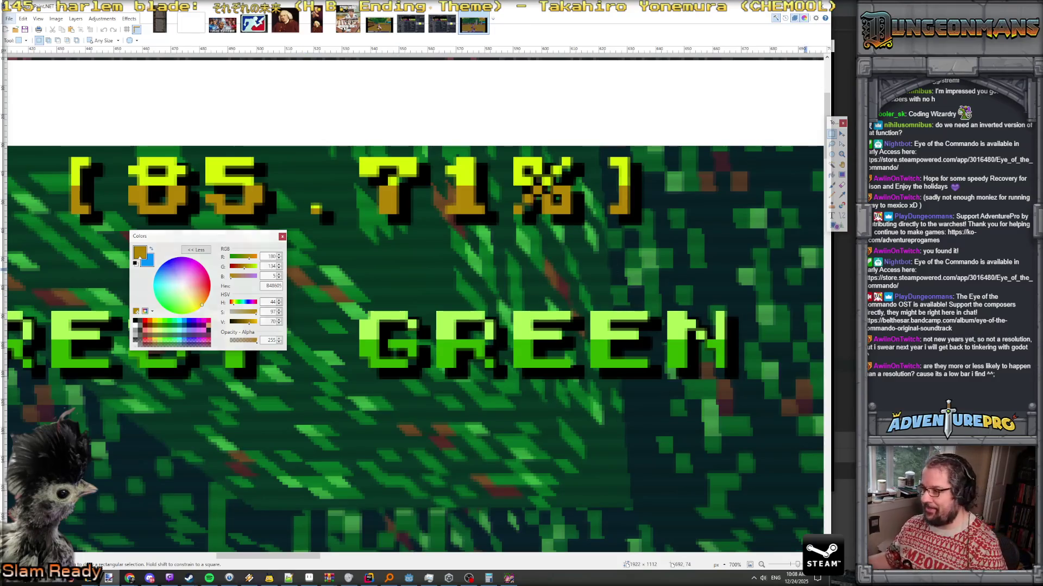
key("alt+Tab")
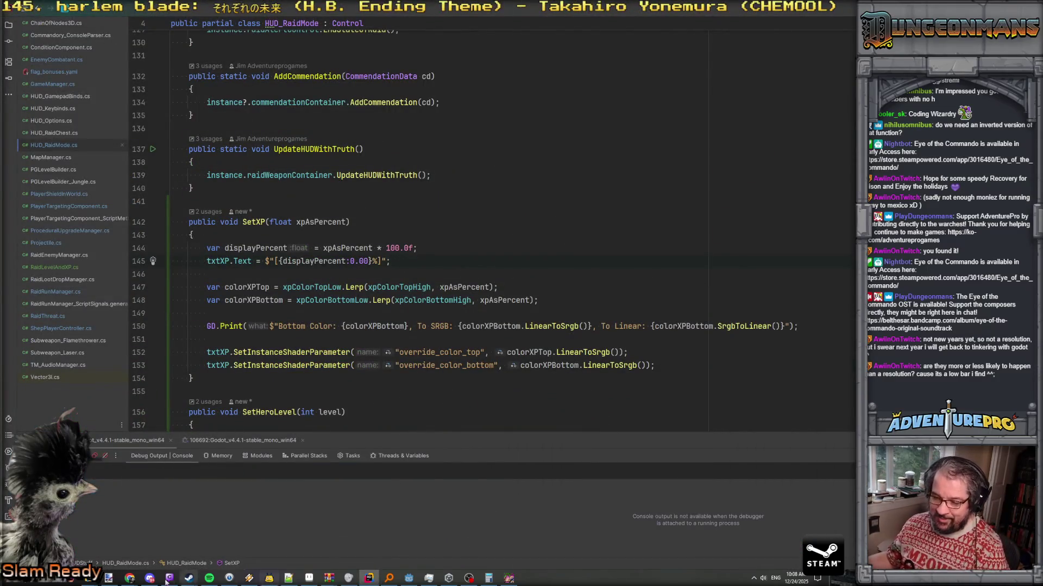
Bring the Notepad++ colour notes forward and select the To Linear line
left_click(288, 579)
left_click_drag(283, 139, 757, 137)
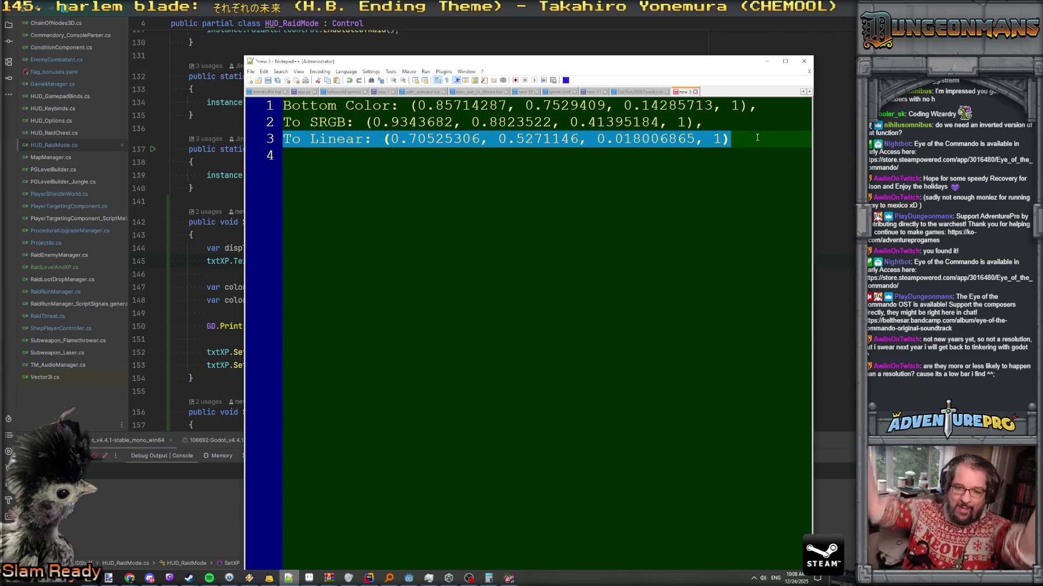
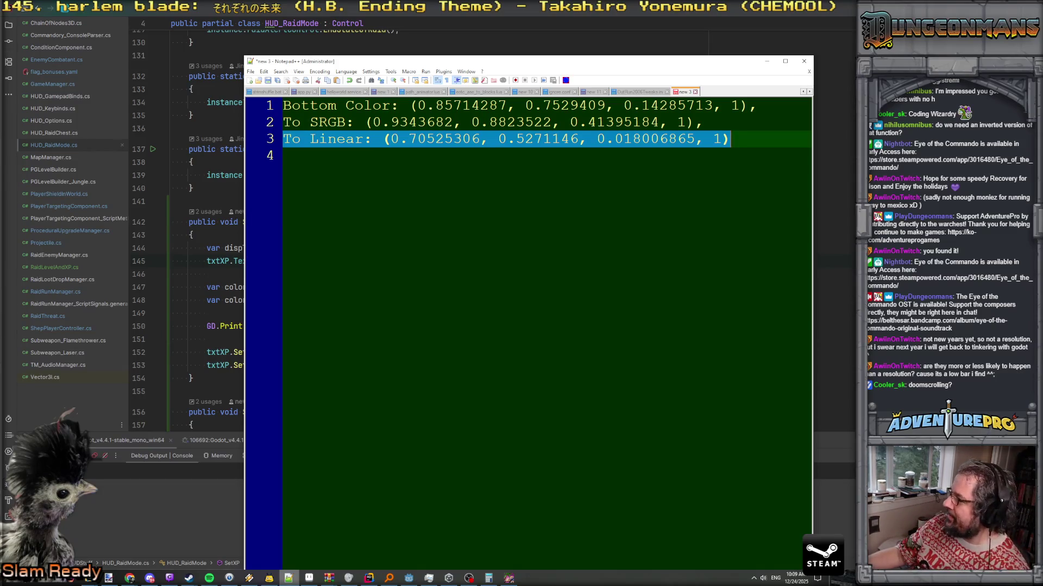
Highlight the logged Bottom Color, To SRGB and To Linear values in Notepad++ to compare them
key("alt+Tab")
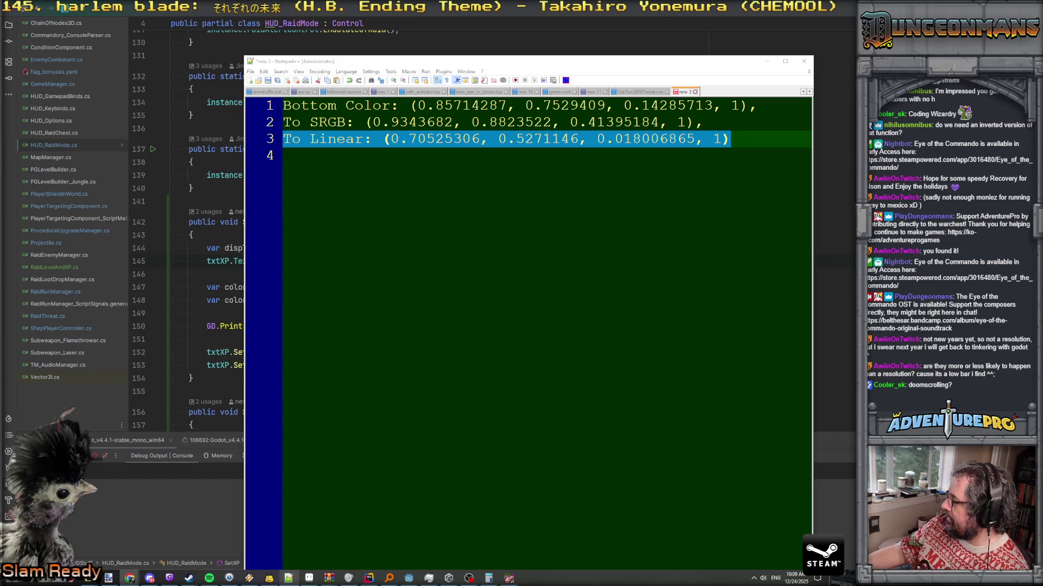
left_click(566, 193)
left_click(732, 139)
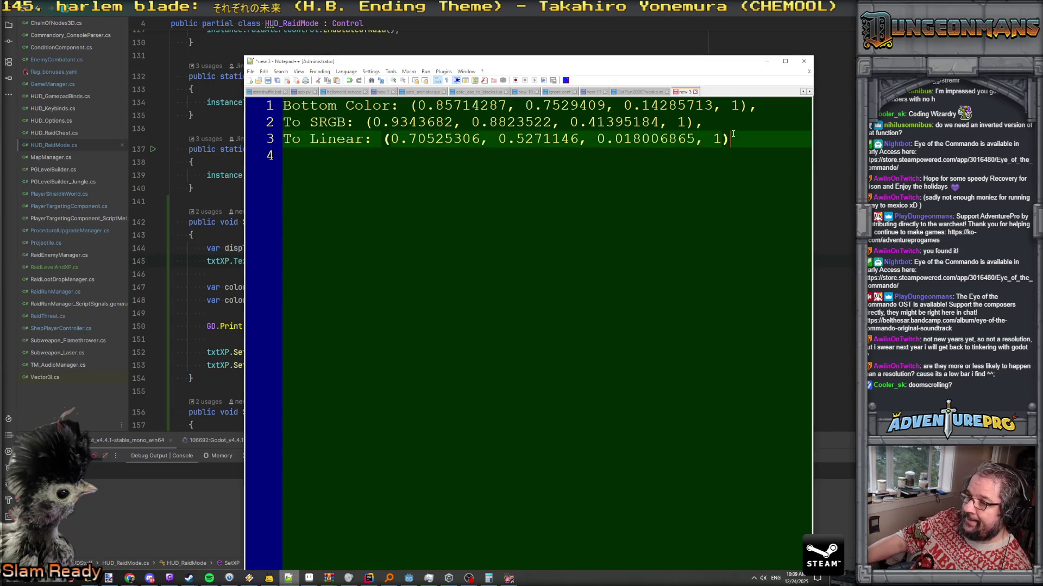
left_click_drag(411, 105, 788, 110)
left_click_drag(383, 140, 733, 140)
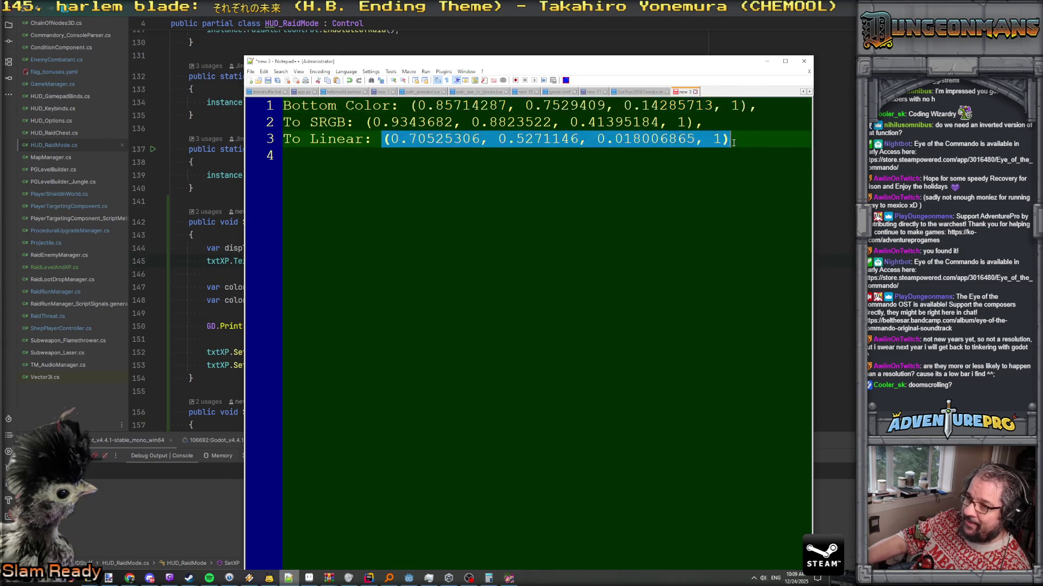
left_click(456, 124)
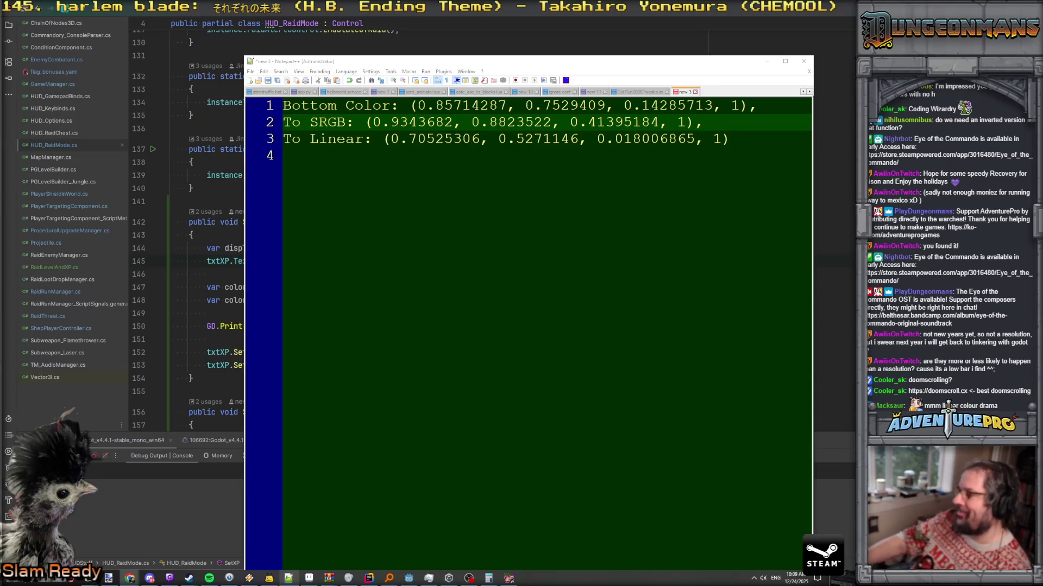
mouse_move(468, 578)
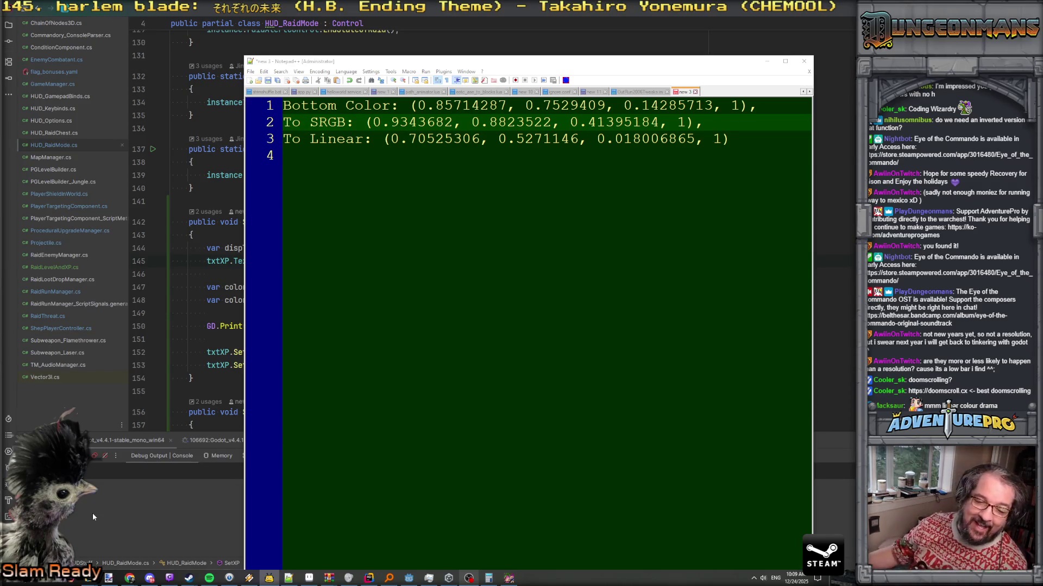
mouse_move(409, 106)
left_mouse_down()
mouse_move(701, 124)
mouse_move(760, 107)
left_mouse_up()
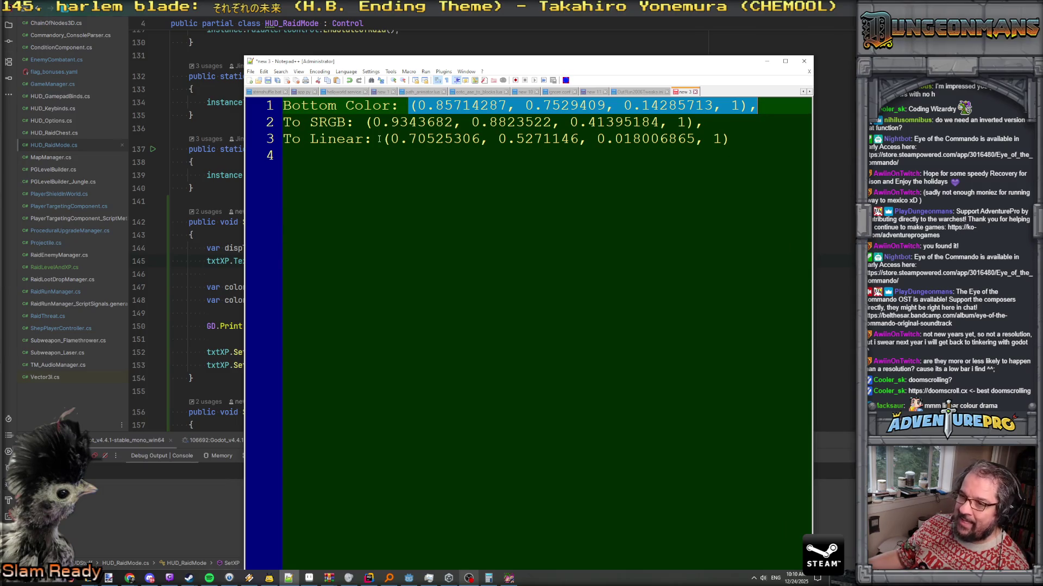
left_click_drag(379, 140, 733, 141)
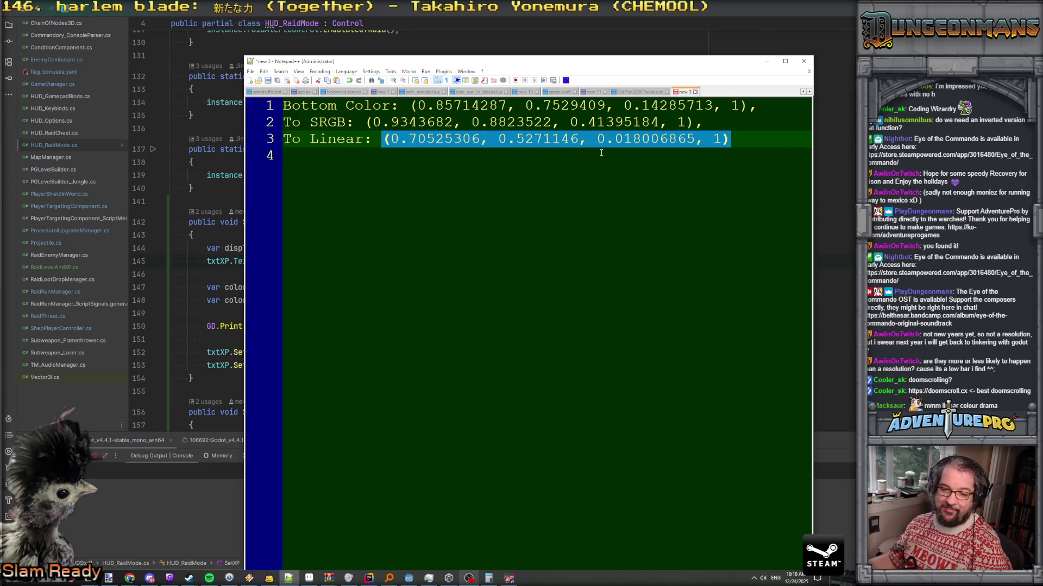
key("alt+Tab")
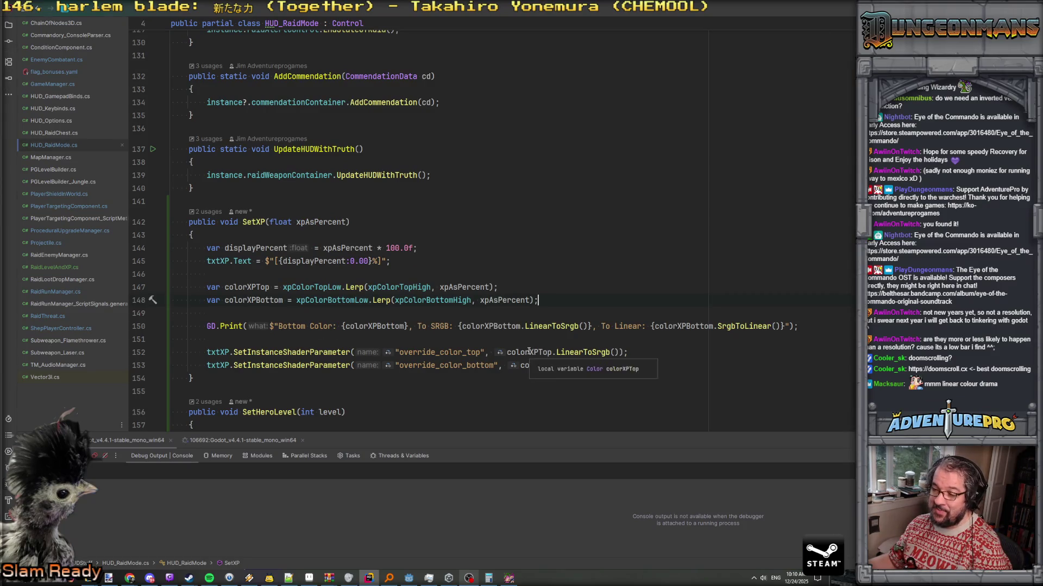
Check how colorXPBottom passes through LinearToSrgb in Rider's debug print on line 150, then return to Godot
left_click(364, 326)
left_click(541, 326)
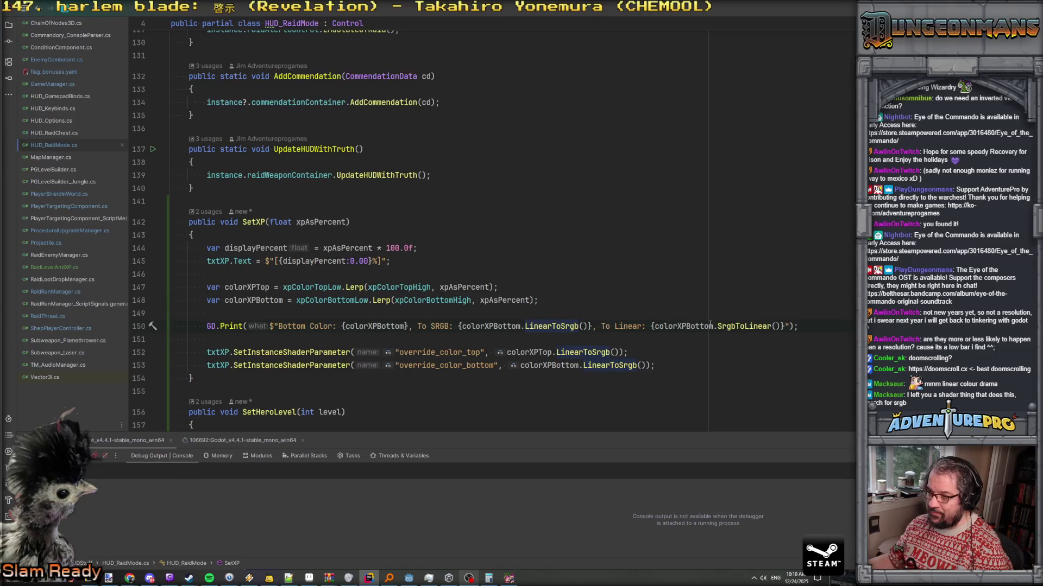
double_click(373, 325)
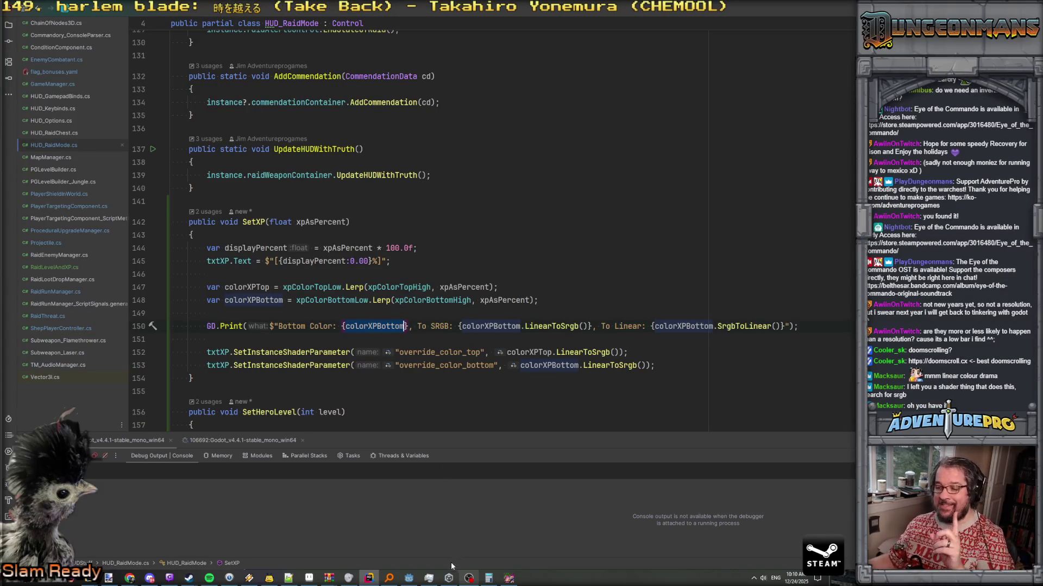
mouse_move(416, 581)
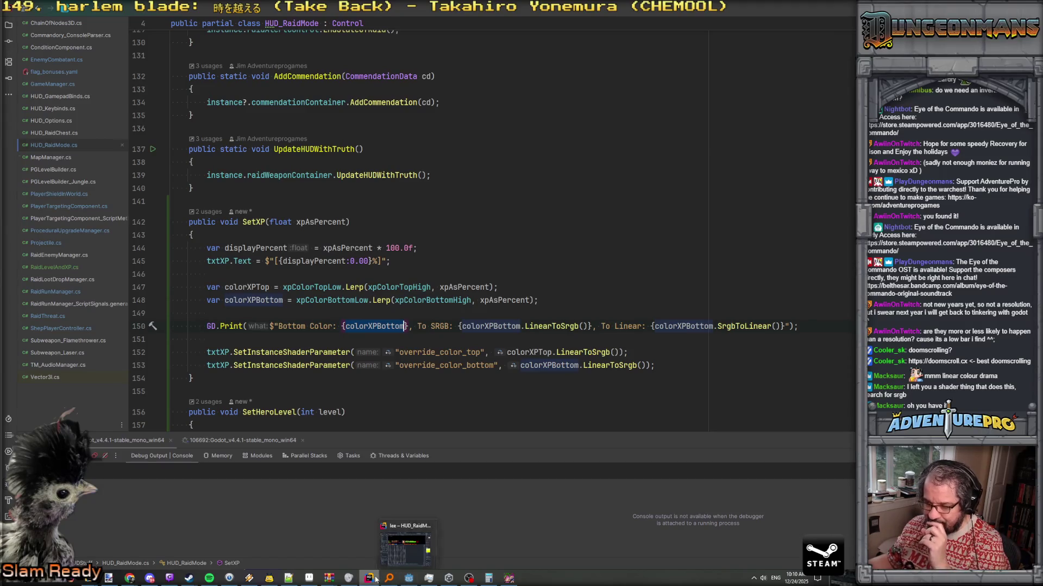
left_click(413, 553)
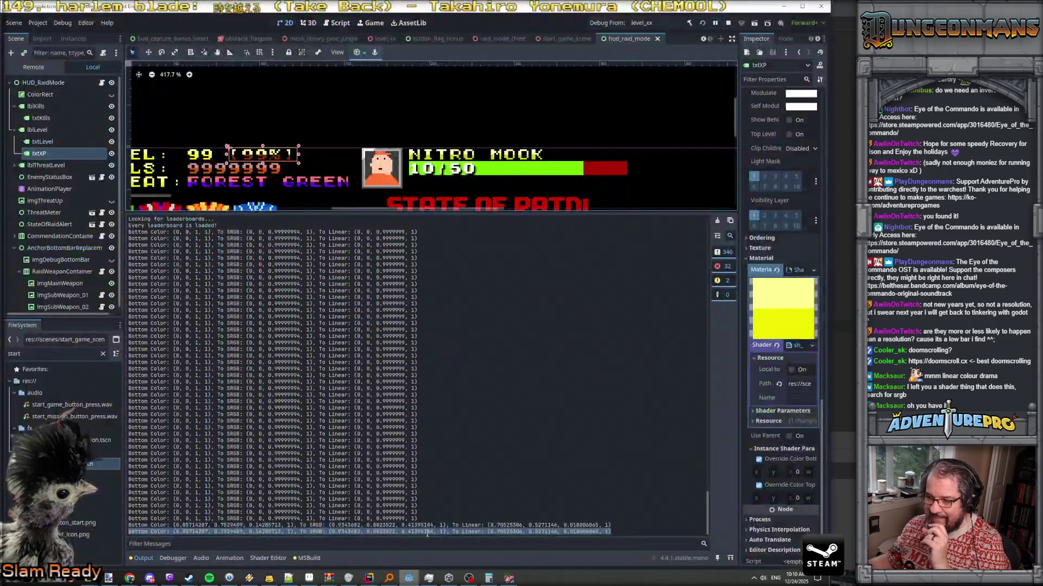
Show the shader editor and open useful_functions.gdshaderinc
left_click(268, 558)
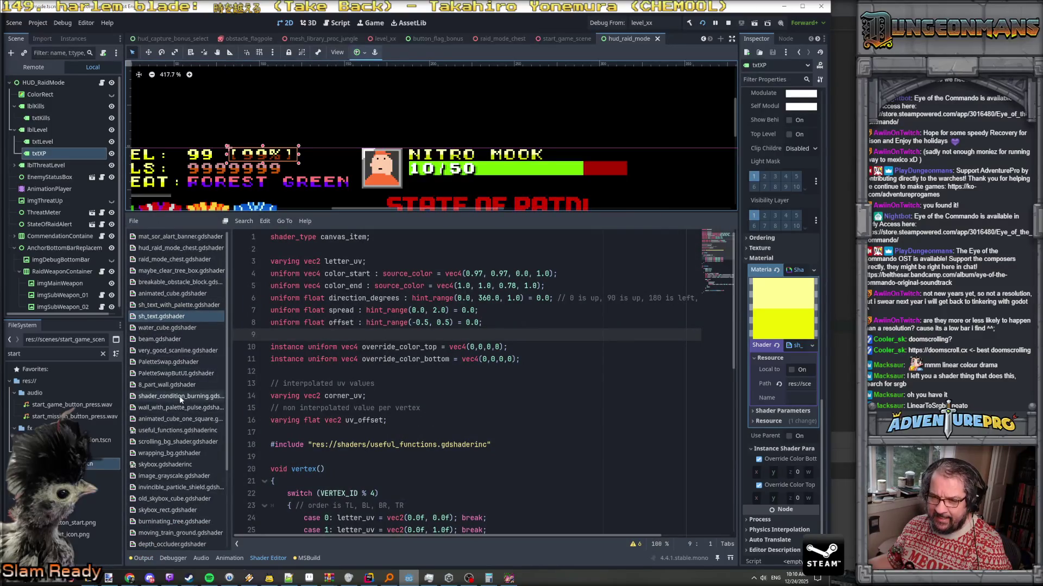
left_click(425, 444)
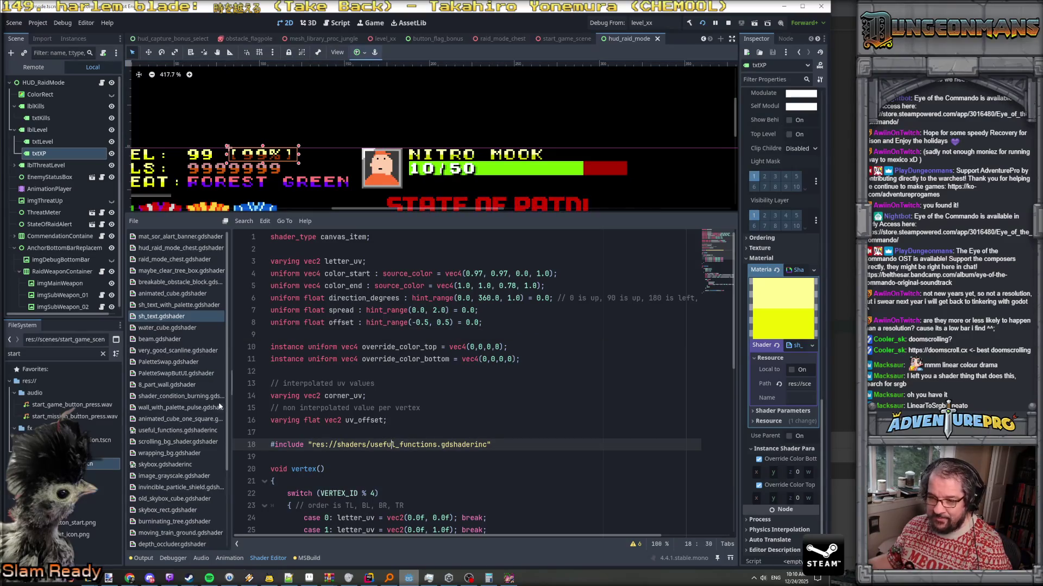
left_click(186, 430)
Review fix_albedo_srgb with its albedo and output_is_srgb parameters by selecting the function body
double_click(323, 322)
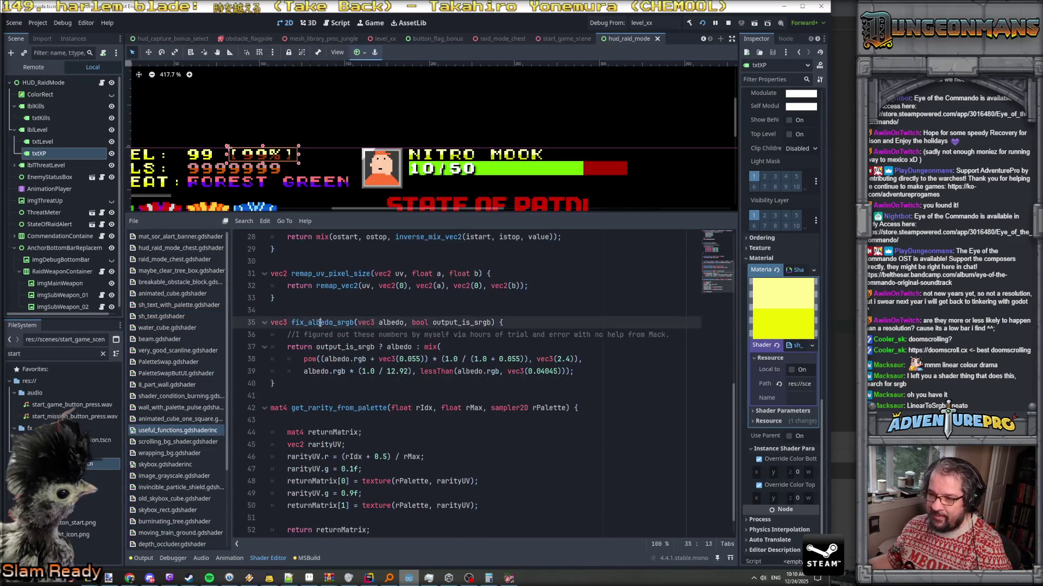
double_click(463, 323)
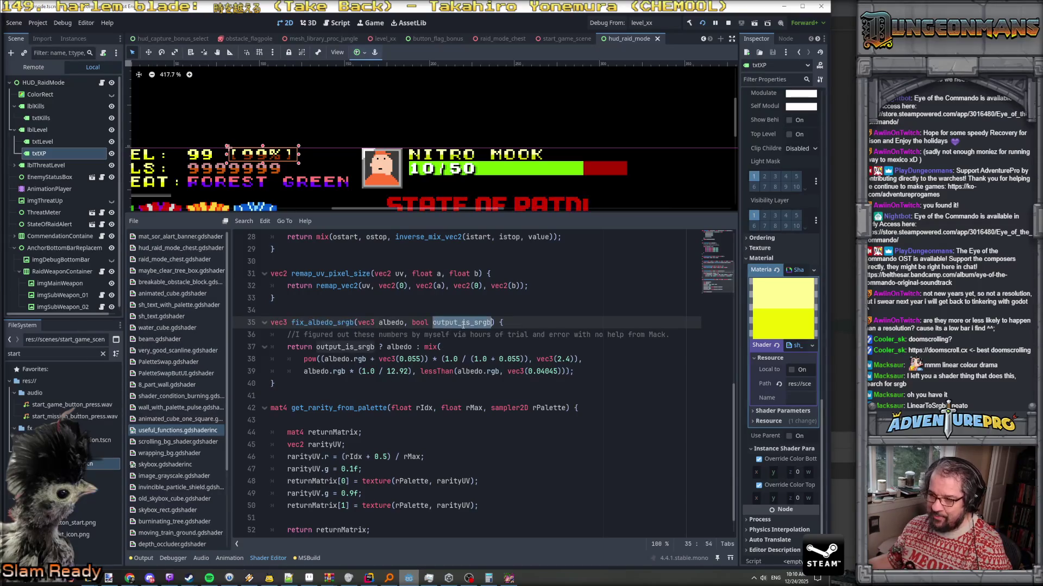
double_click(391, 323)
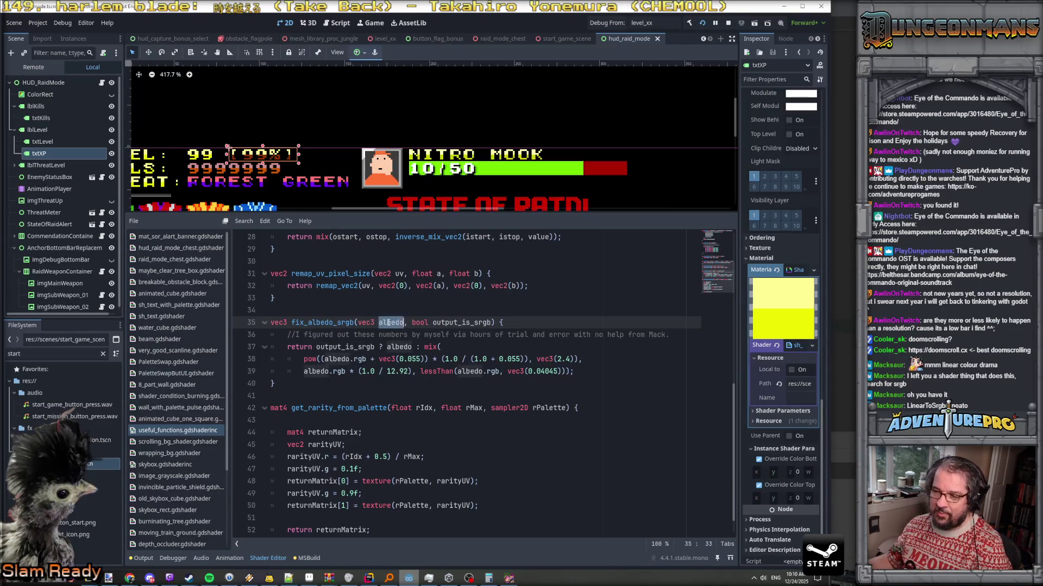
left_click(395, 323)
mouse_move(574, 371)
left_mouse_down()
mouse_move(505, 372)
mouse_move(271, 323)
left_mouse_up()
mouse_move(274, 384)
left_mouse_down()
mouse_move(282, 347)
mouse_move(271, 322)
left_mouse_up()
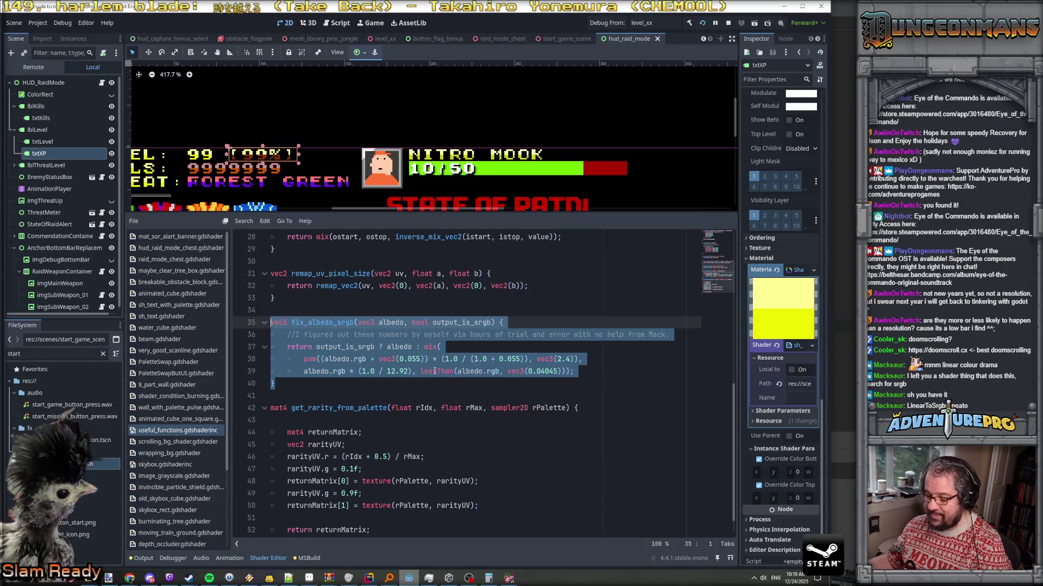
scroll(276, 161, "up", 8)
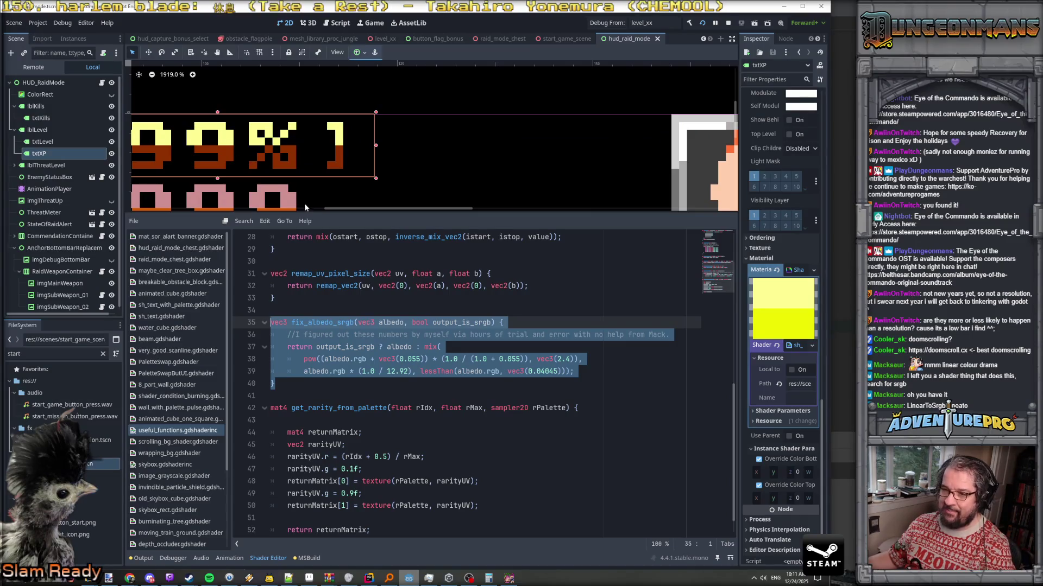
scroll(777, 396, "down", 1)
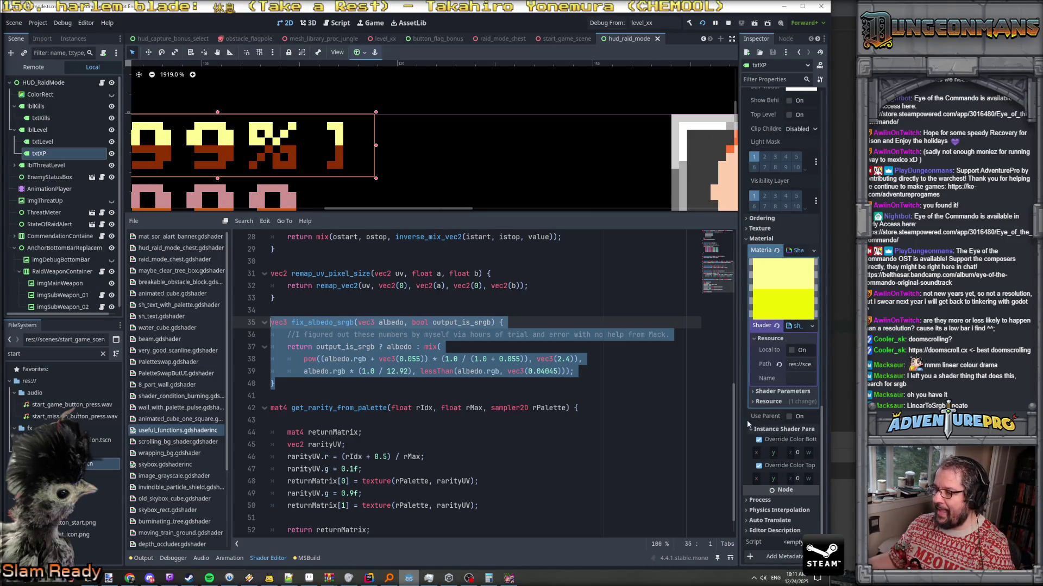
left_click_drag(740, 416, 486, 429)
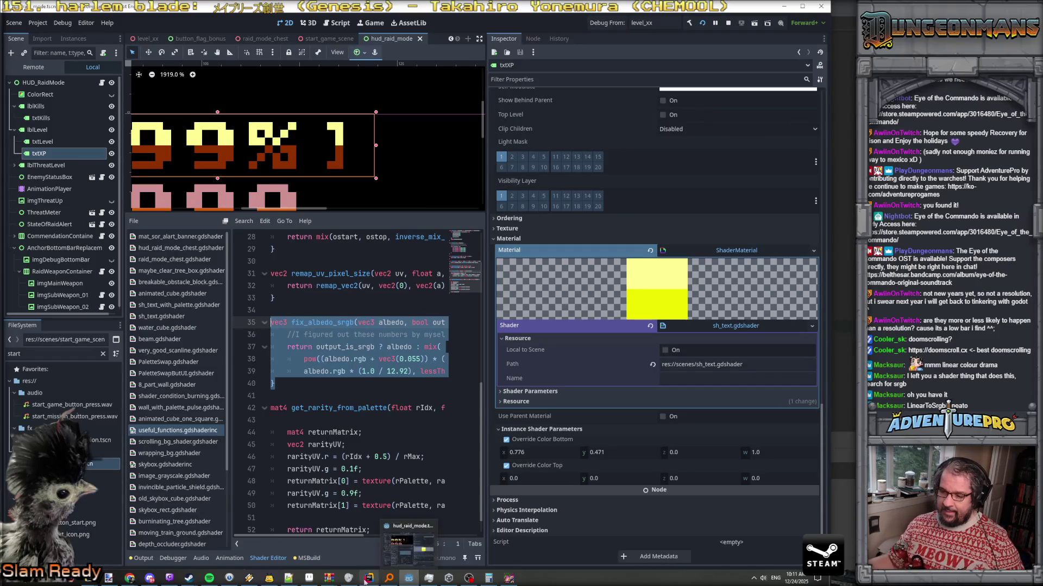
mouse_move(367, 581)
left_click(374, 549)
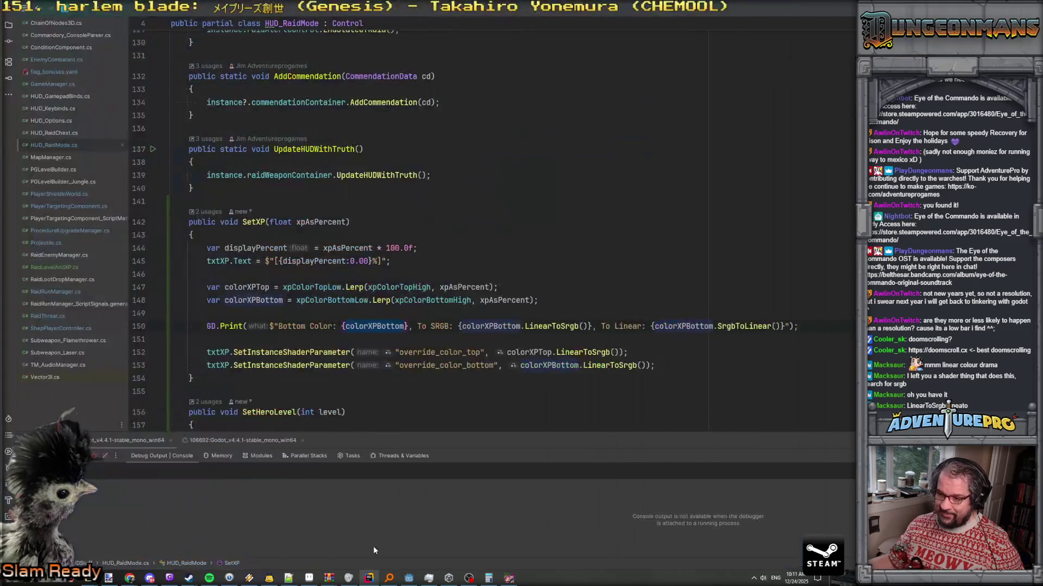
left_click(604, 365)
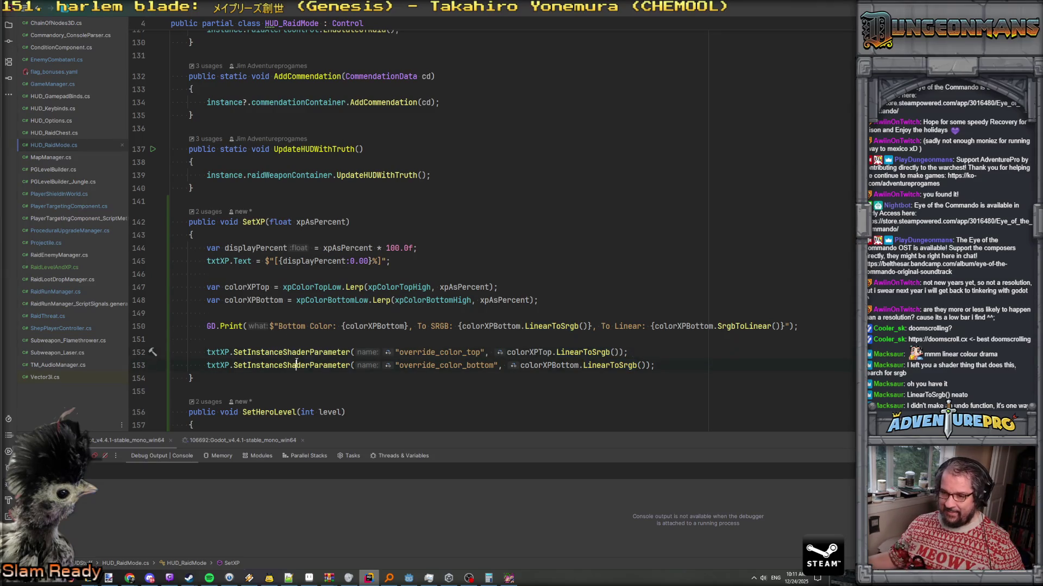
mouse_move(350, 580)
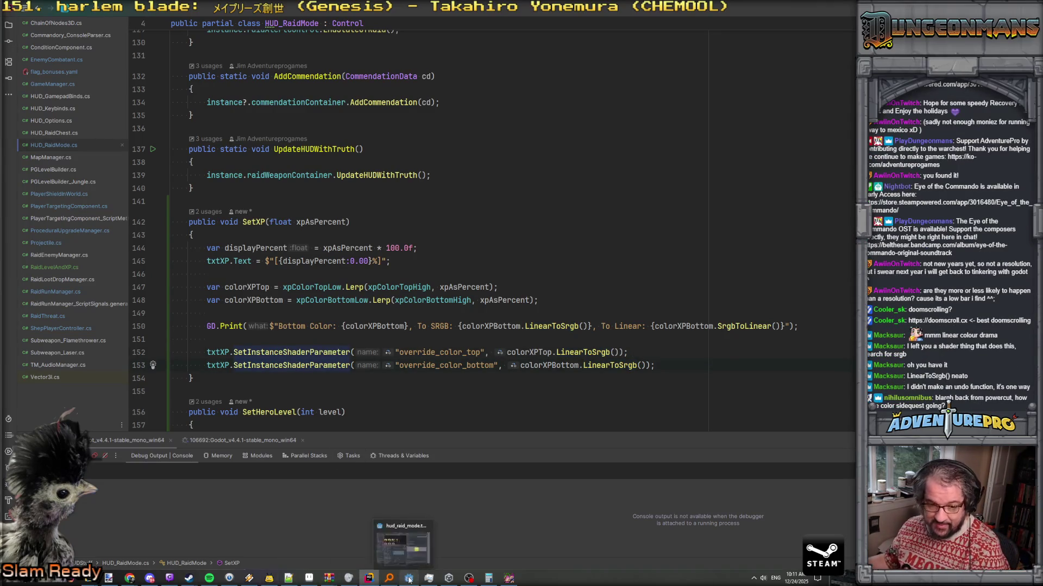
left_click(408, 579)
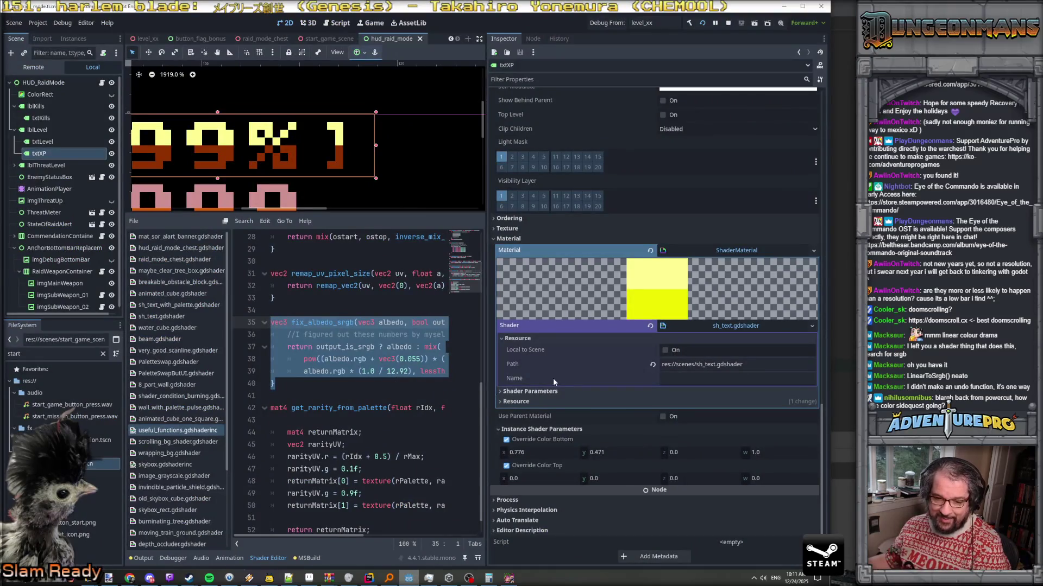
left_click_drag(487, 353, 741, 353)
scroll(174, 413, "down", 3)
scroll(174, 410, "up", 3)
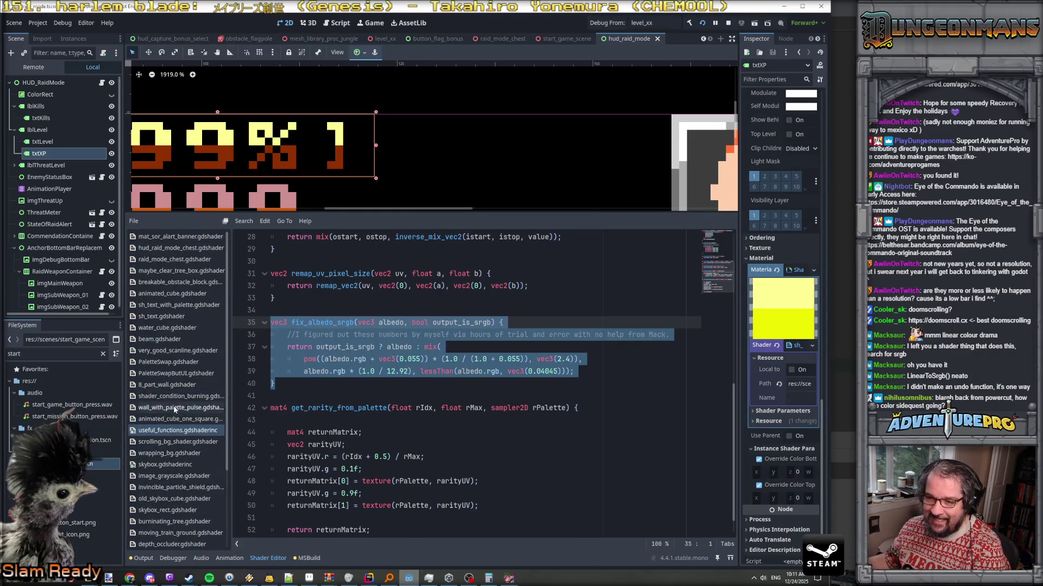
Open sh_text.gdshader and find override_color_bottom in the fragment code
left_click(168, 317)
left_click(485, 445)
scroll(481, 431, "down", 10)
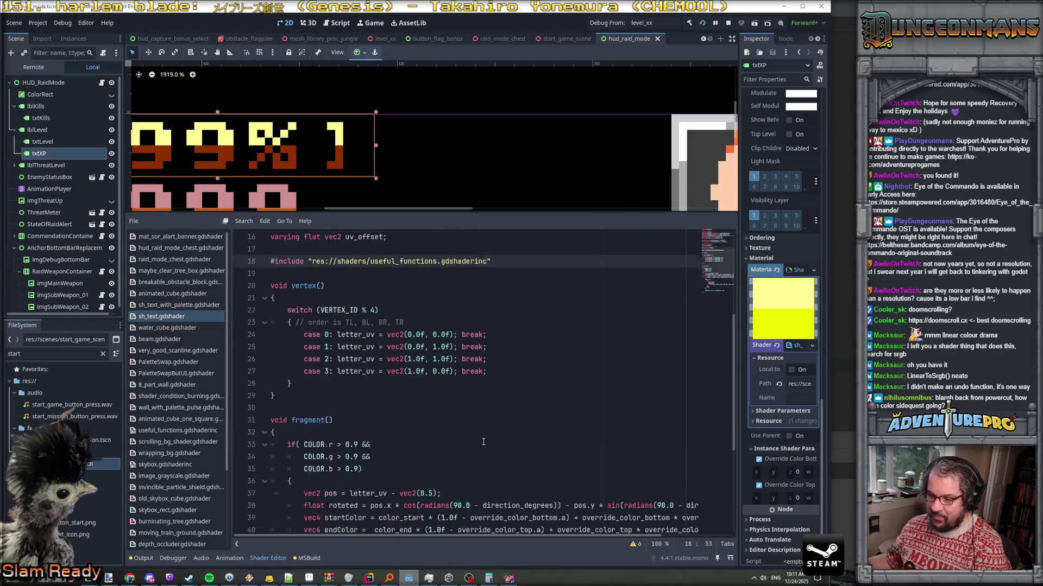
double_click(523, 335)
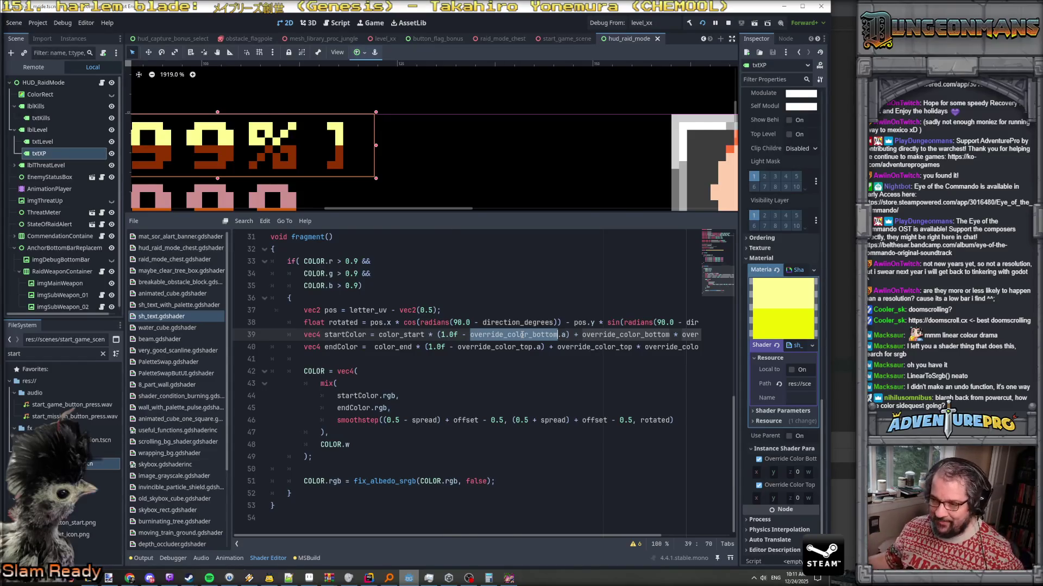
scroll(522, 335, "up", 10)
scroll(470, 381, "down", 10)
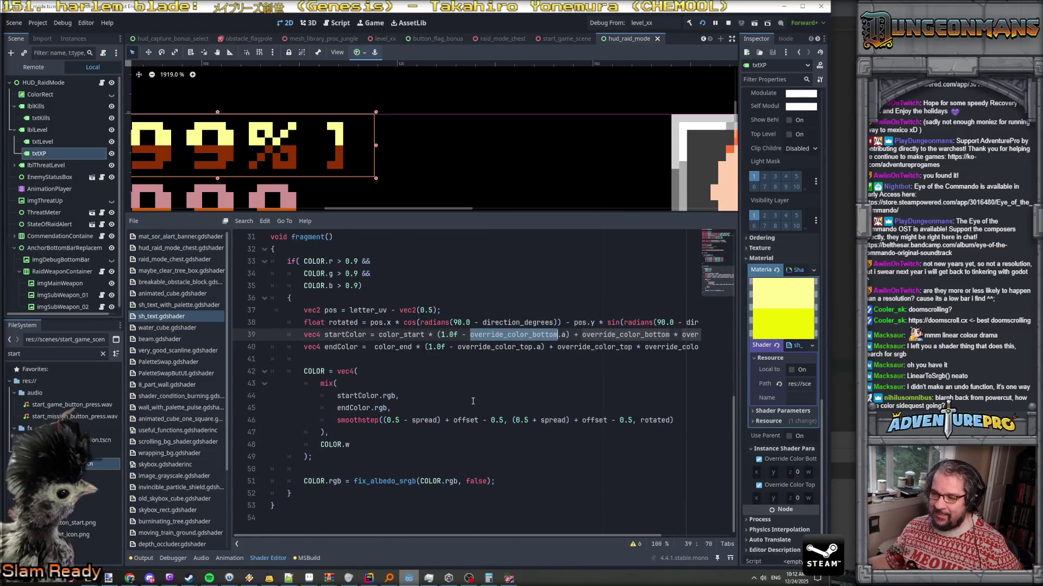
Comment out the fix_albedo_srgb line with // and save the shader
left_click(334, 482)
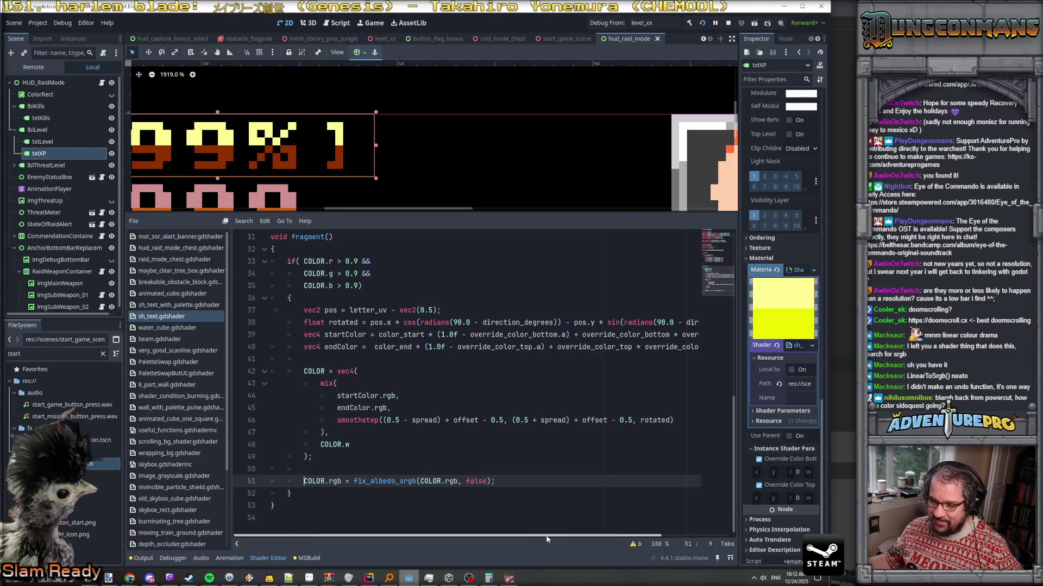
type("//")
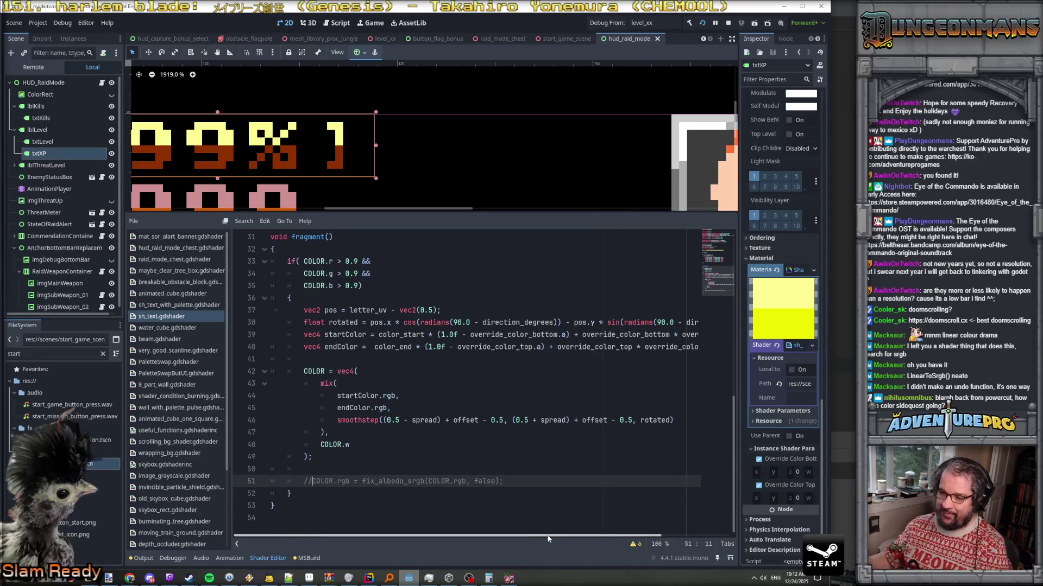
key("ctrl+s")
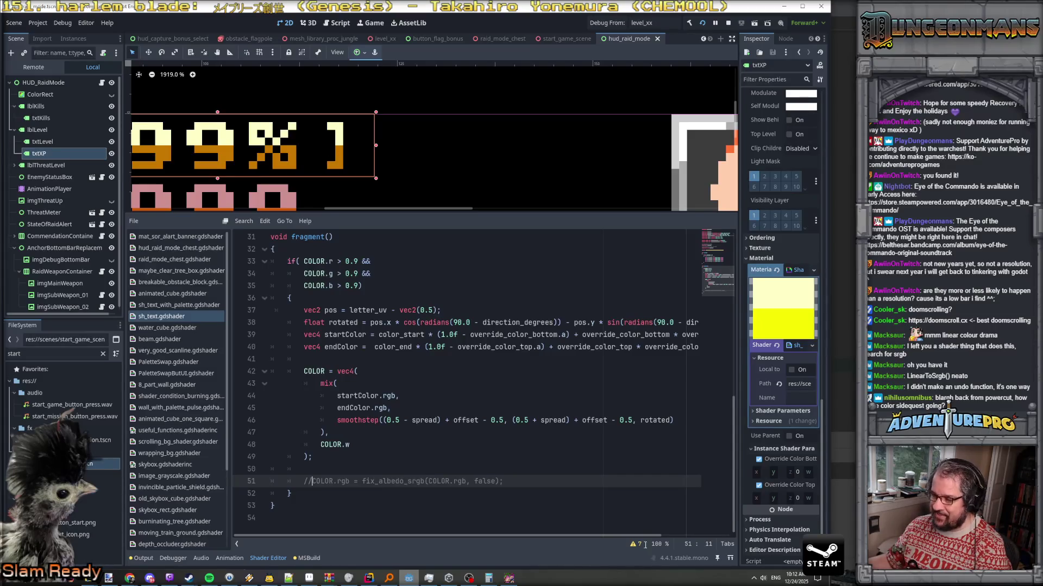
key("alt+Tab")
left_click(595, 365)
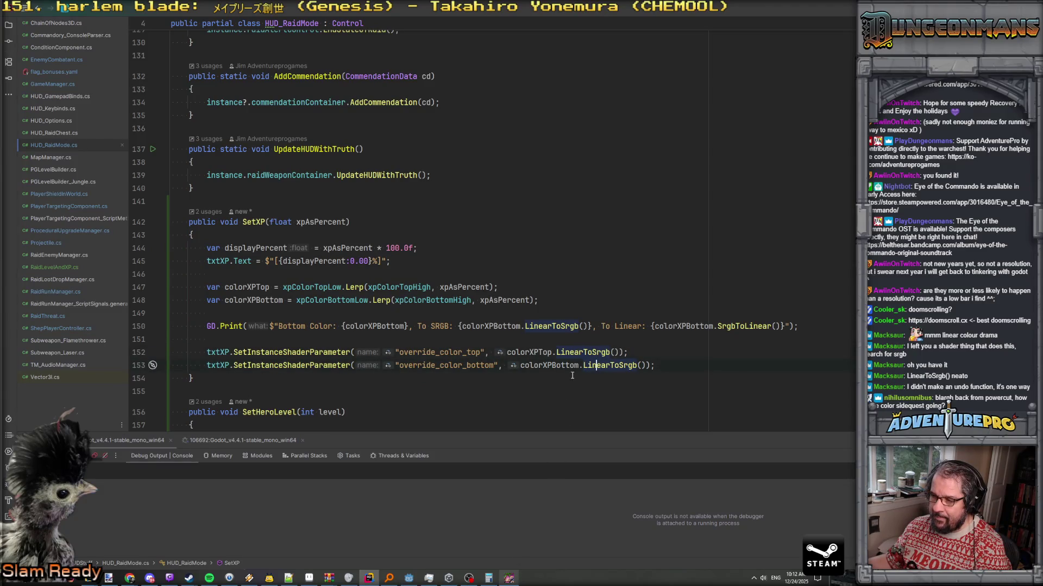
Rebuild and run the .NET project with F5 in Godot, then view GitHub issue #28504 in Chrome
mouse_move(571, 369)
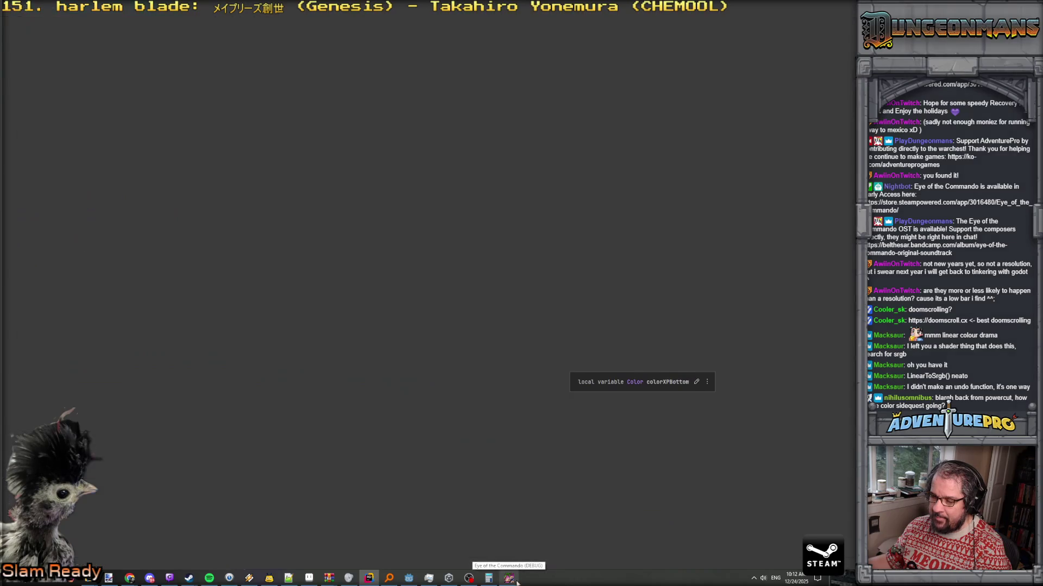
key("alt+Tab")
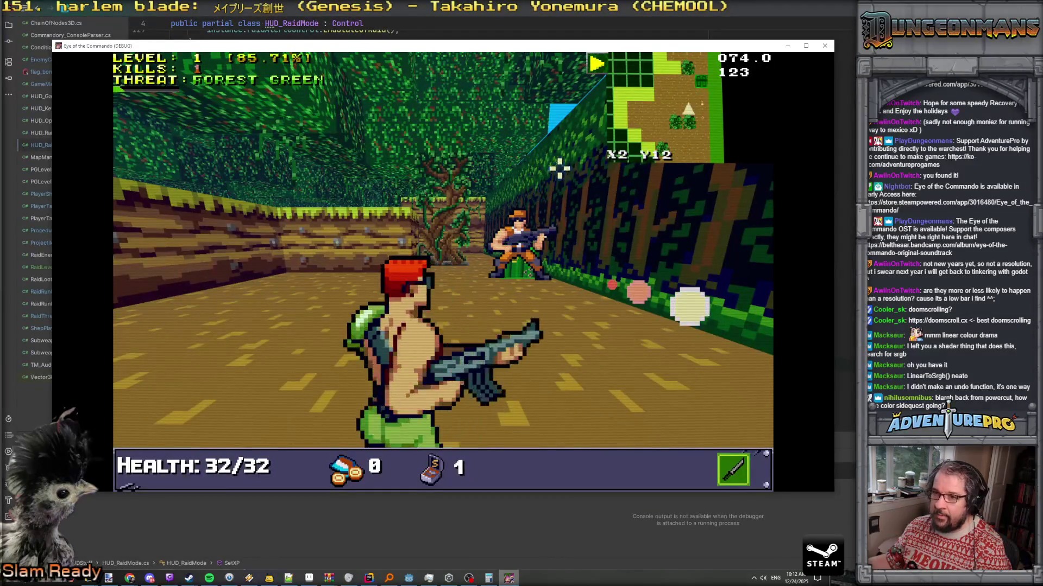
key("alt+Tab")
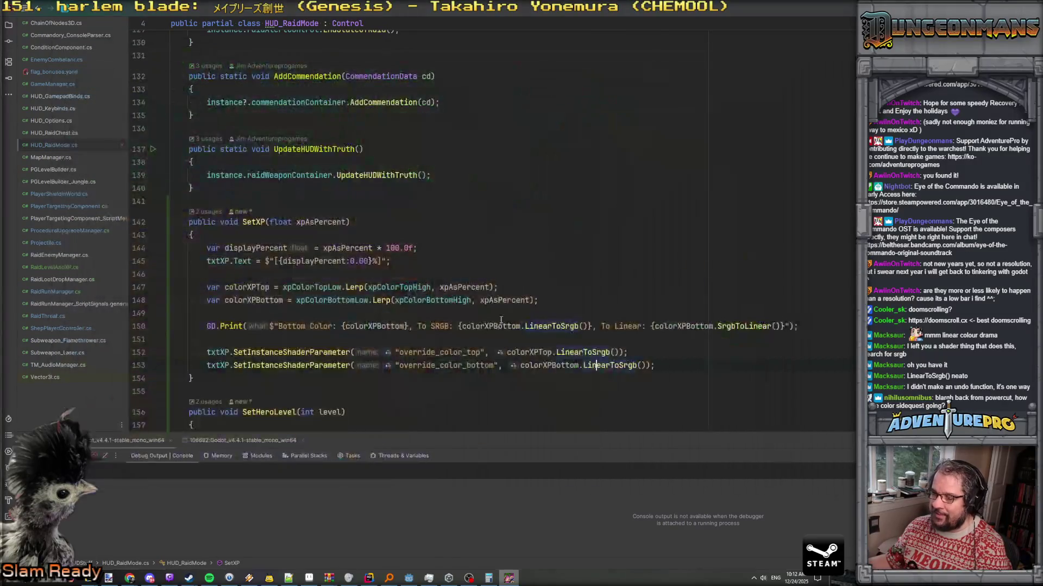
left_click(408, 579)
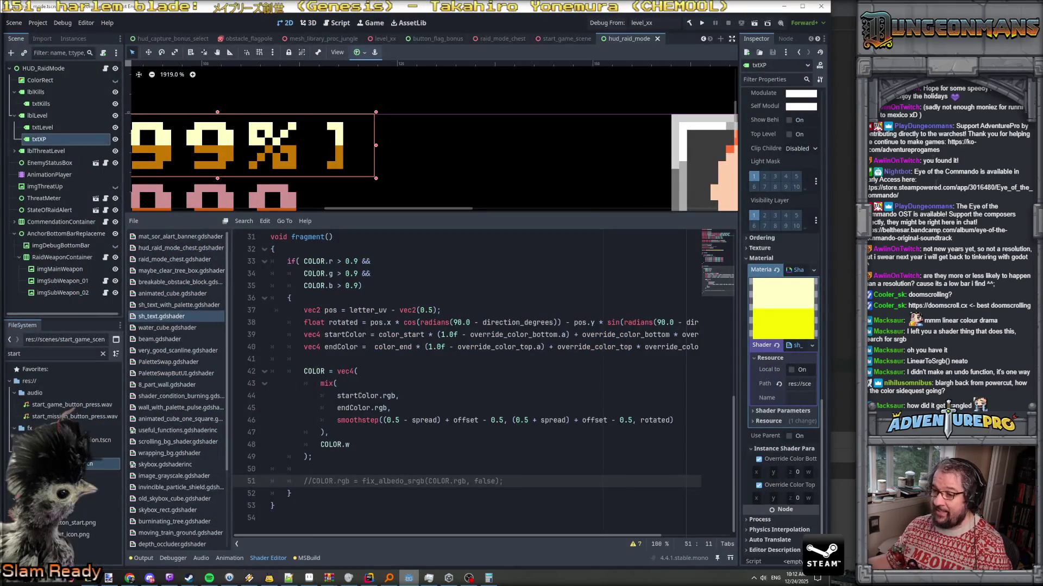
scroll(342, 445, "up", 4)
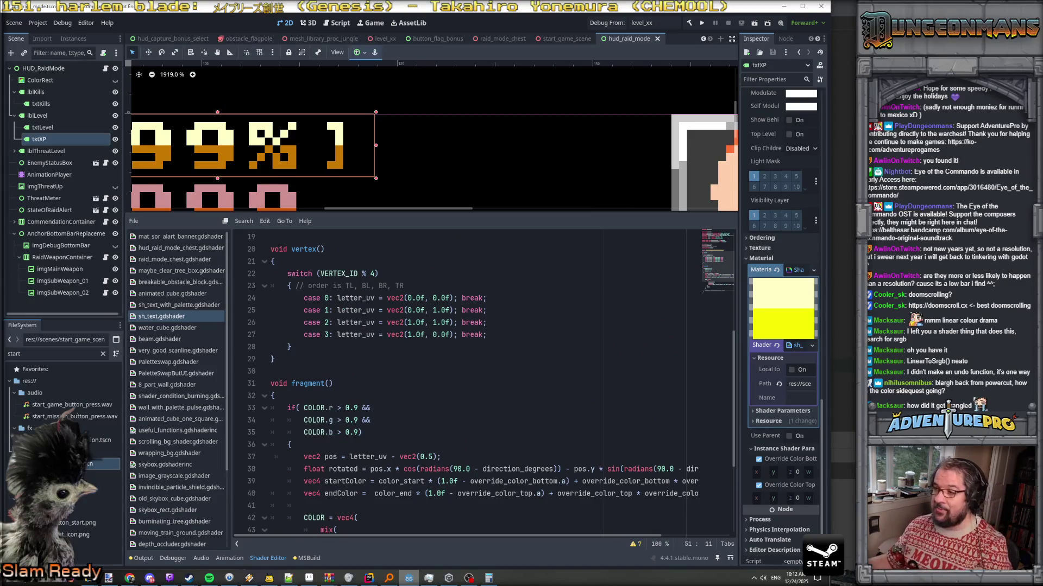
key("alt+Tab")
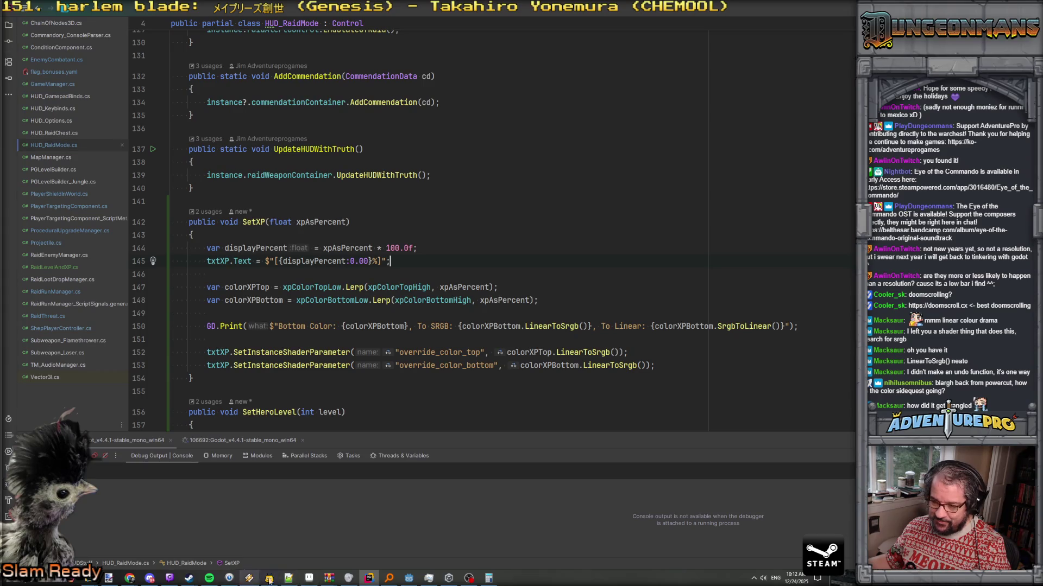
left_click(409, 579)
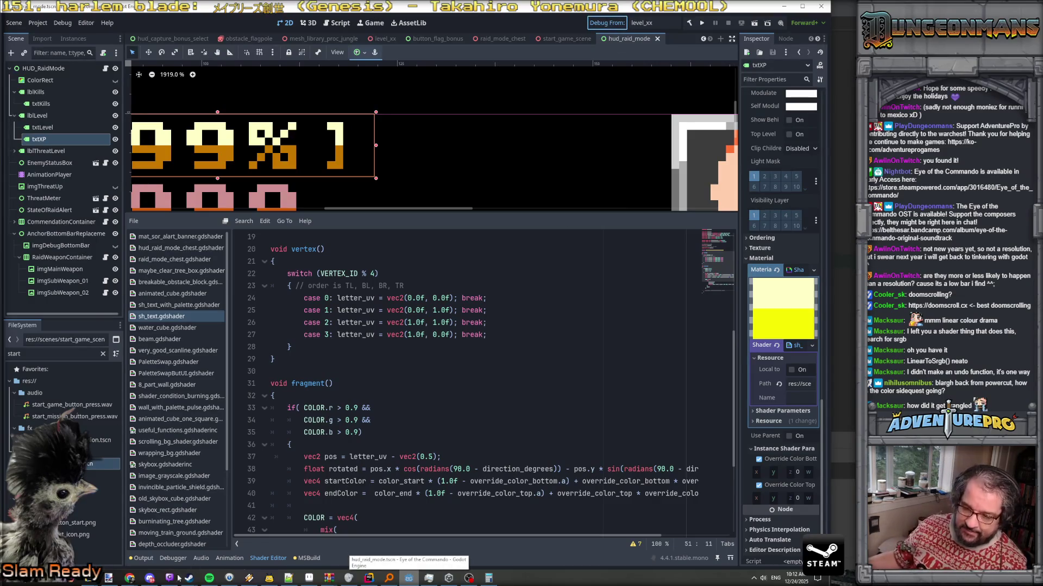
key("F5")
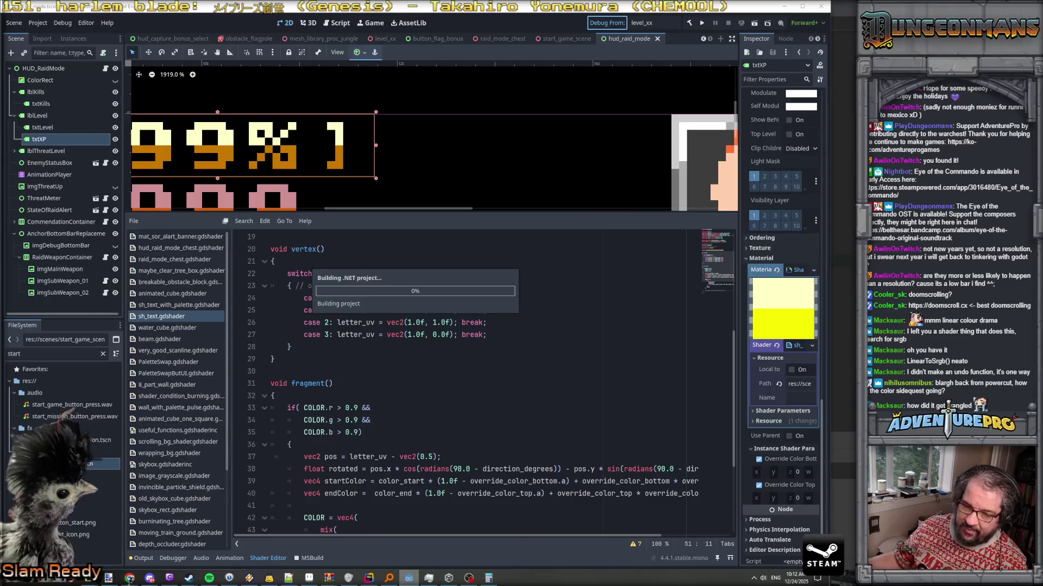
mouse_move(129, 580)
left_click(616, 551)
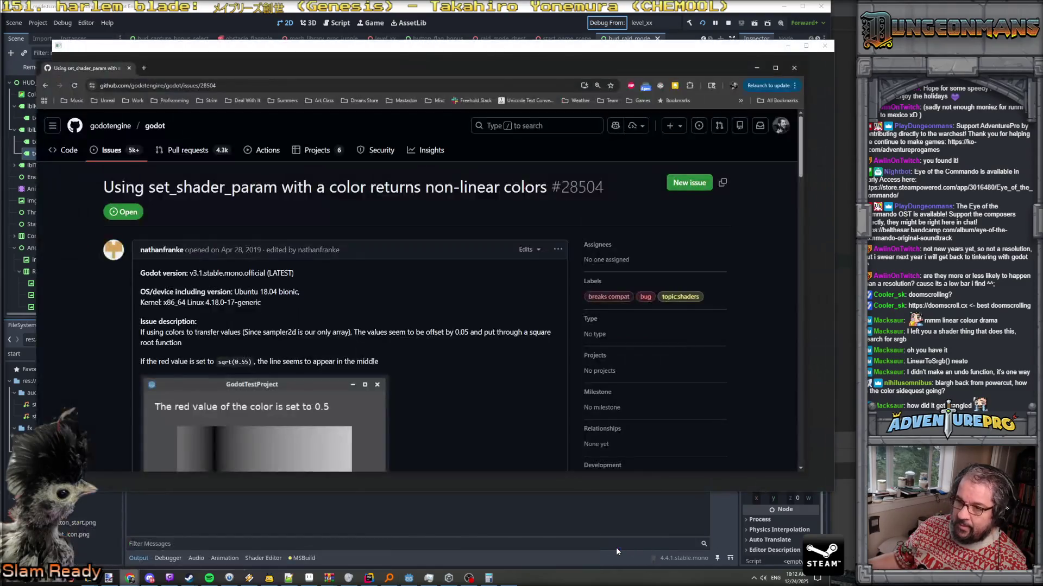
Read GitHub issue #57325's renderer code on linear canvas_item colour uniforms, then return to the game
key("alt+Left")
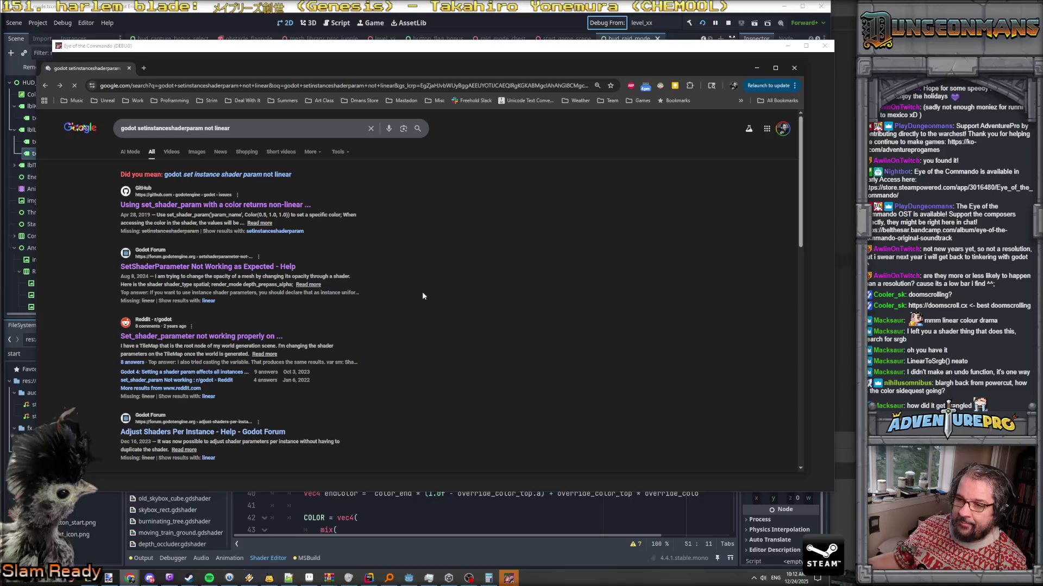
scroll(422, 296, "down", 10)
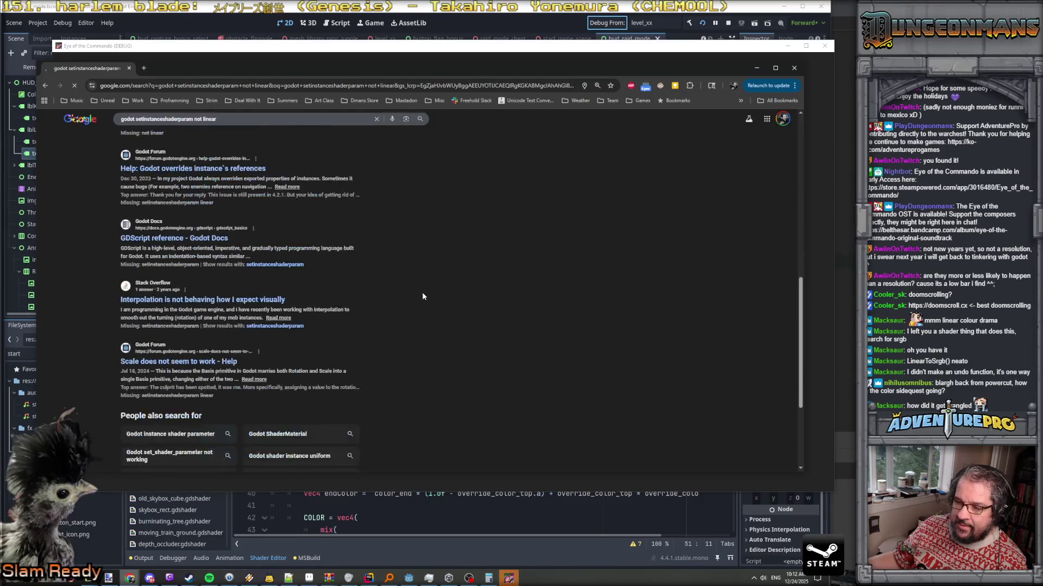
key("alt+Right")
key("alt+Left")
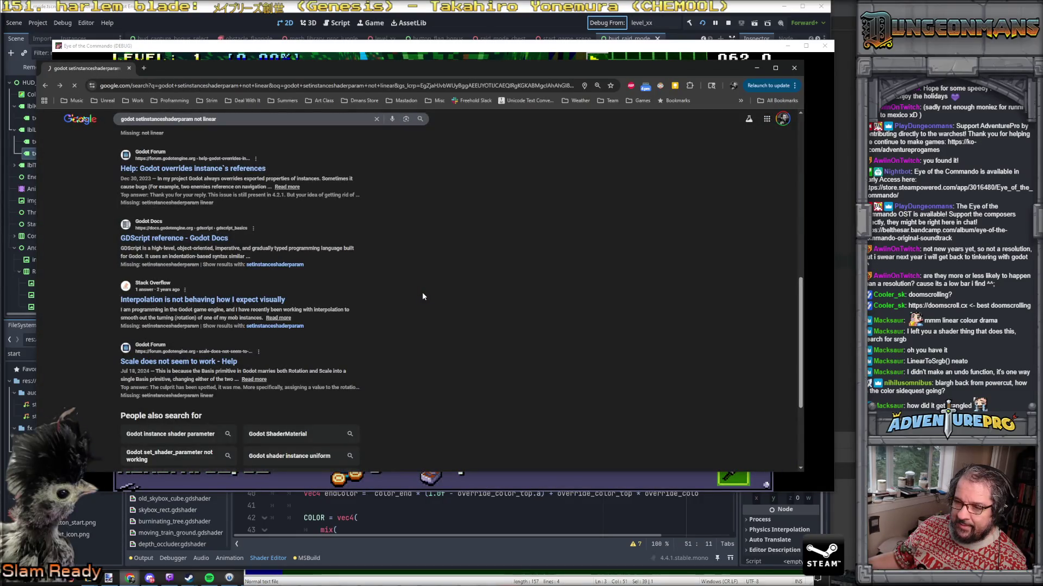
key("alt+Right")
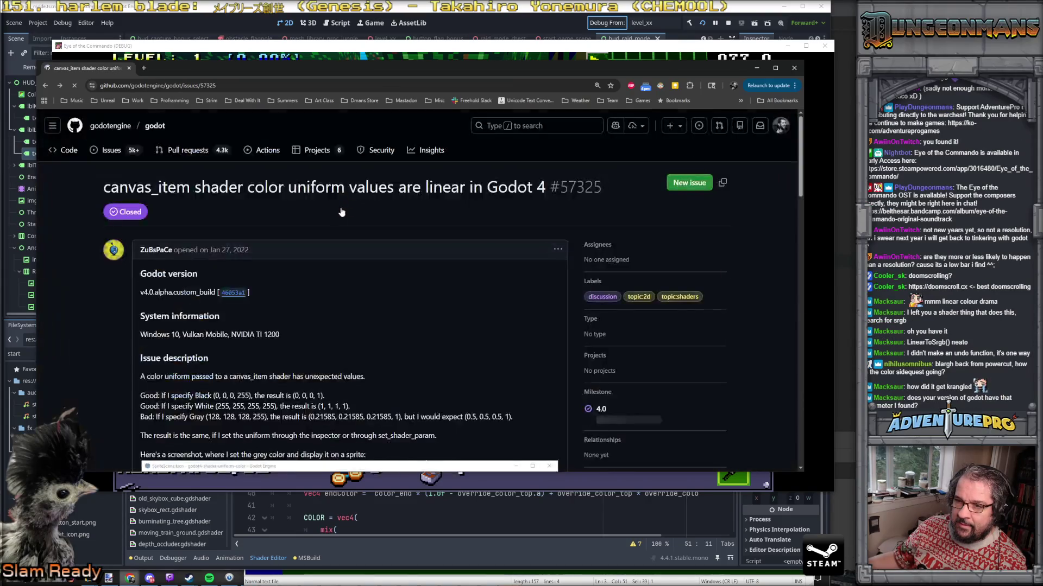
scroll(354, 294, "down", 2)
mouse_move(202, 224)
left_mouse_down()
mouse_move(283, 239)
mouse_move(404, 313)
mouse_move(370, 321)
left_mouse_up()
left_click(307, 246)
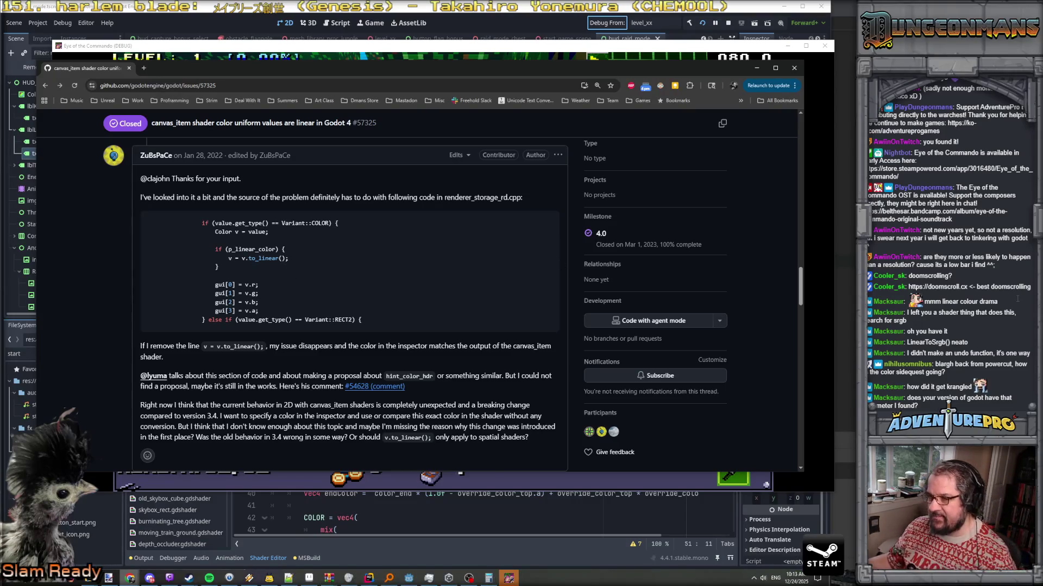
left_click(369, 578)
left_click(511, 569)
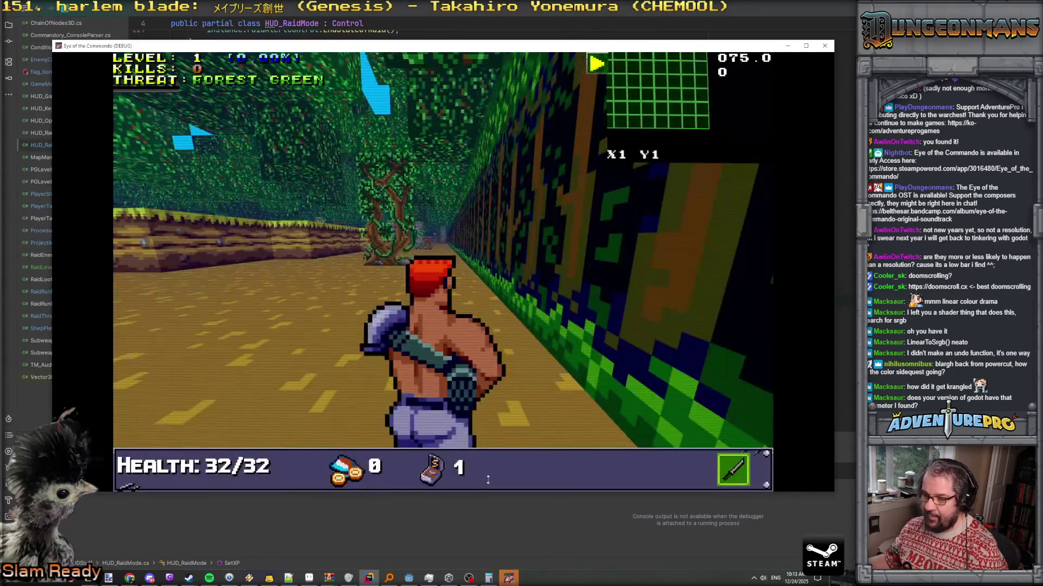
Walk down the forest corridor and kill the Nitro Mook
key("w")
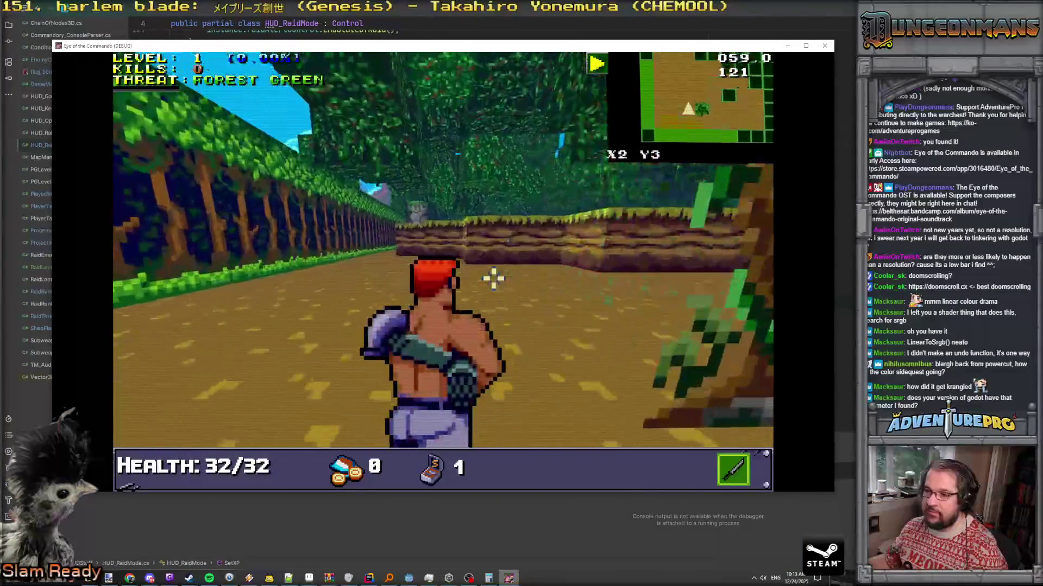
key("w")
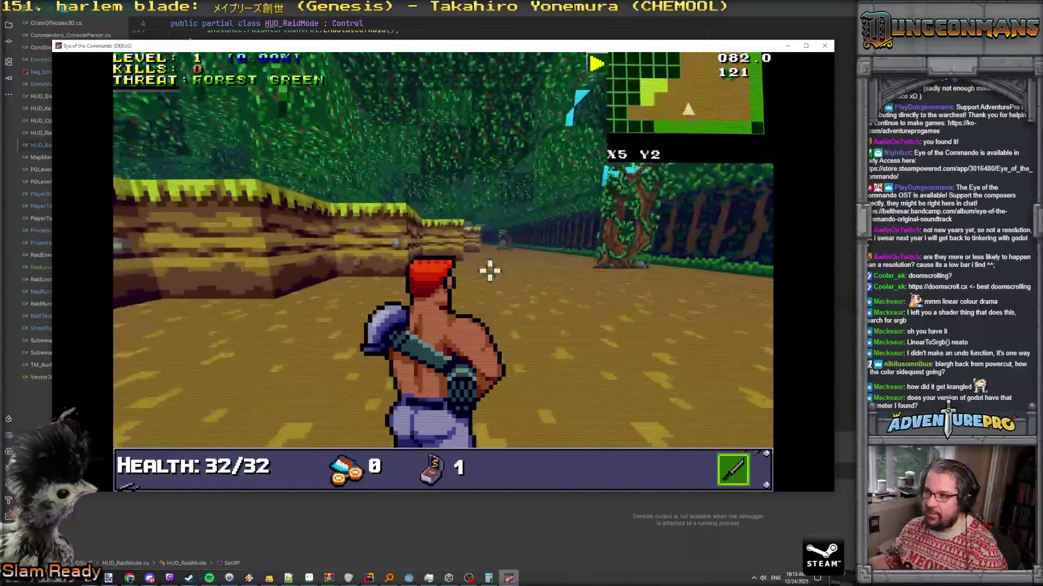
key("w")
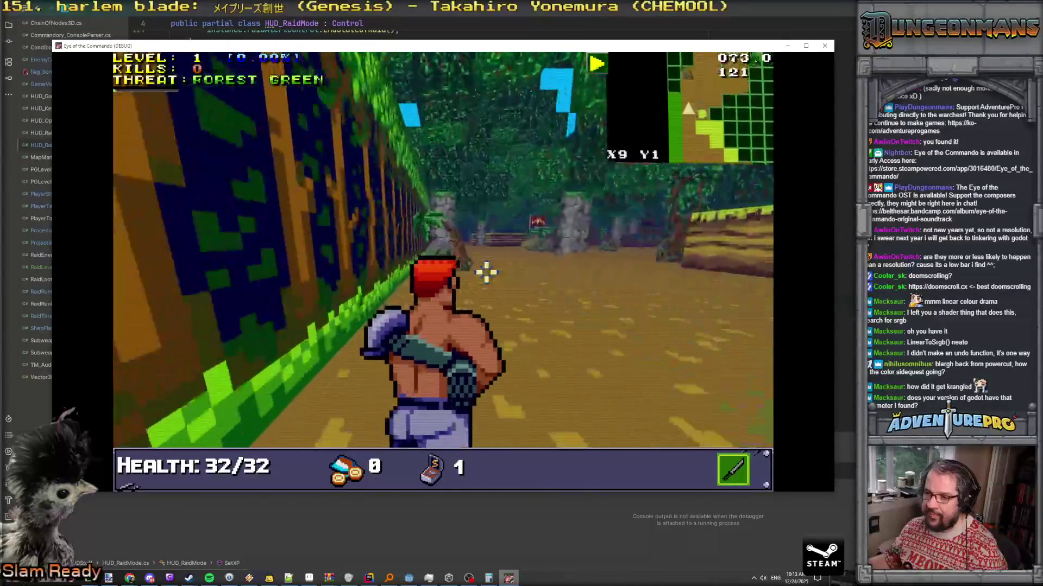
key("w")
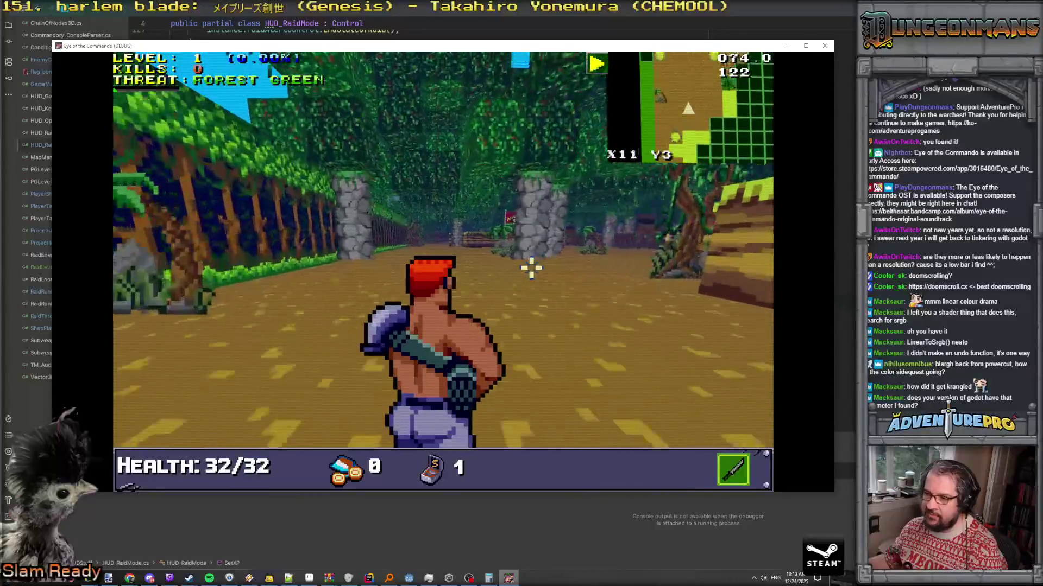
left_click(360, 249)
left_click(359, 249)
left_click(364, 249)
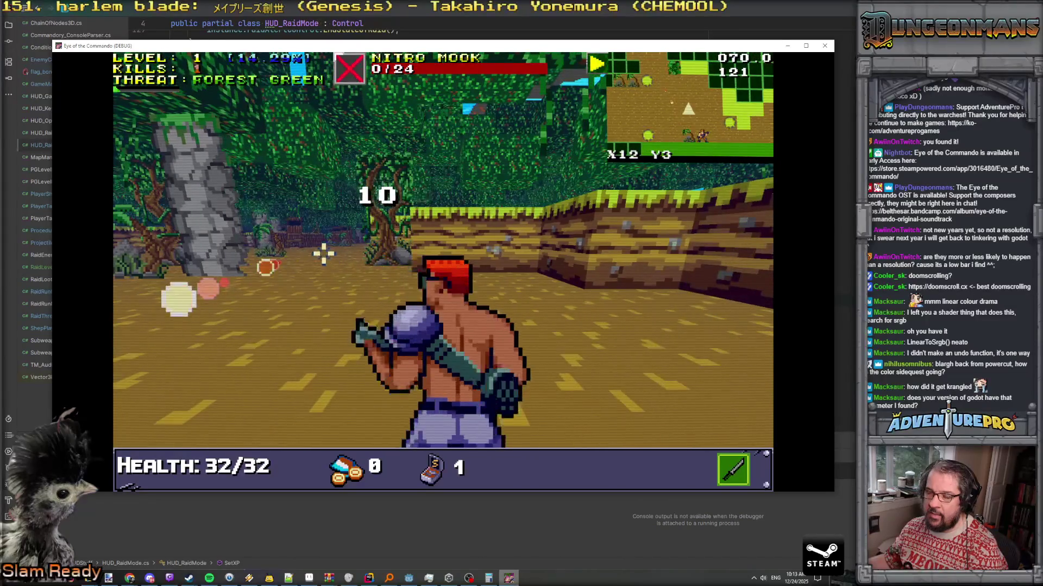
Shoot the enemy by the flag to reach 28.57% XP, then return to Rider
key("w")
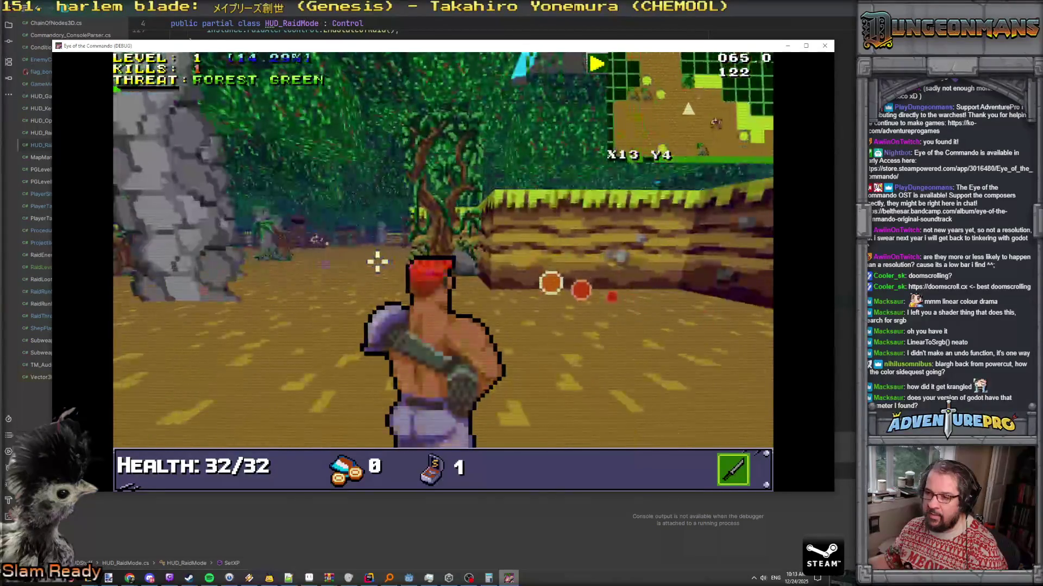
key("w")
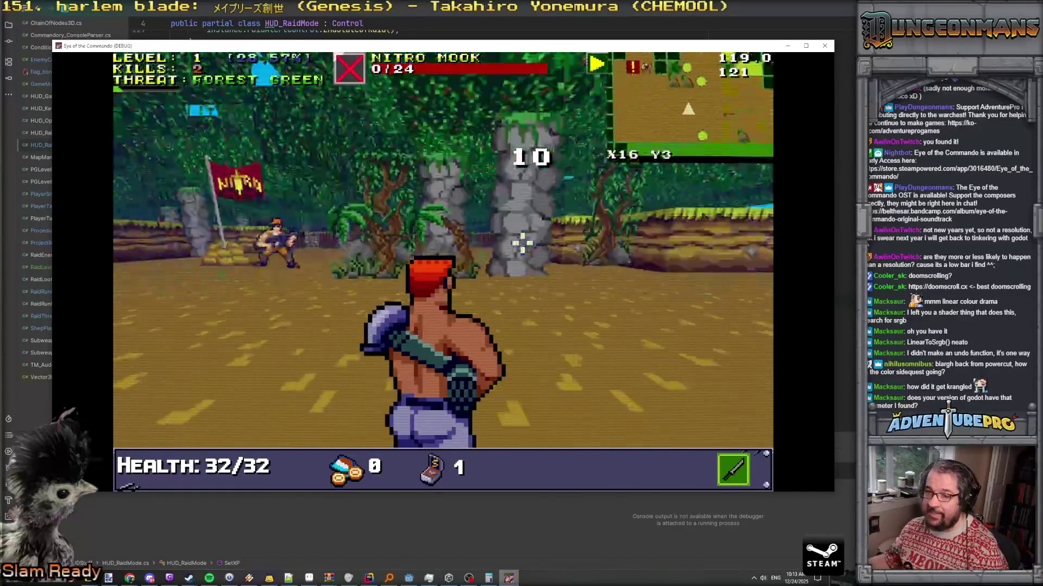
left_click(434, 232)
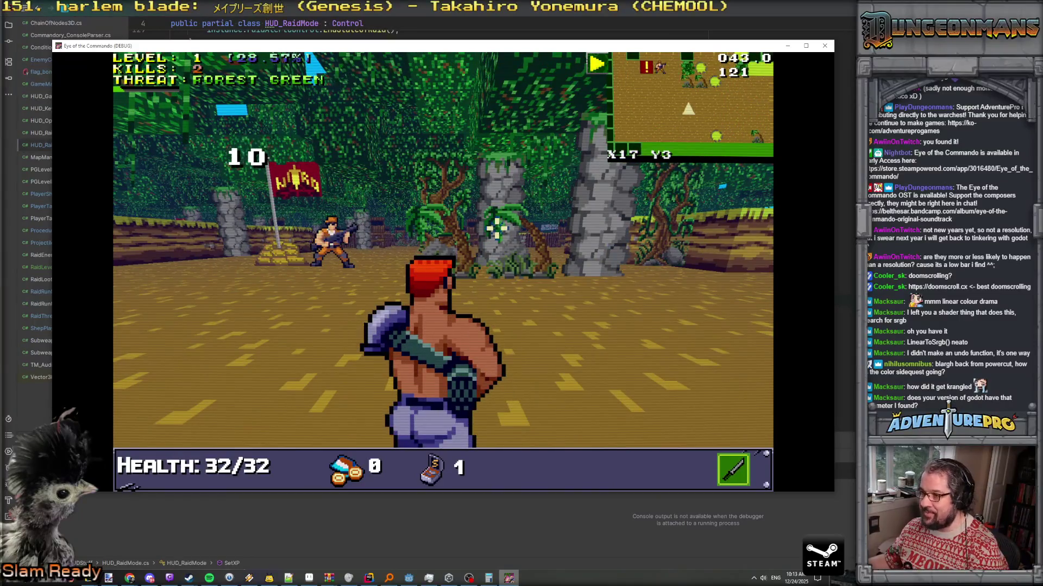
key("alt+Tab")
double_click(580, 350)
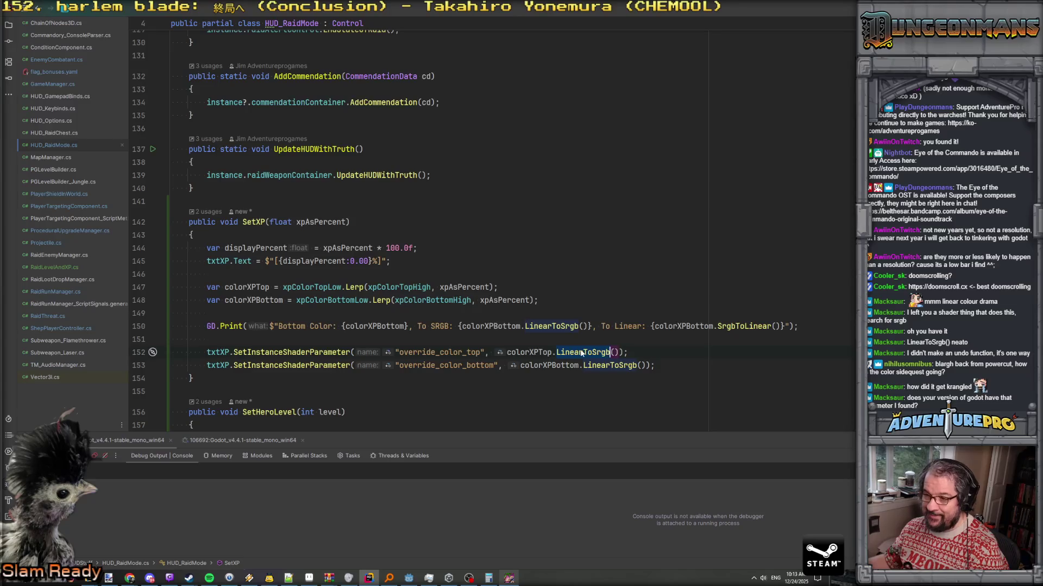
Dismiss the LinearToSrgb documentation popup and bring up Notepad++ with the logged colour values
left_click(580, 352)
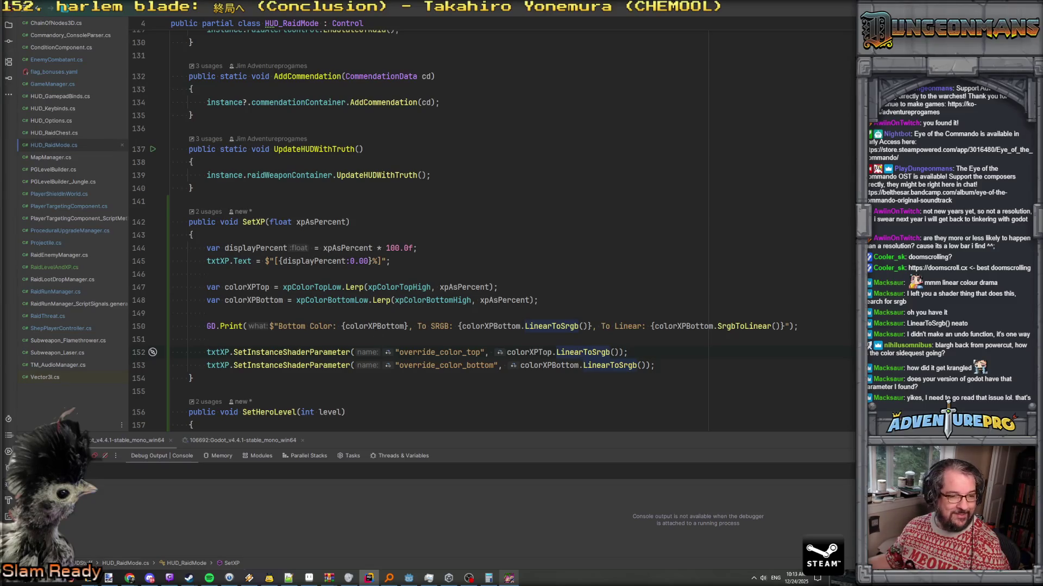
key("alt+Tab")
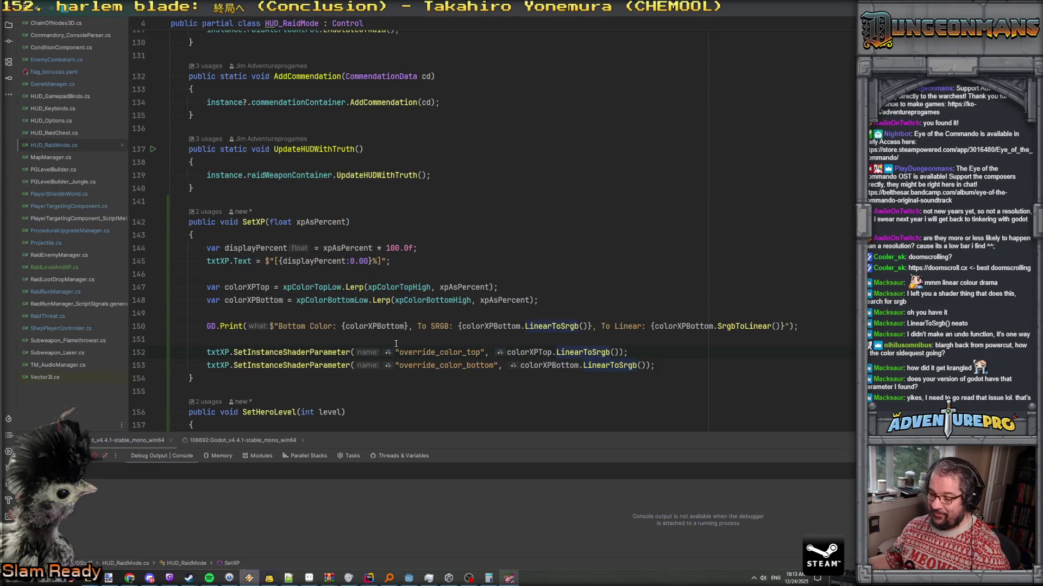
left_click(288, 578)
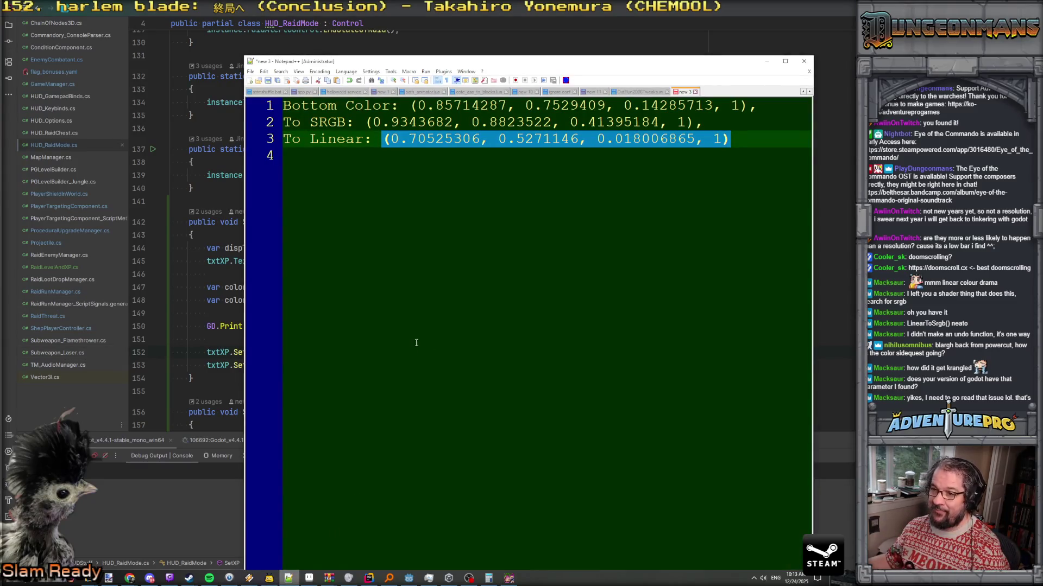
Replace the old notes with the latest Bottom Color line copied from Godot's Output log
mouse_move(719, 190)
left_mouse_down()
mouse_move(678, 174)
mouse_move(240, 98)
left_mouse_up()
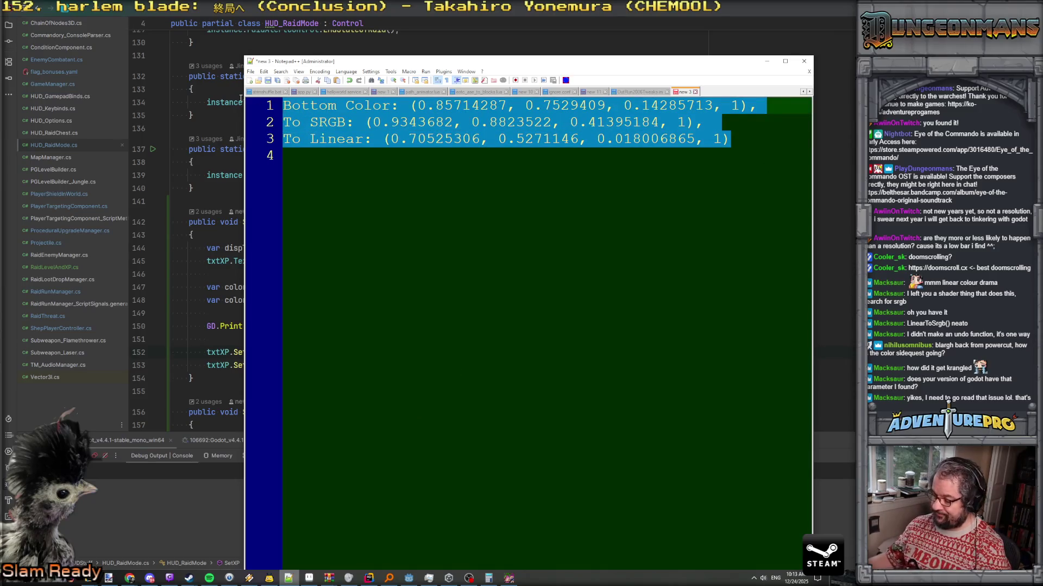
key("BackSpace")
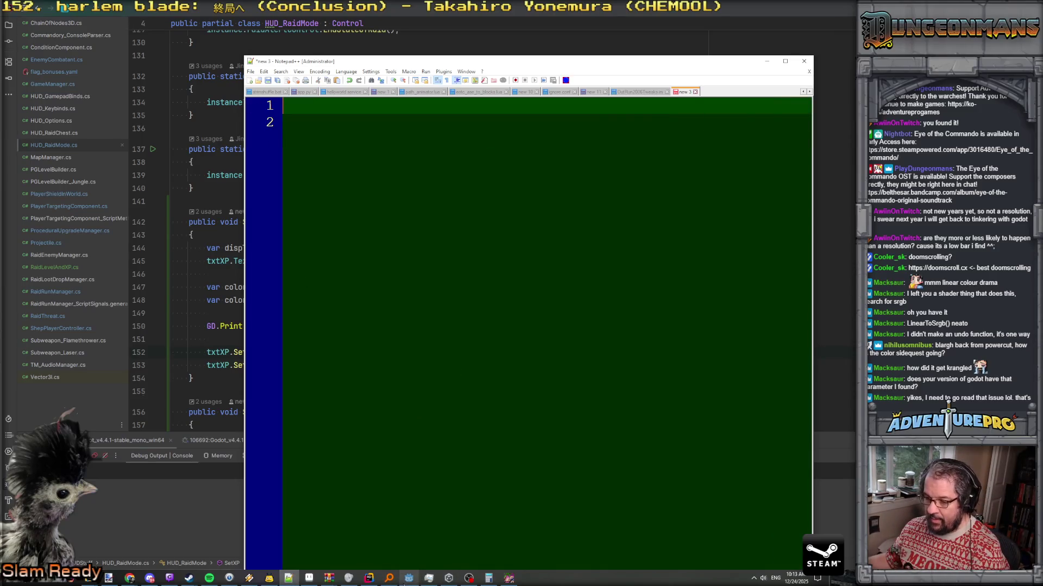
left_click(408, 577)
left_click(143, 559)
left_click_drag(619, 535, 129, 534)
key("ctrl+c")
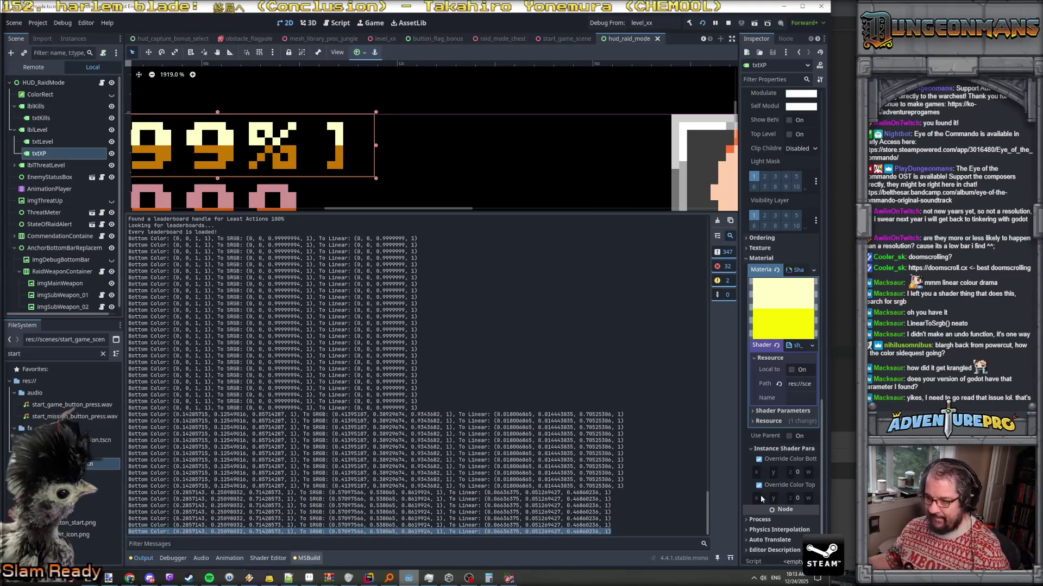
left_click(784, 7)
key("ctrl+v")
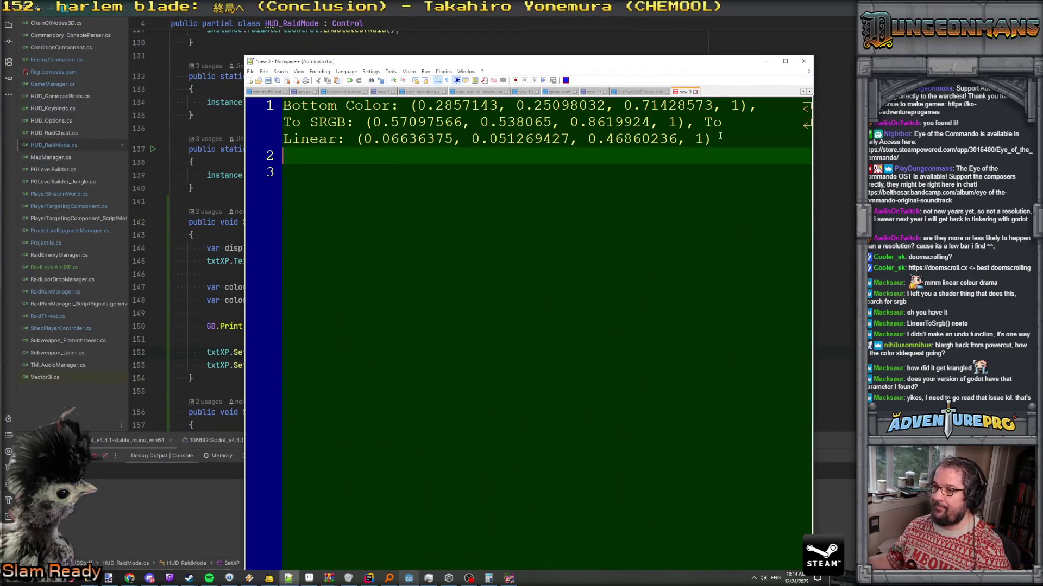
Move the To Linear values onto their own line, compare them, and dock Notepad++ right
left_click_drag(417, 105, 758, 105)
mouse_move(368, 123)
left_mouse_down()
mouse_move(730, 123)
mouse_move(695, 127)
left_mouse_up()
left_click(695, 127)
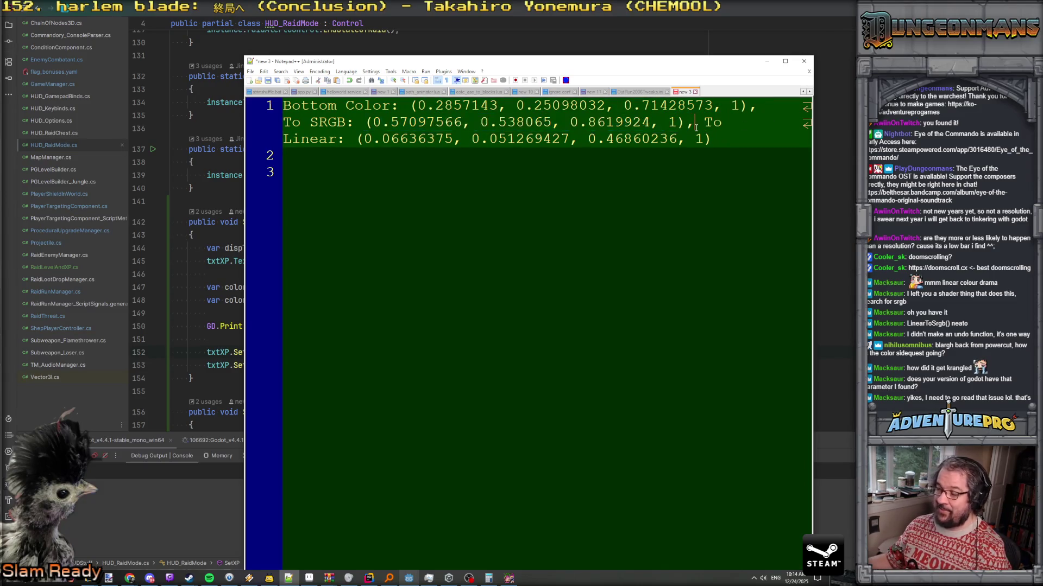
key("Return")
key("Delete")
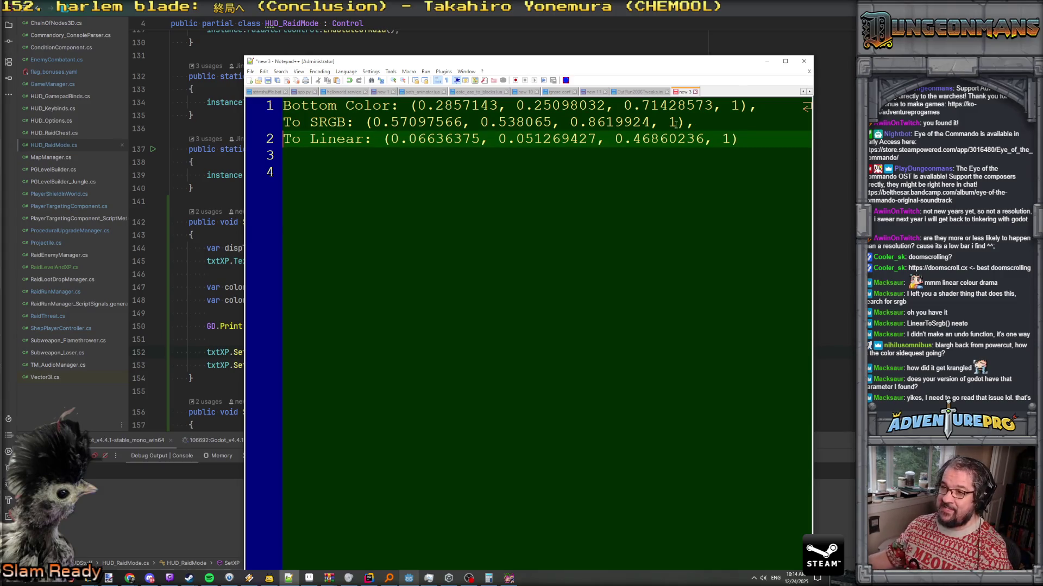
left_click_drag(385, 138, 737, 139)
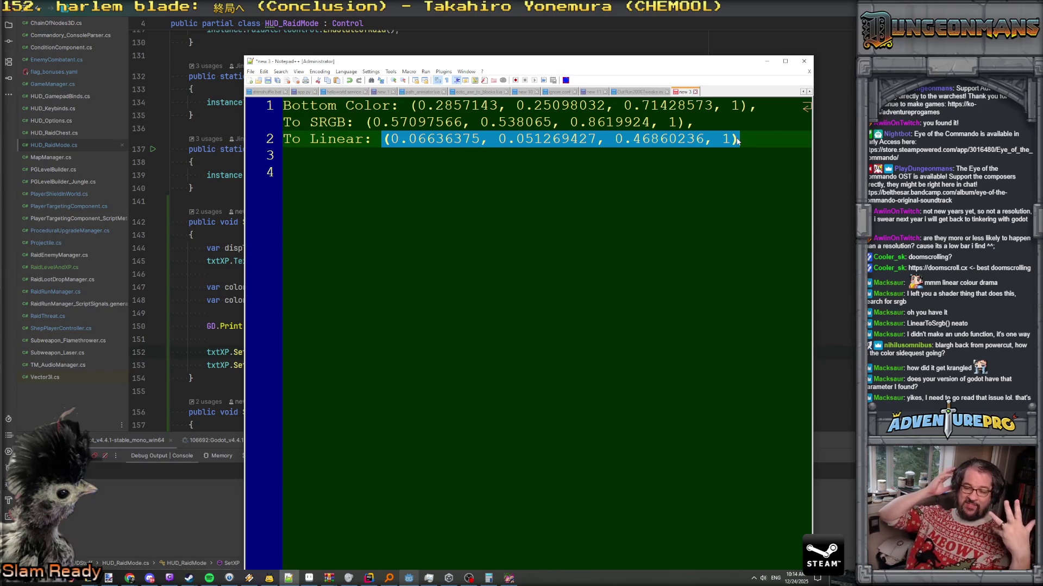
double_click(328, 123)
double_click(346, 143)
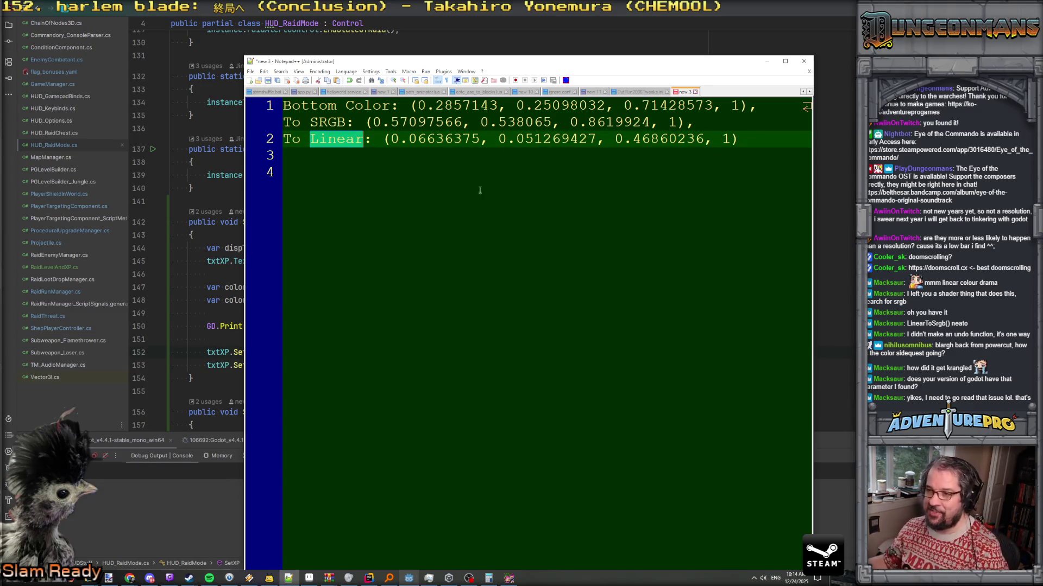
key("super+Right")
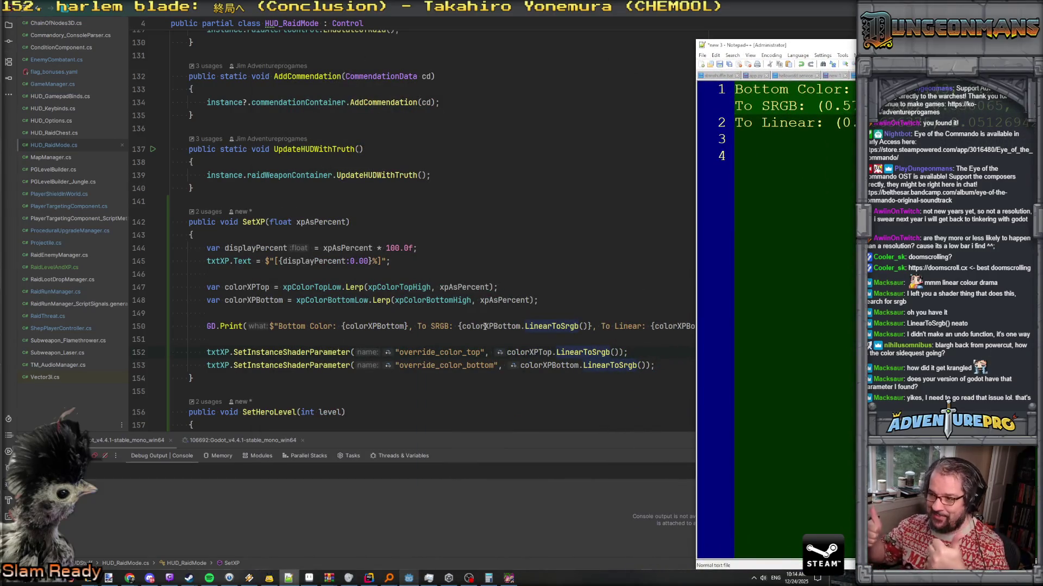
Cycle from Rider past the running game to Paint.NET showing the 85.71% XP capture
key("alt+Tab")
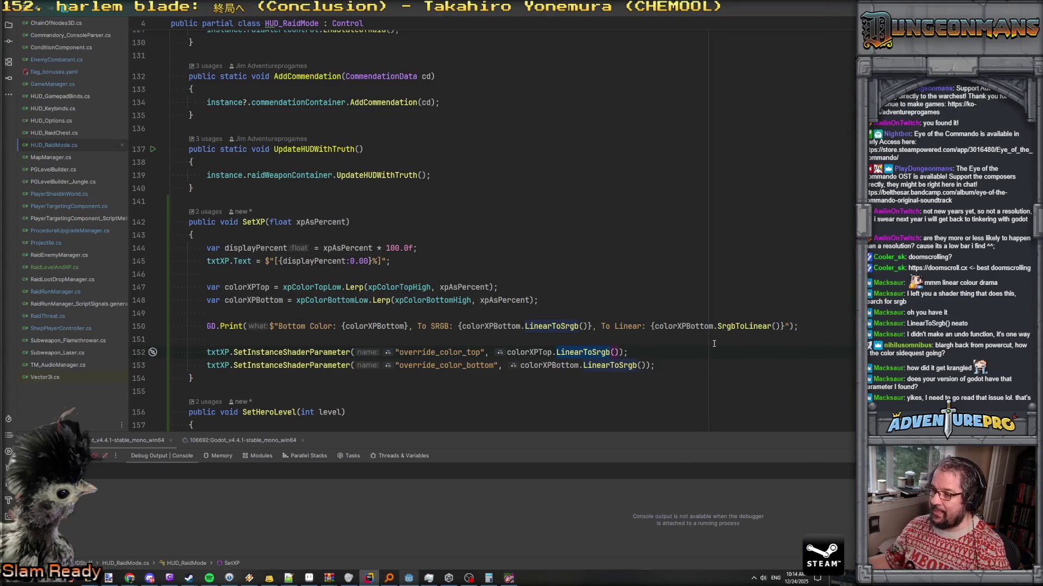
key("alt+Tab")
key("alt+Tab")
key("alt+Tab")
key("alt+Tab")
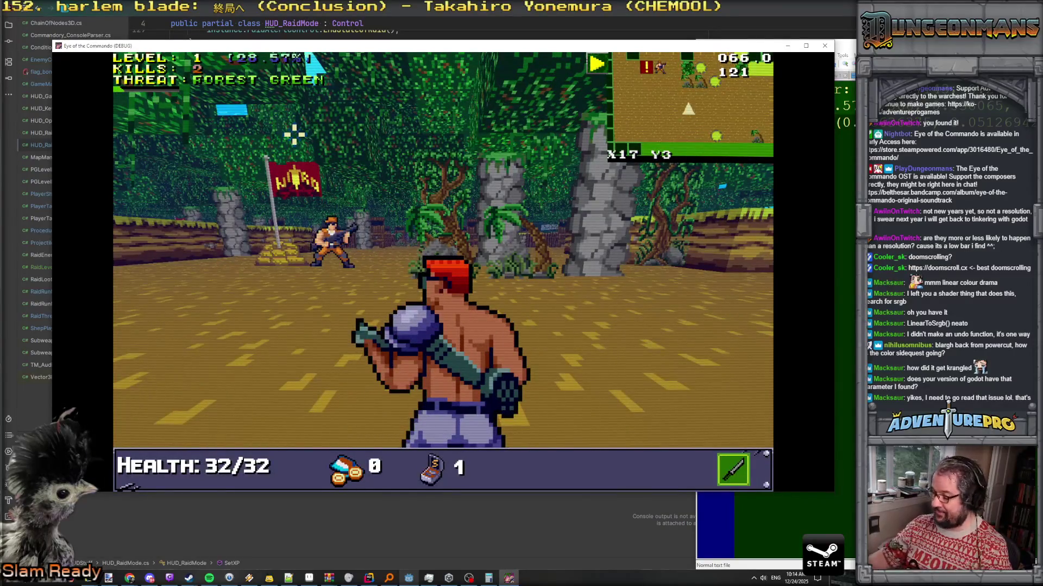
key("alt+Tab")
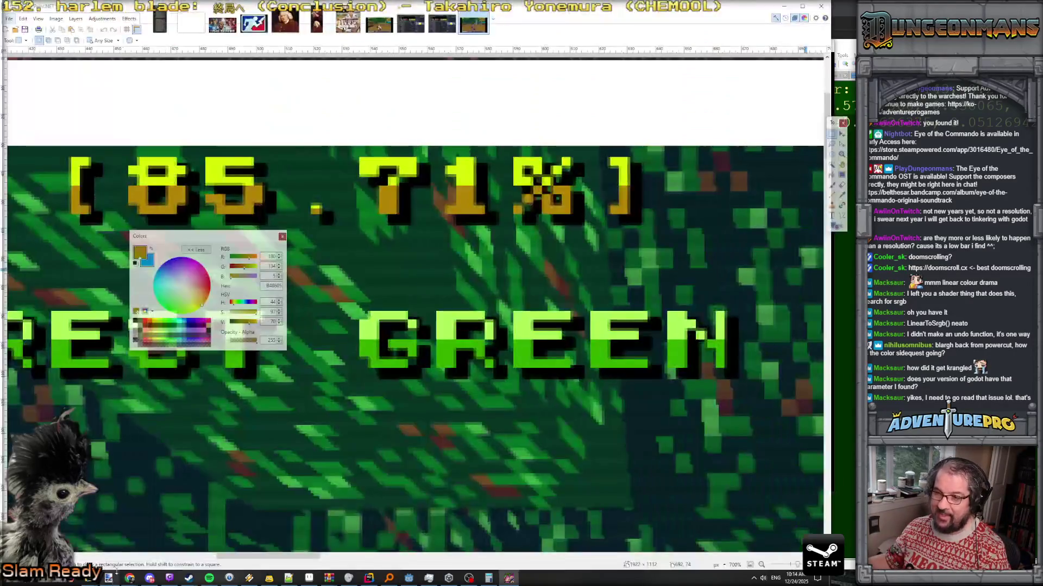
Paste the game screenshot into a new Paint.NET image and sample the XP digits' purple, RGB 73, 64, 182
left_click(23, 19)
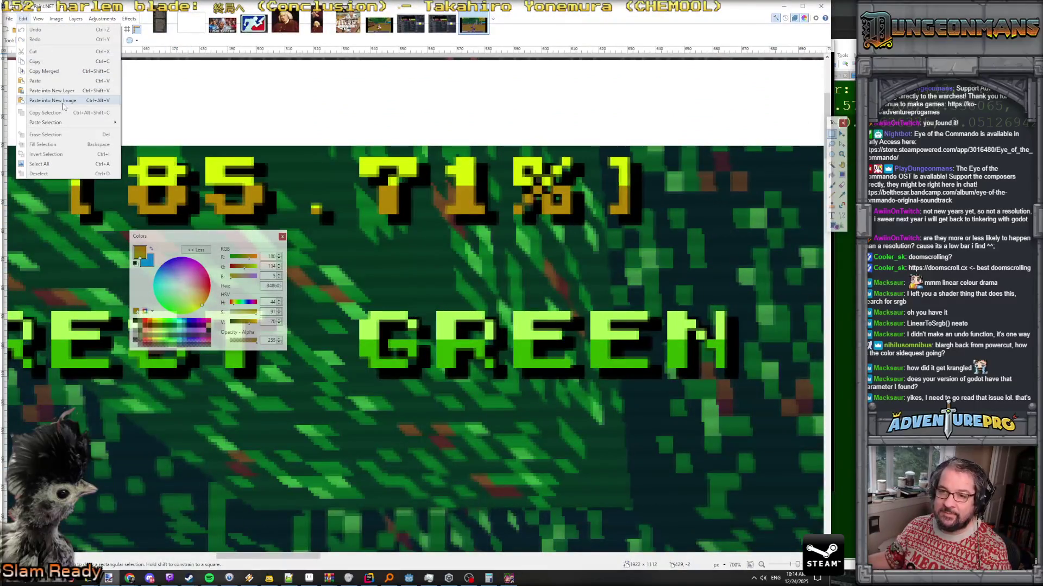
left_click(49, 103)
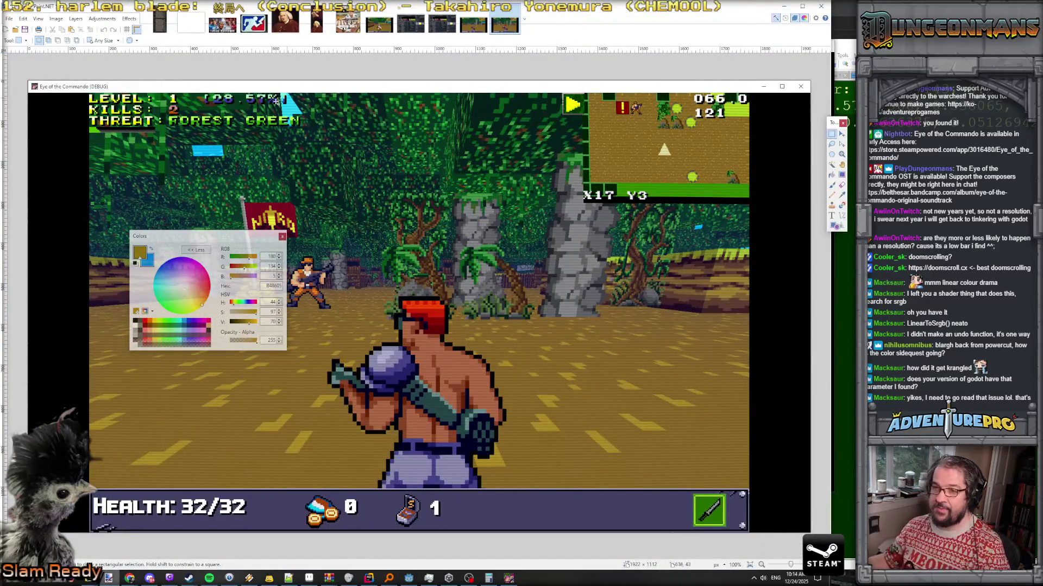
scroll(261, 103, "up", 3)
scroll(261, 103, "up", 5)
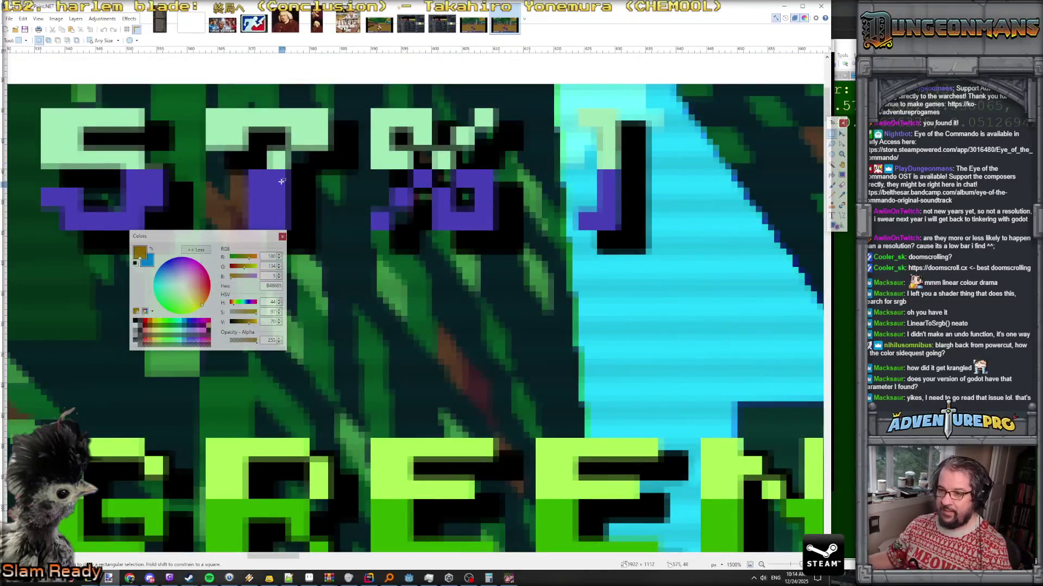
left_click(273, 201)
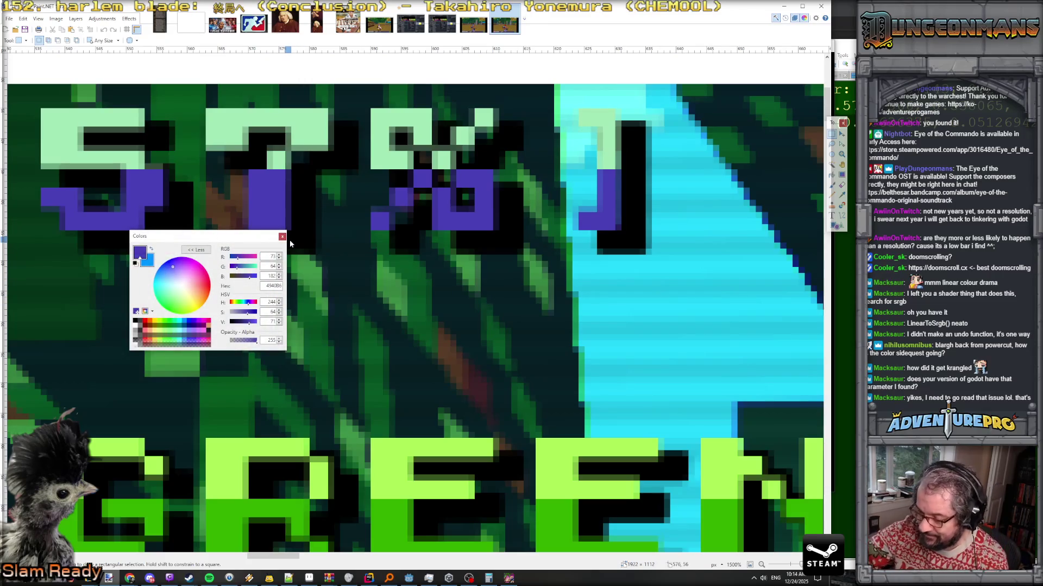
mouse_move(196, 237)
left_mouse_down()
mouse_move(177, 167)
mouse_move(164, 160)
left_mouse_up()
Compute 73 ÷ 255 = 0.2863 and 64 ÷ 255 = 0.2510 in Calculator, moving the colour notes aside
left_click(488, 578)
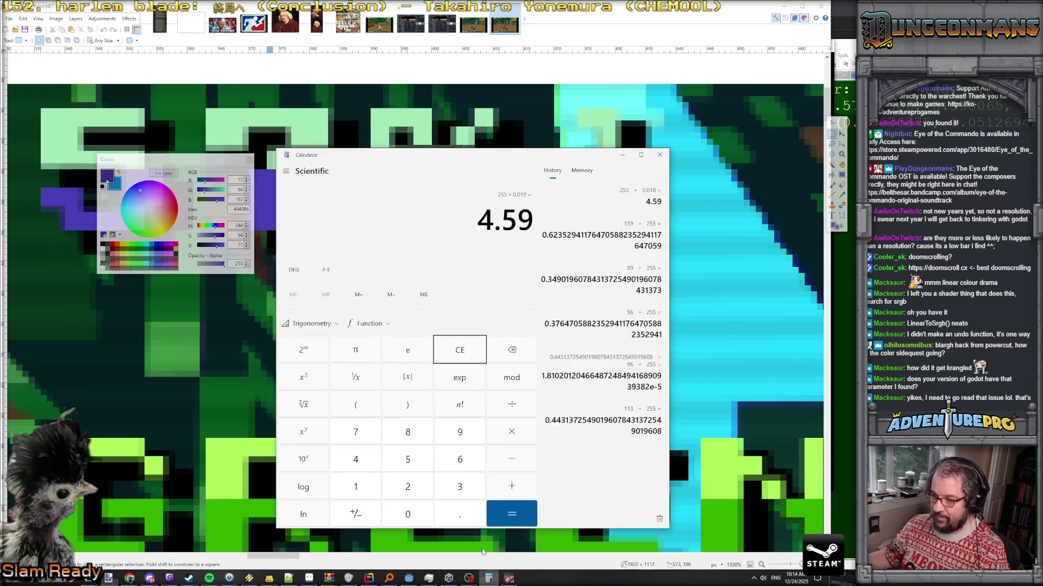
type("73/255")
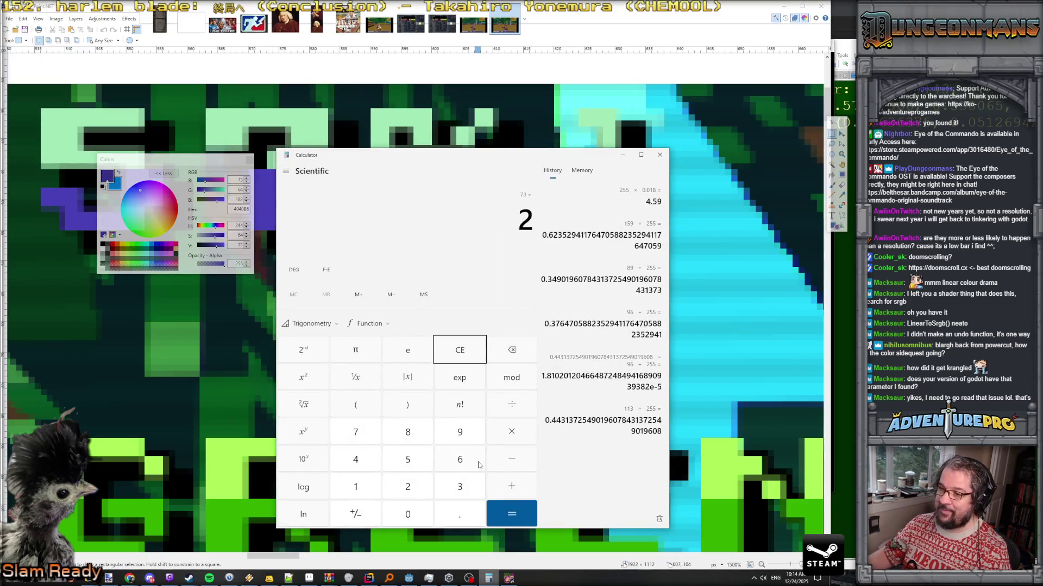
key("Return")
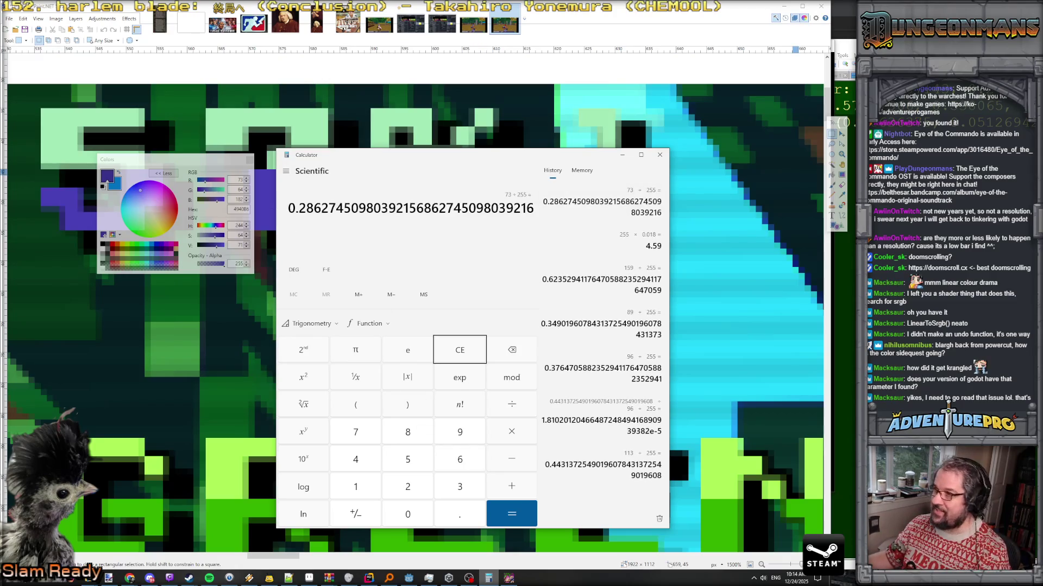
key("alt+Tab")
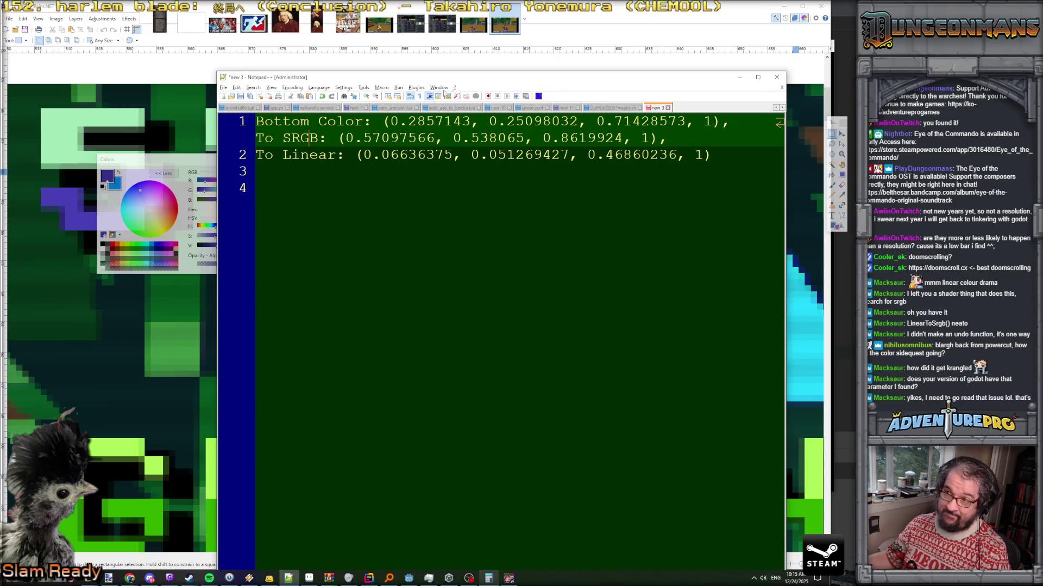
left_click_drag(466, 78, 978, 71)
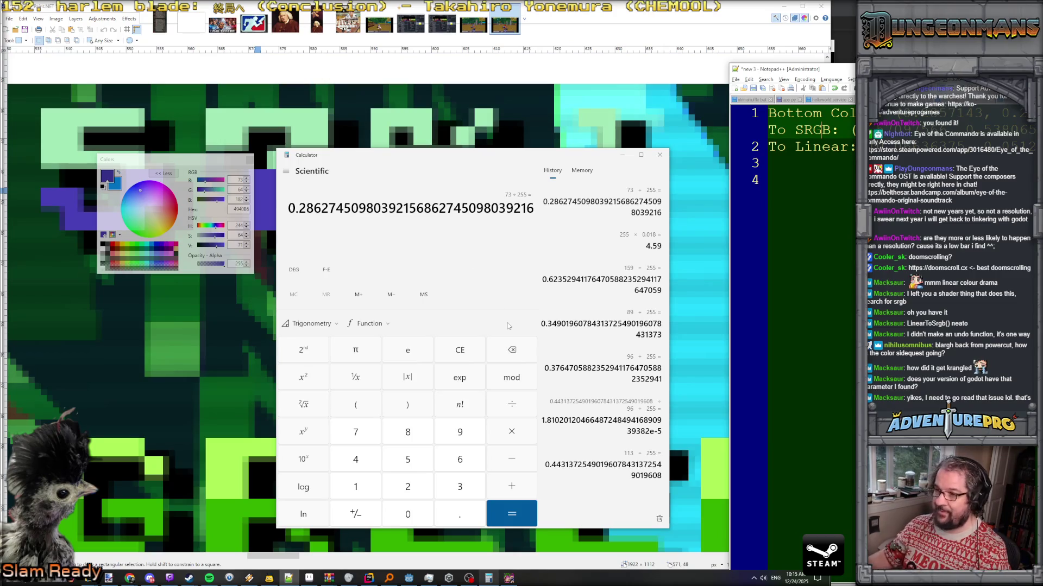
left_click(458, 160)
type("64")
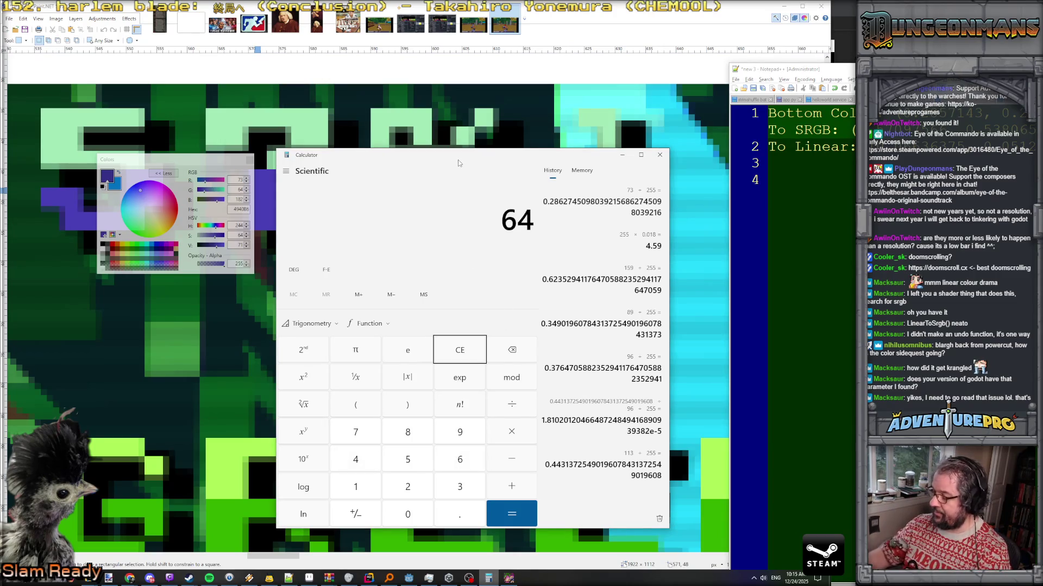
type("/255")
key("Return")
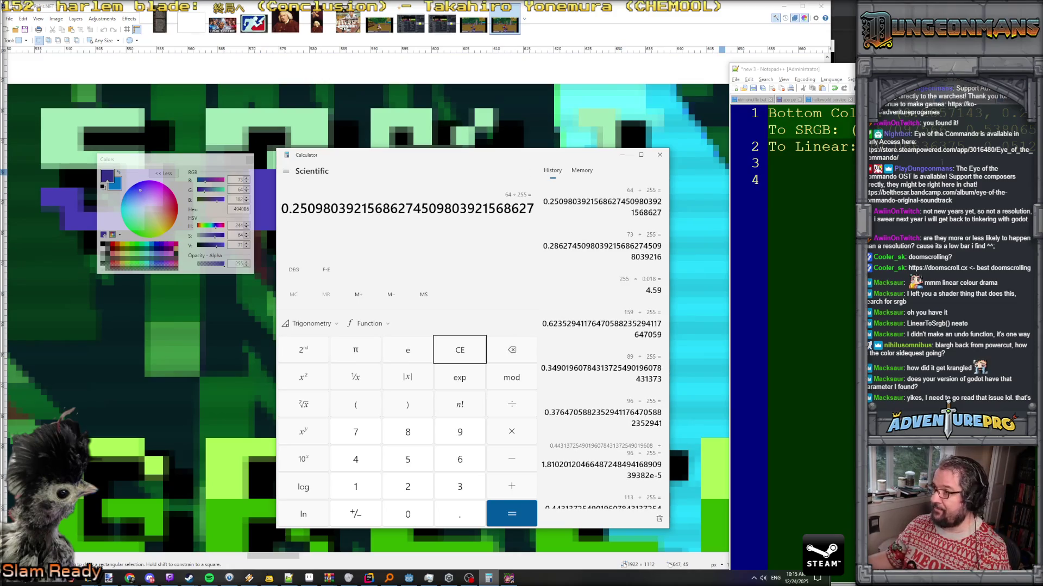